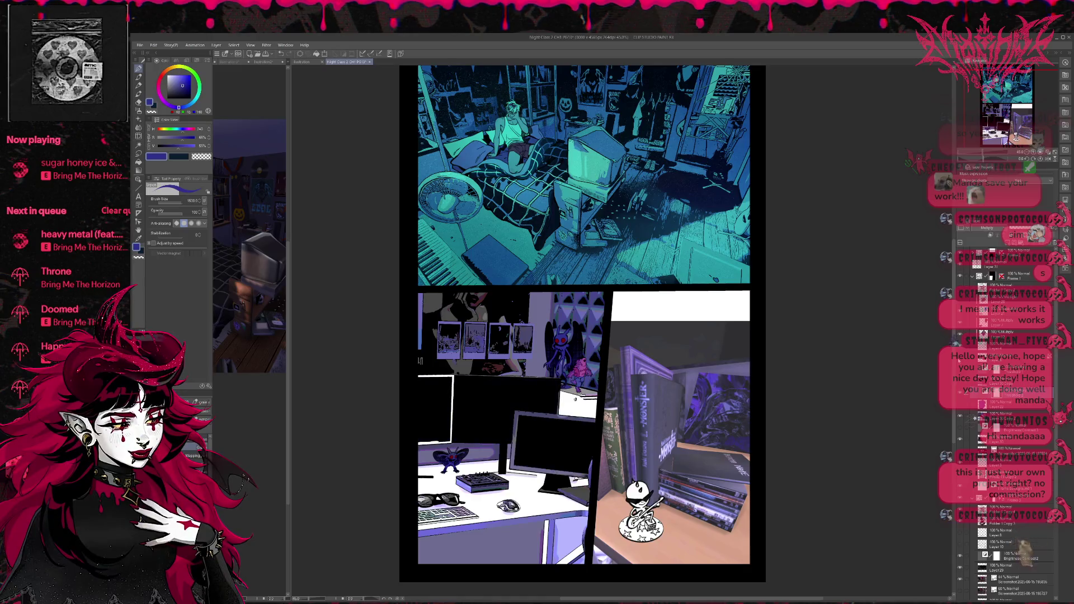
# Compare the desk panel with its monitor and panel layers hidden and shown, then pick Auto Select
pyautogui.click(960, 313)
pyautogui.click(960, 313)
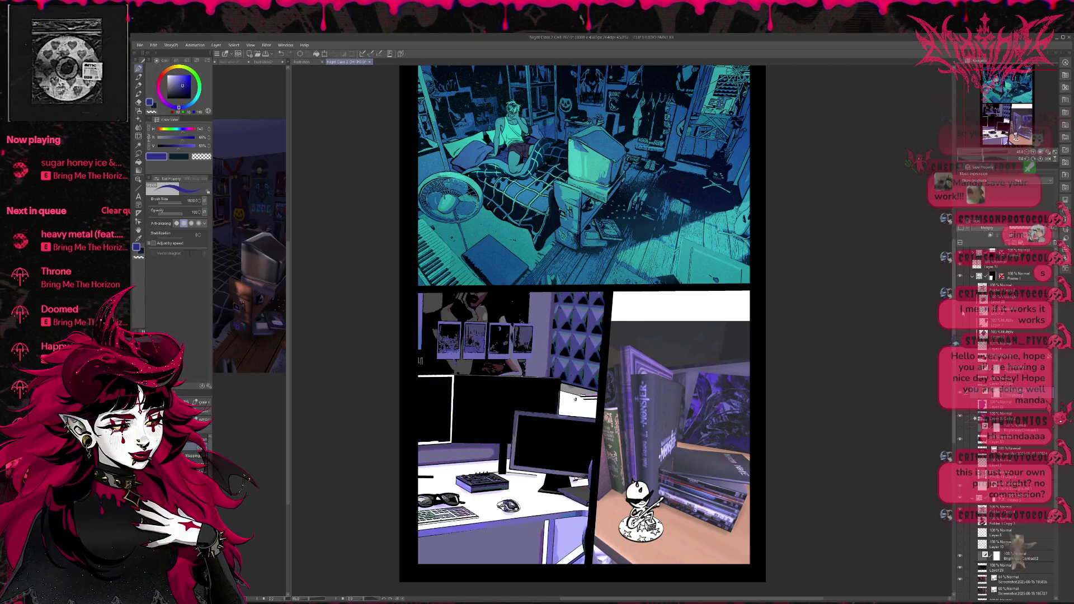
pyautogui.click(960, 419)
pyautogui.click(960, 418)
pyautogui.click(961, 418)
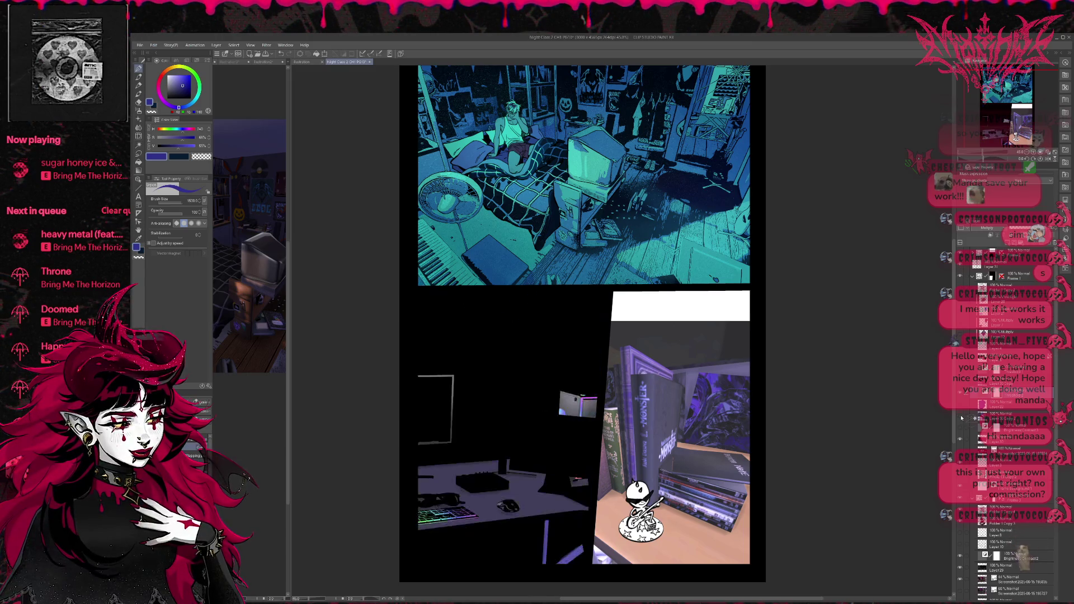
pyautogui.click(961, 418)
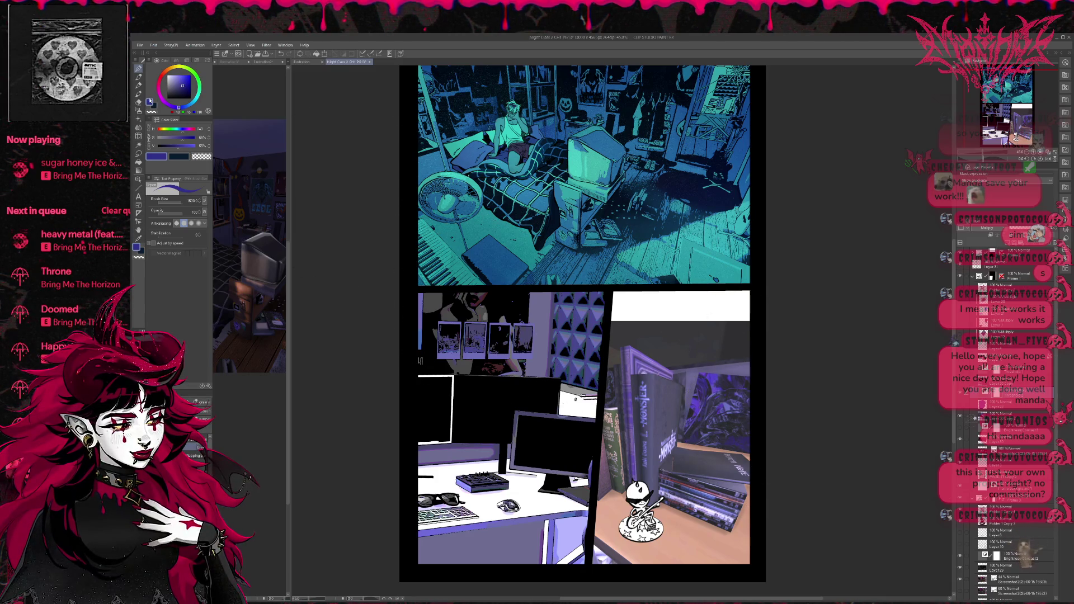
pyautogui.click(138, 145)
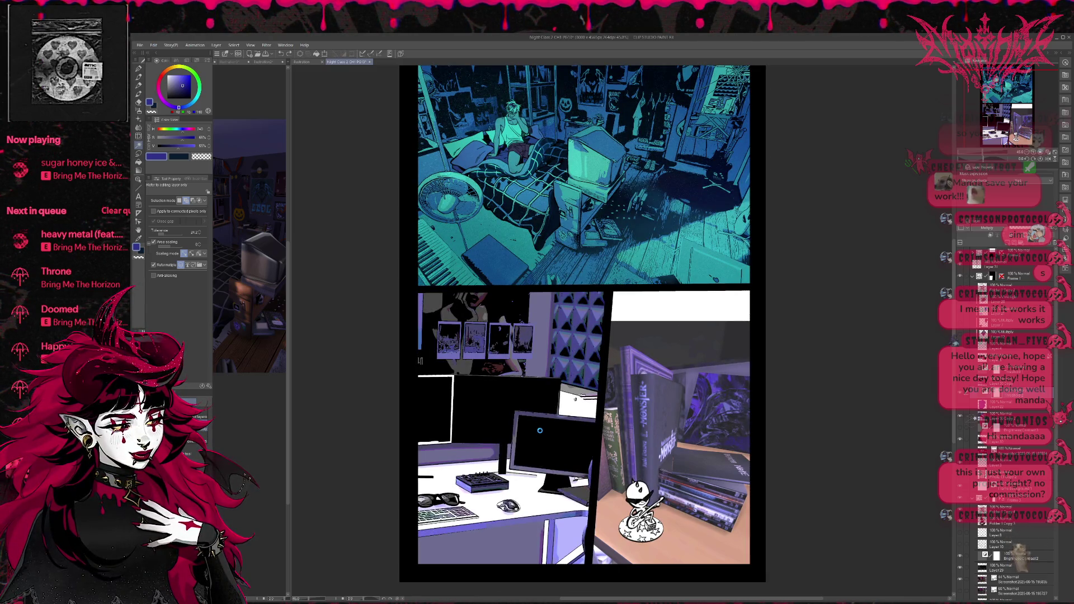
pyautogui.click(540, 430)
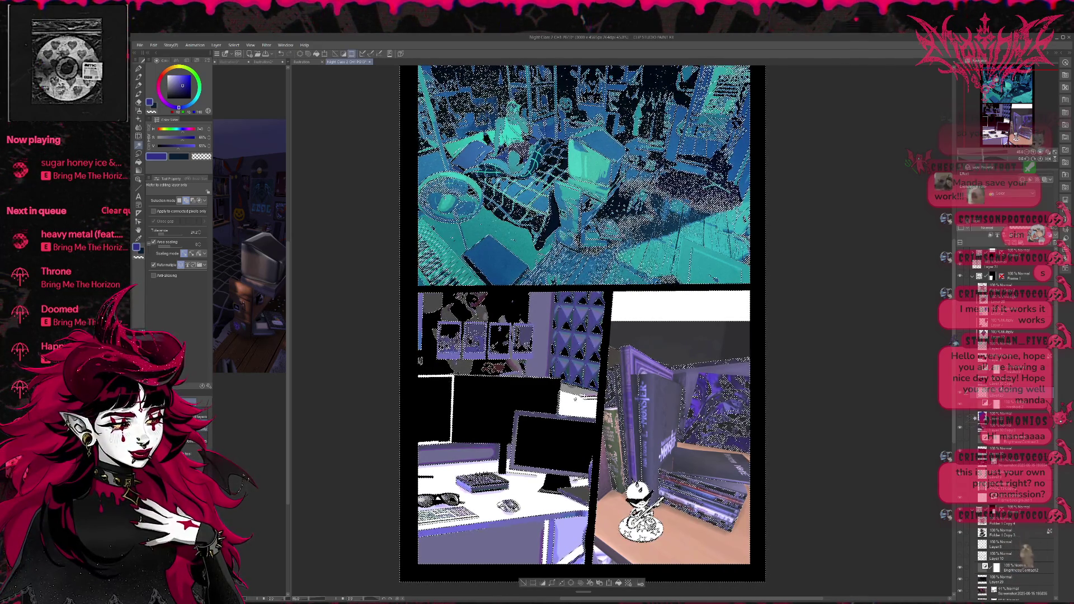
pyautogui.press('p')
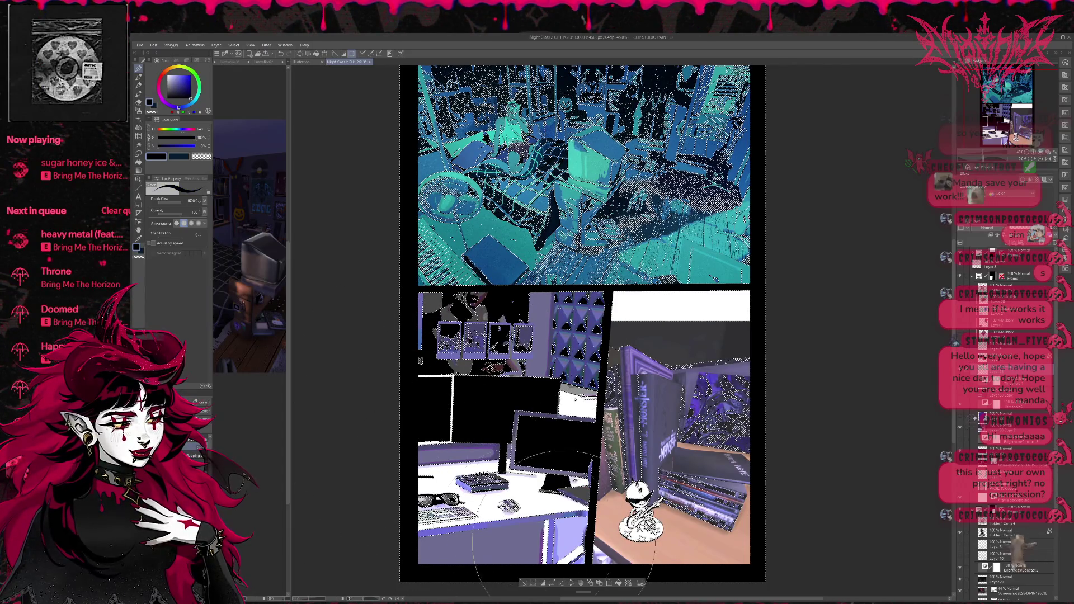
pyautogui.hotkey('ctrl', 'd')
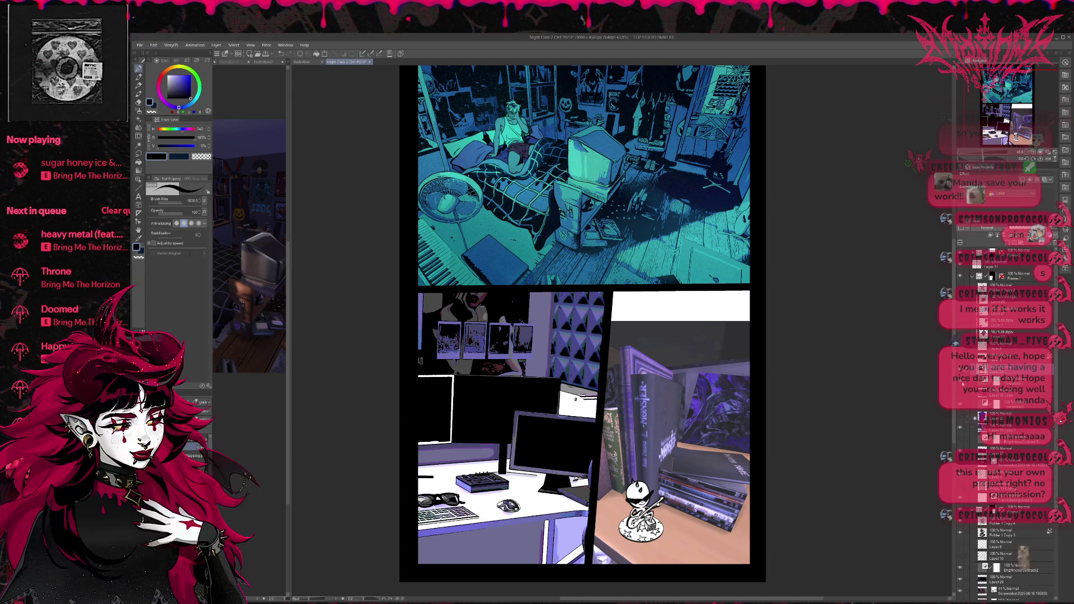
# Show the blue-purple tint layer, set it to Hard Light, and compare it on and off
pyautogui.click(960, 410)
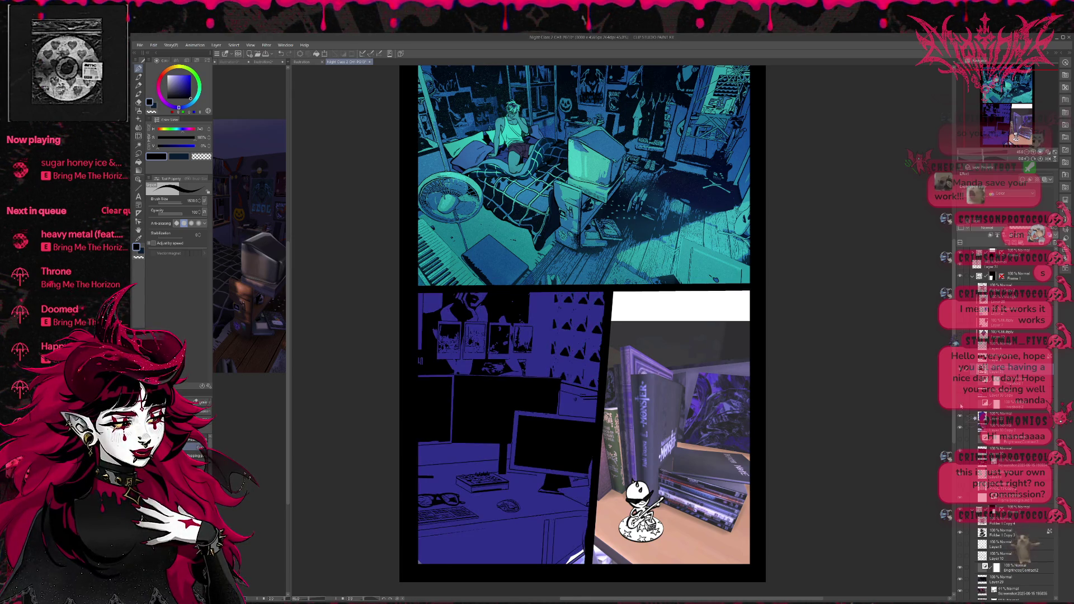
pyautogui.click(986, 416)
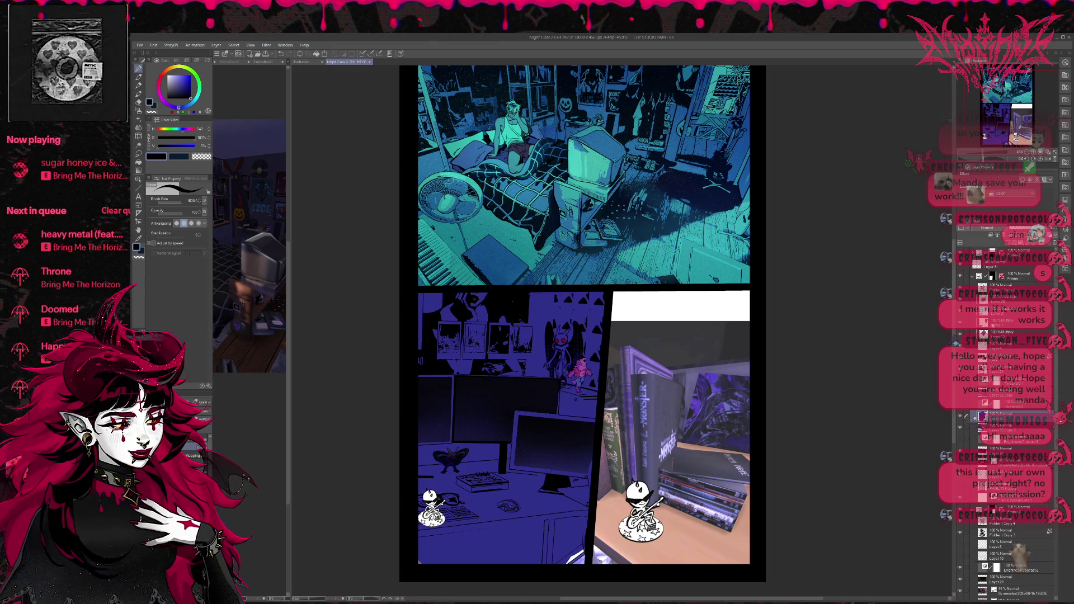
pyautogui.click(987, 228)
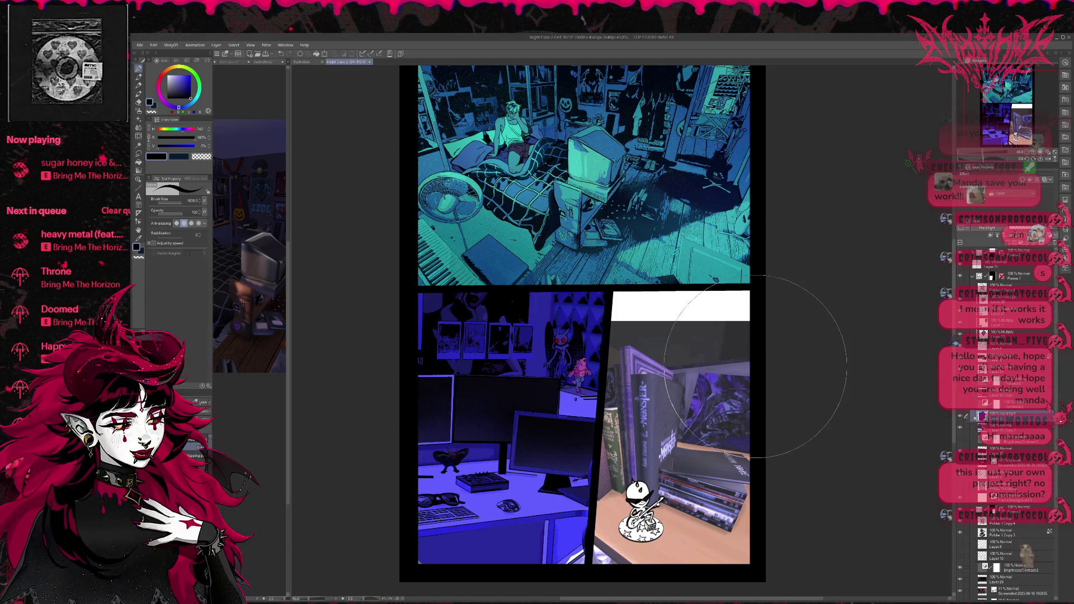
pyautogui.click(961, 416)
pyautogui.click(960, 417)
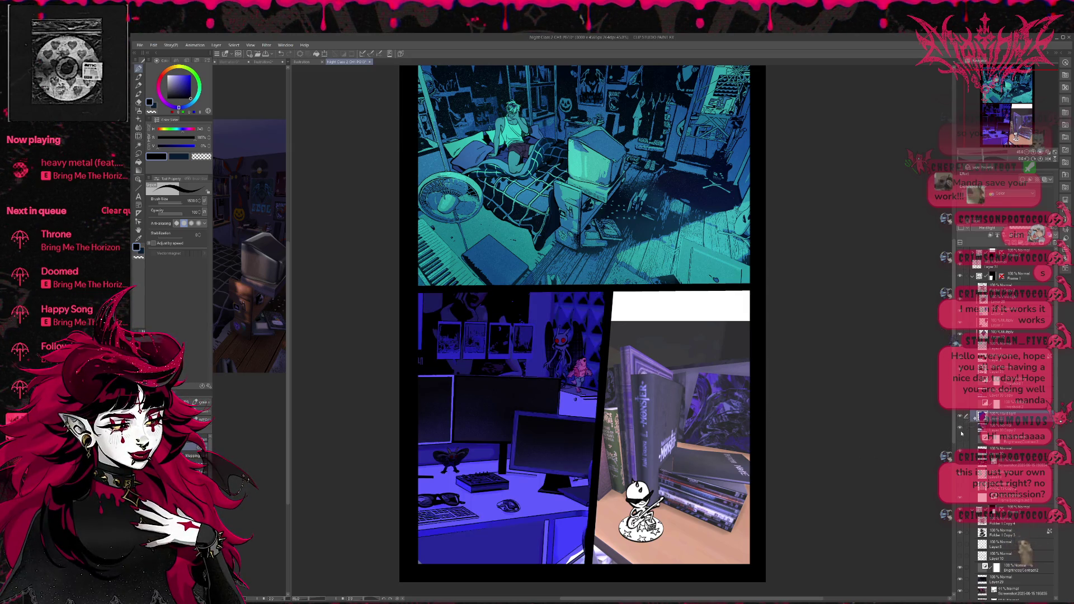
# Toggle the darkening layer to compare the panel, then sample a mid blue from the artwork
pyautogui.click(961, 429)
pyautogui.click(962, 429)
pyautogui.click(961, 429)
pyautogui.click(961, 429)
pyautogui.click(961, 429)
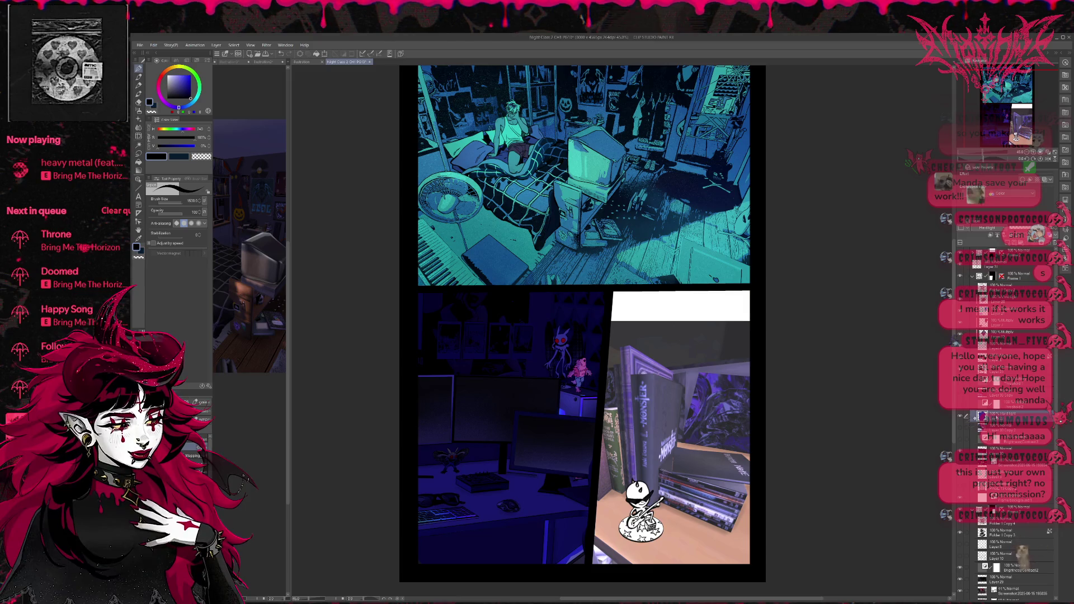
pyautogui.keyDown('alt'); pyautogui.click(559, 269); pyautogui.keyUp('alt')
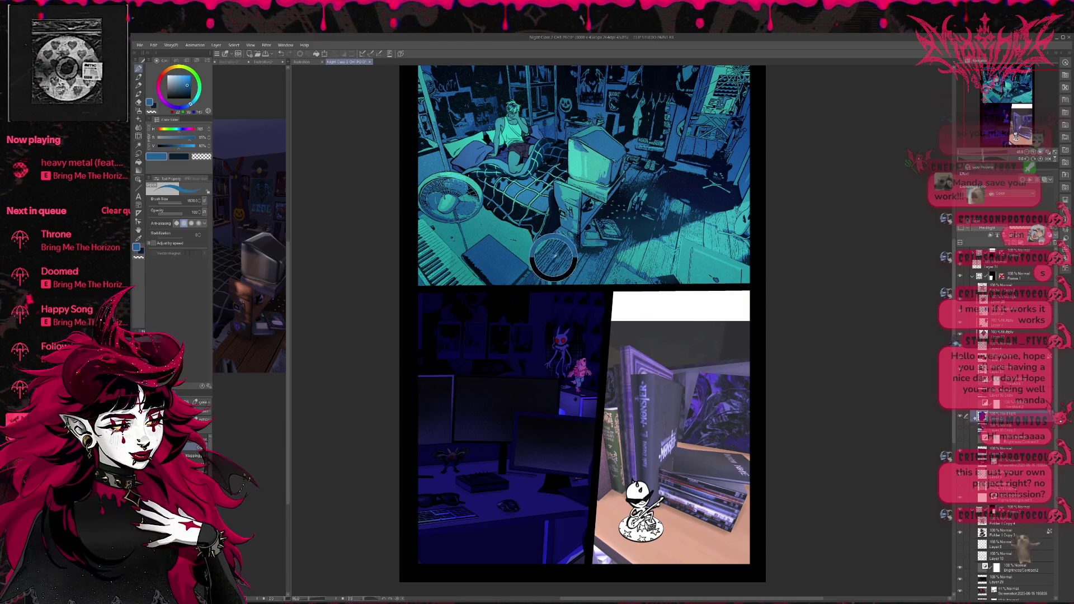
# Brush lighter blue over the desk and monitors, then sample teal from the top panel
pyautogui.moveTo(510, 302)
pyautogui.mouseDown()
pyautogui.moveTo(396, 443)
pyautogui.moveTo(408, 515)
pyautogui.moveTo(638, 376)
pyautogui.mouseUp()
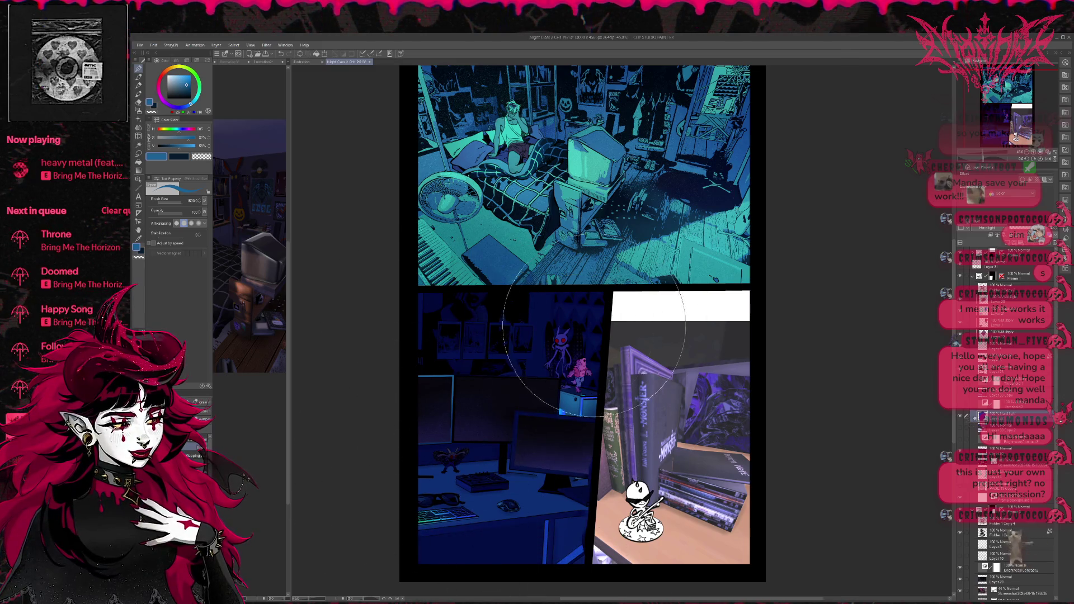
pyautogui.keyDown('alt'); pyautogui.click(668, 257); pyautogui.keyUp('alt')
pyautogui.moveTo(436, 374); pyautogui.dragTo(548, 358)
pyautogui.hotkey('ctrl', 'z')
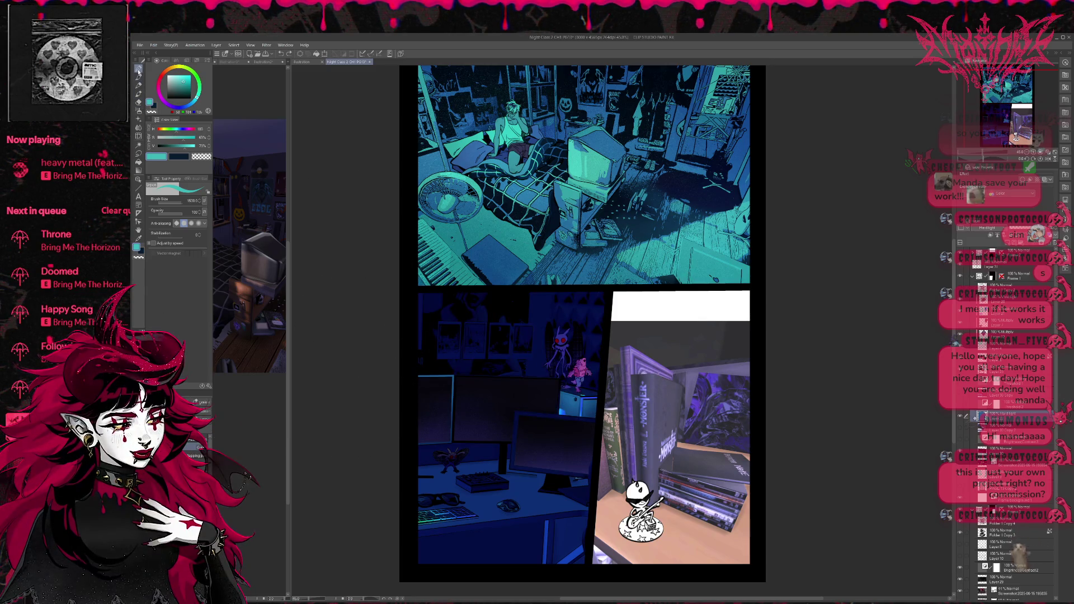
pyautogui.press('b')
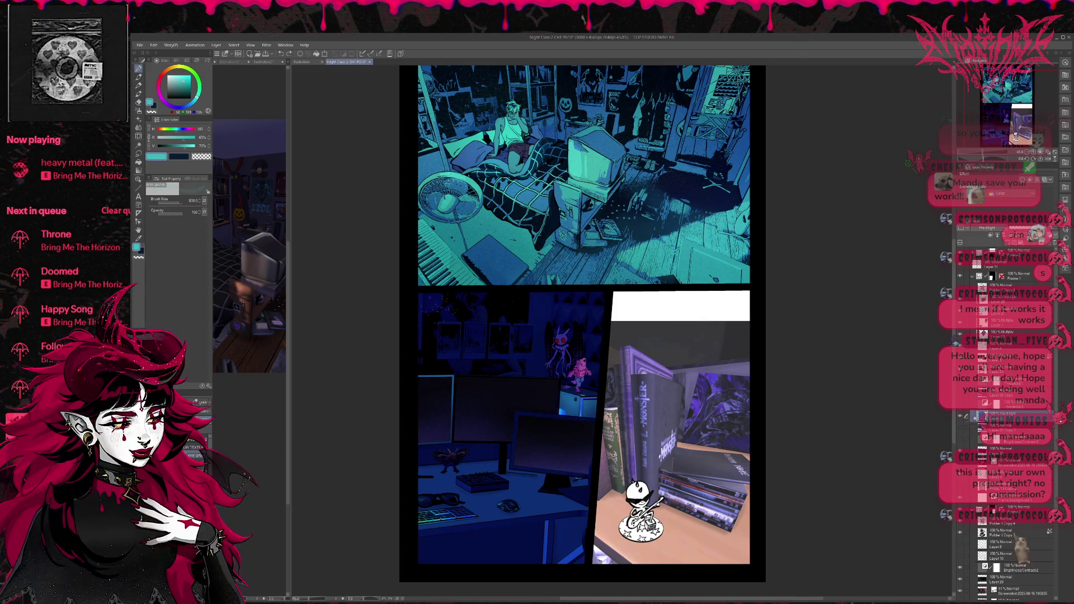
# Airbrush soft teal light over the back wall, posters and monitors, undoing the desk strokes
pyautogui.moveTo(593, 308)
pyautogui.mouseDown()
pyautogui.moveTo(537, 330)
pyautogui.moveTo(576, 402)
pyautogui.moveTo(593, 352)
pyautogui.moveTo(559, 302)
pyautogui.mouseUp()
pyautogui.moveTo(428, 302)
pyautogui.mouseDown()
pyautogui.moveTo(475, 336)
pyautogui.moveTo(448, 369)
pyautogui.mouseUp()
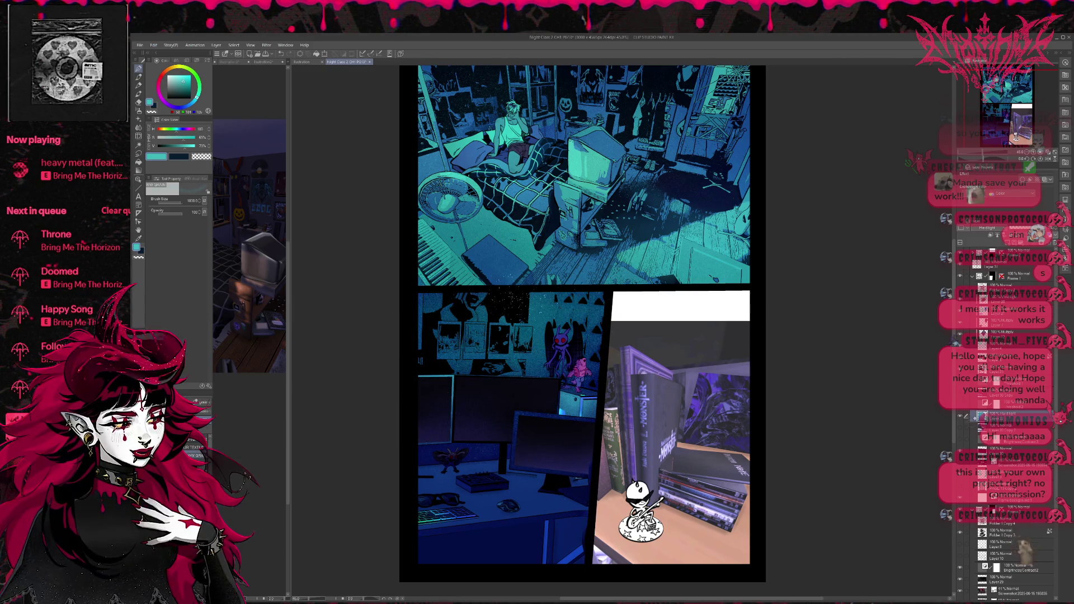
pyautogui.hotkey('ctrl', 'z')
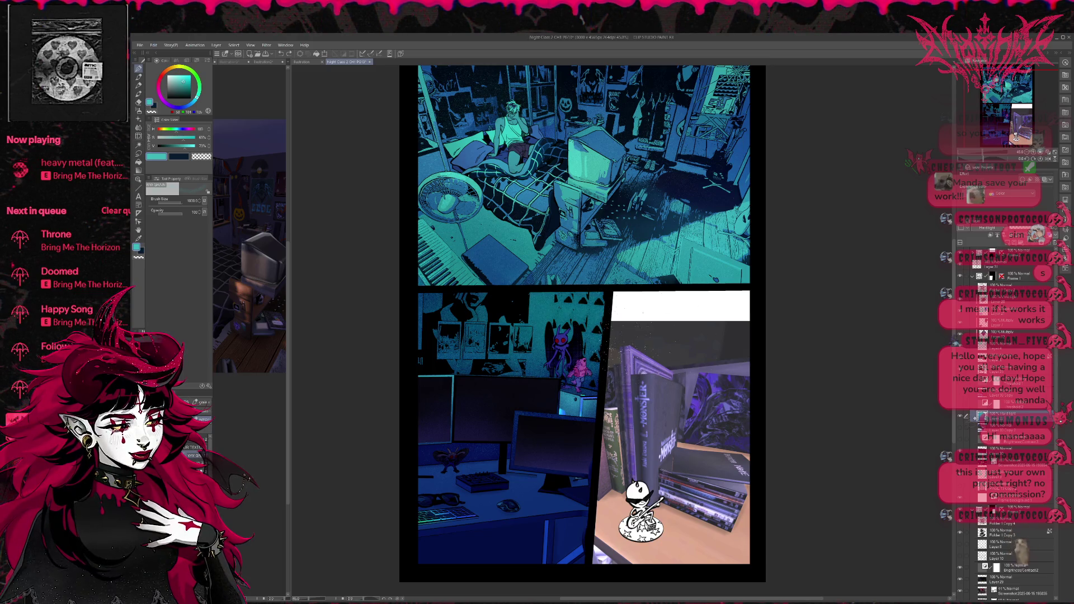
pyautogui.moveTo(531, 501)
pyautogui.mouseDown()
pyautogui.moveTo(492, 470)
pyautogui.moveTo(537, 492)
pyautogui.mouseUp()
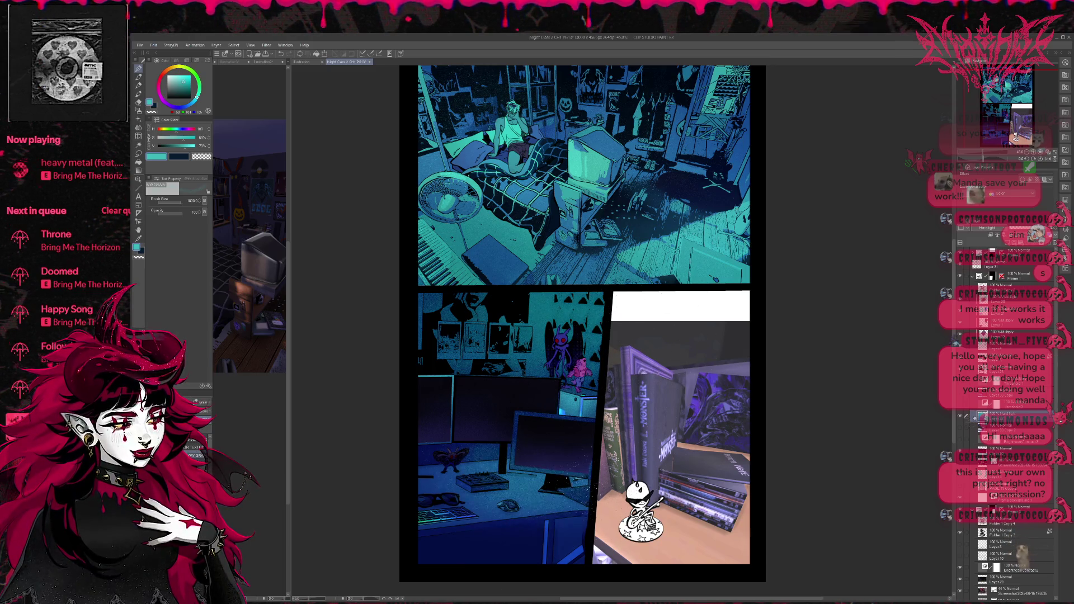
pyautogui.hotkey('ctrl', 'z')
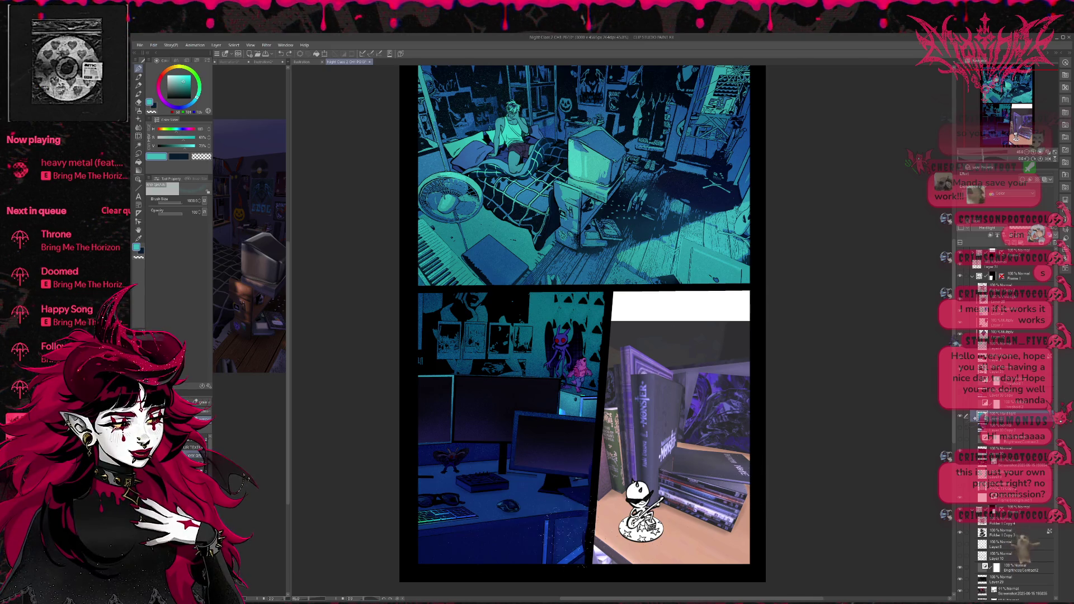
pyautogui.moveTo(576, 543)
pyautogui.mouseDown()
pyautogui.moveTo(534, 545)
pyautogui.moveTo(548, 520)
pyautogui.moveTo(578, 559)
pyautogui.mouseUp()
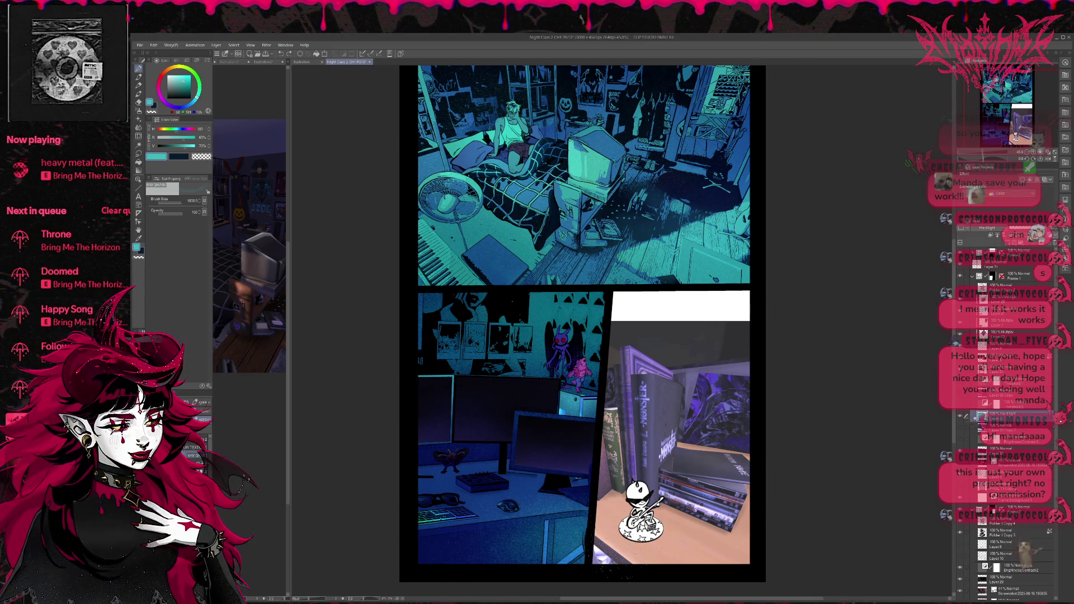
pyautogui.hotkey('ctrl', 'z')
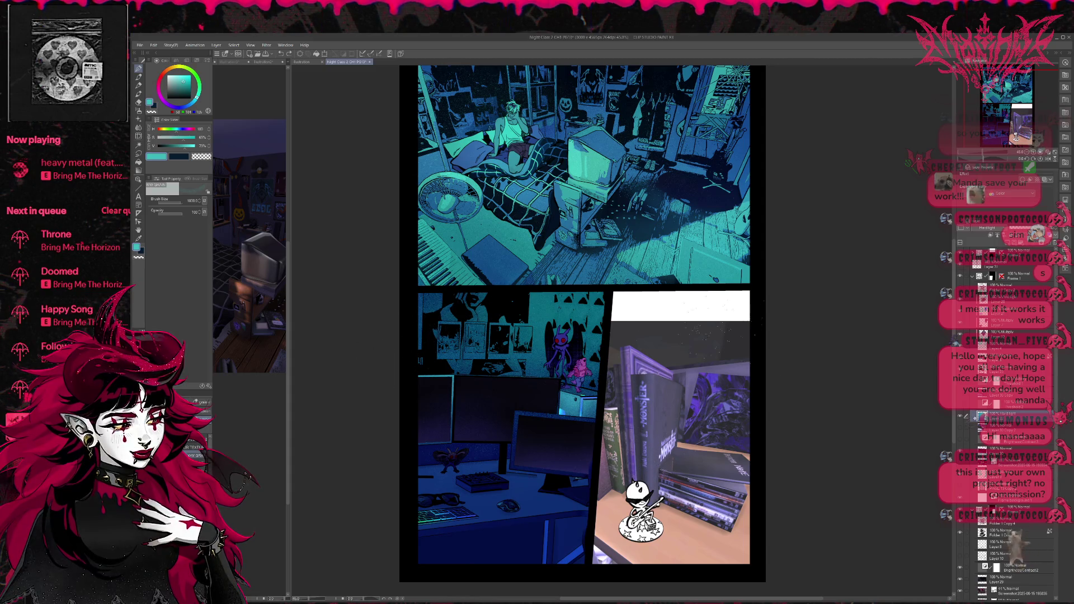
# Compare the teal overlay on and off, then sample dark red from the creature's eyes
pyautogui.click(965, 417)
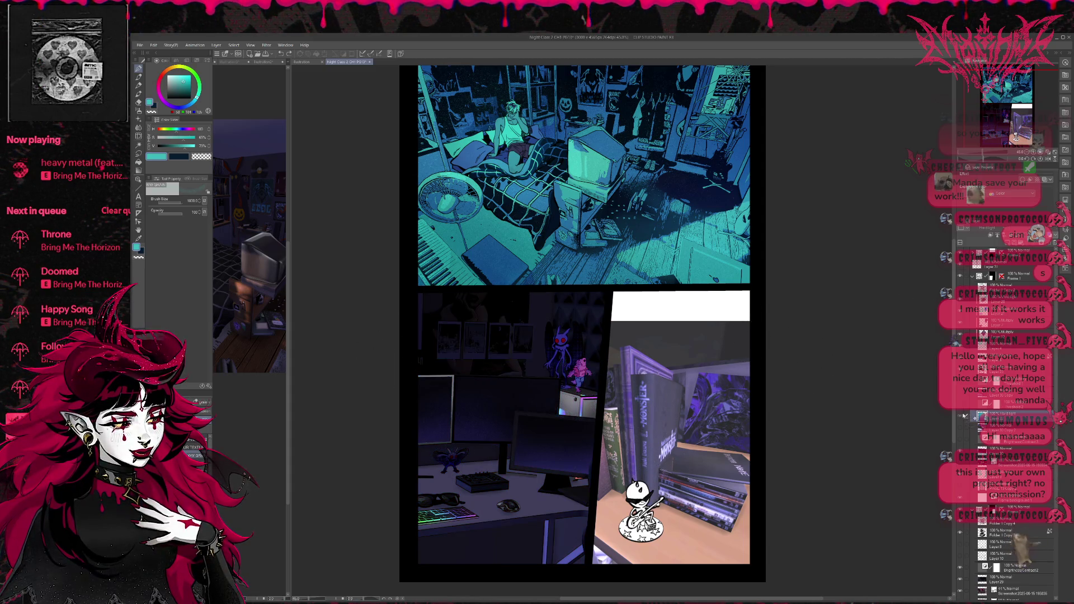
pyautogui.click(964, 417)
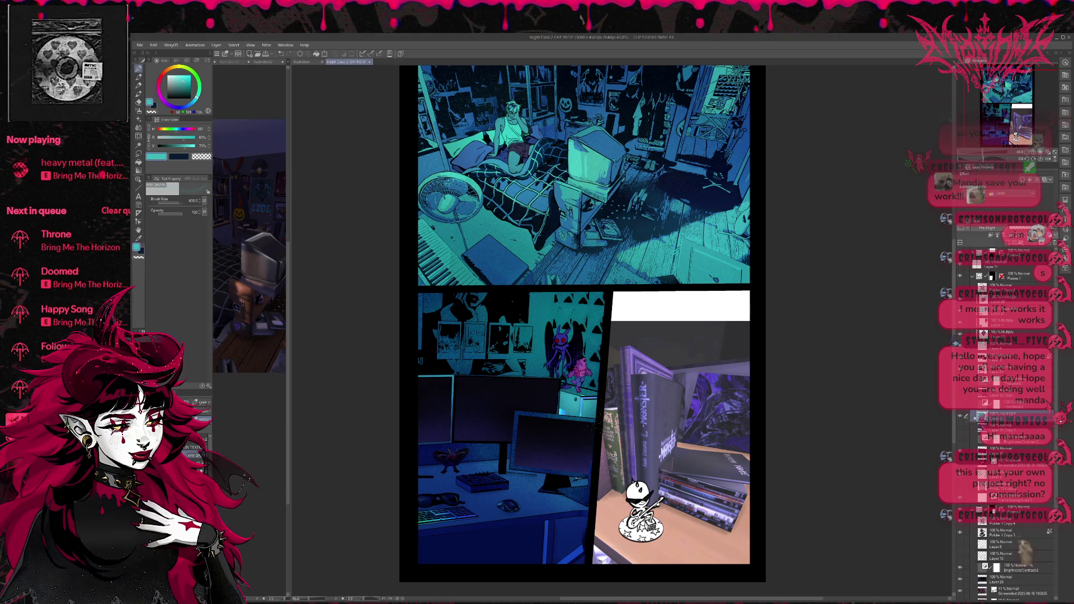
pyautogui.keyDown('alt'); pyautogui.click(561, 340); pyautogui.keyUp('alt')
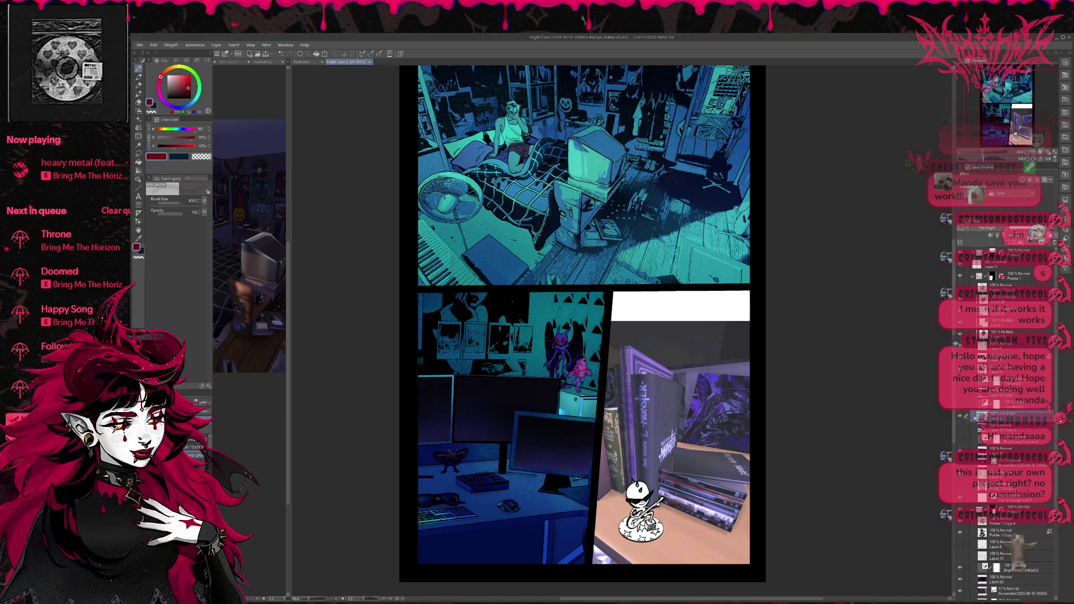
# Brighten the sampled red and test red and pink glows around the creature, undoing each
pyautogui.click(187, 79)
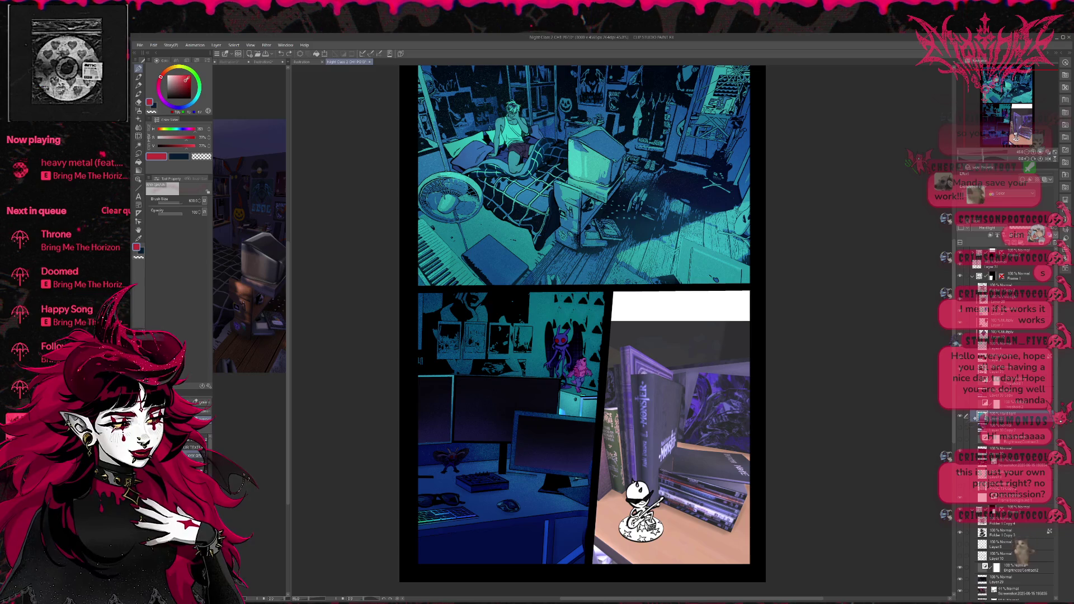
pyautogui.moveTo(515, 325); pyautogui.dragTo(590, 417)
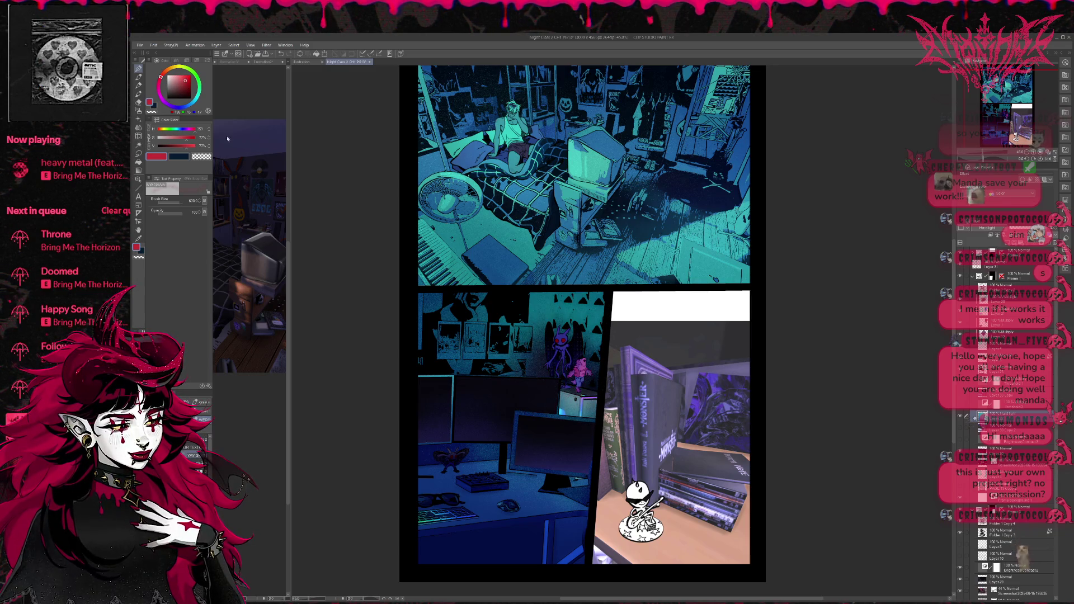
pyautogui.hotkey('ctrl', 'z')
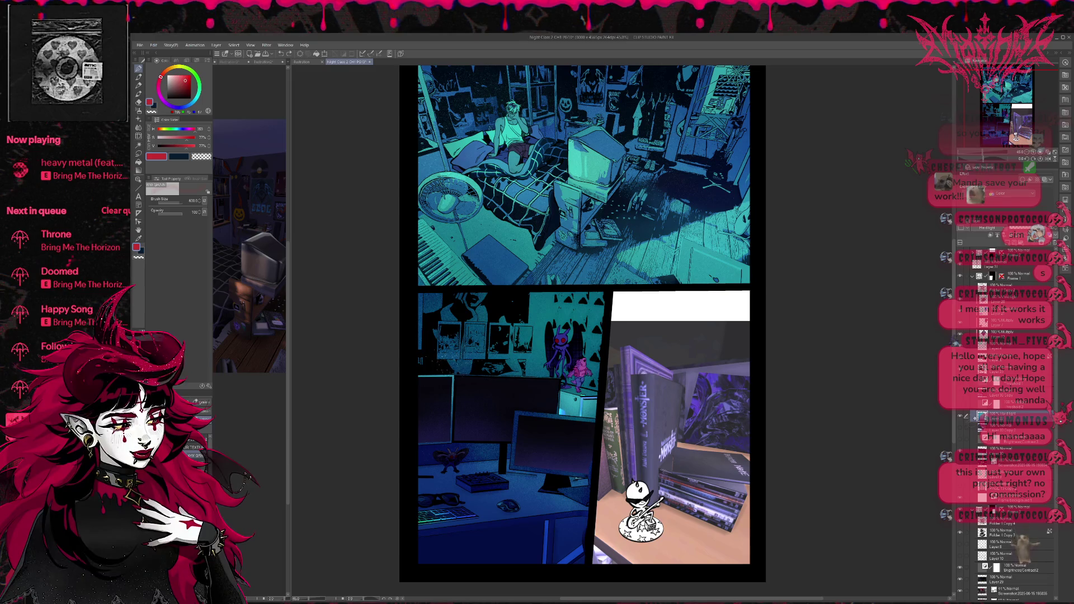
pyautogui.click(190, 75)
pyautogui.moveTo(529, 353)
pyautogui.mouseDown()
pyautogui.moveTo(542, 372)
pyautogui.moveTo(588, 336)
pyautogui.moveTo(582, 409)
pyautogui.moveTo(584, 321)
pyautogui.moveTo(515, 361)
pyautogui.moveTo(570, 305)
pyautogui.moveTo(593, 307)
pyautogui.mouseUp()
pyautogui.hotkey('ctrl', 'z')
pyautogui.moveTo(571, 408)
pyautogui.mouseDown()
pyautogui.moveTo(590, 364)
pyautogui.moveTo(537, 361)
pyautogui.mouseUp()
pyautogui.hotkey('ctrl', 'z')
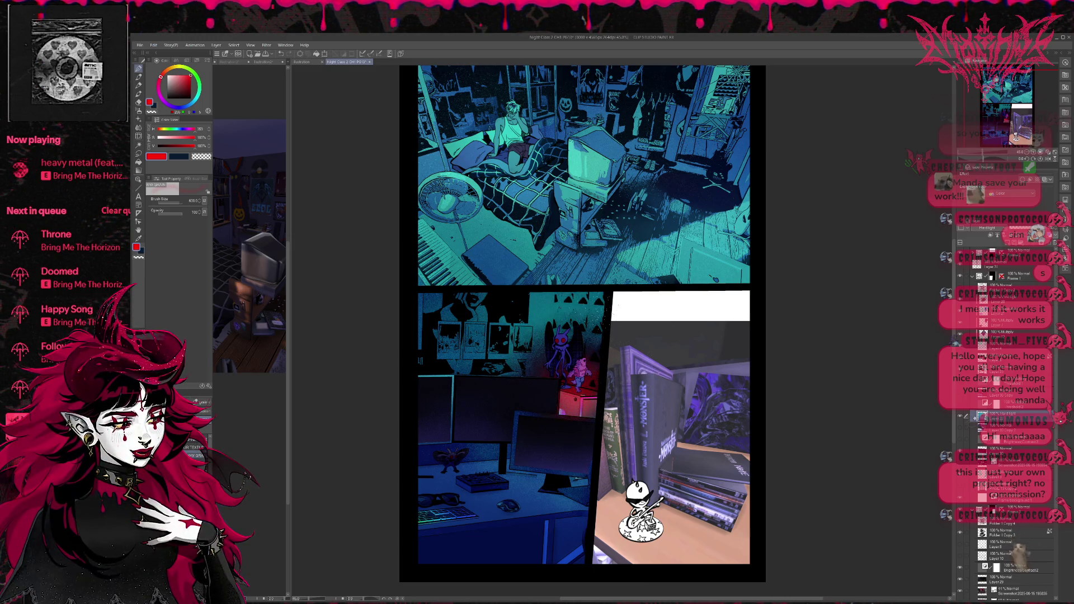
# Paint a magenta glow over the box and wall, and faintly brighten the desk
pyautogui.click(160, 94)
pyautogui.moveTo(587, 350)
pyautogui.mouseDown()
pyautogui.moveTo(571, 392)
pyautogui.moveTo(537, 319)
pyautogui.moveTo(493, 347)
pyautogui.moveTo(592, 304)
pyautogui.moveTo(525, 330)
pyautogui.moveTo(581, 304)
pyautogui.mouseUp()
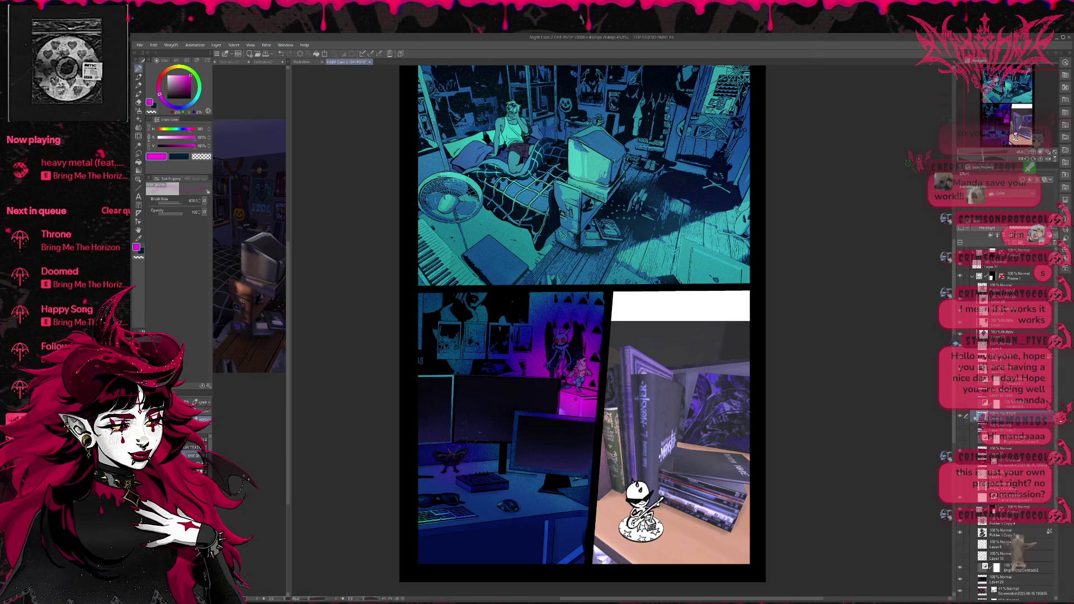
pyautogui.moveTo(481, 453); pyautogui.dragTo(594, 466)
# Sample teal and brush a size-300 textured particle stroke over the lower desk area
pyautogui.keyDown('alt'); pyautogui.click(492, 227); pyautogui.keyUp('alt')
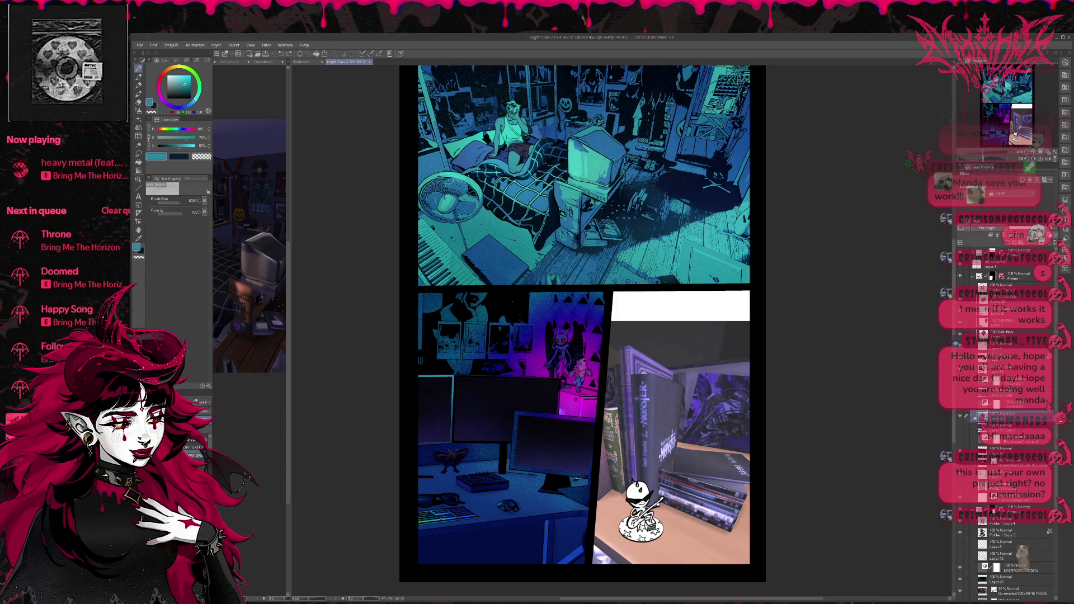
pyautogui.press('b')
pyautogui.press(']')
pyautogui.press(']')
pyautogui.press(']')
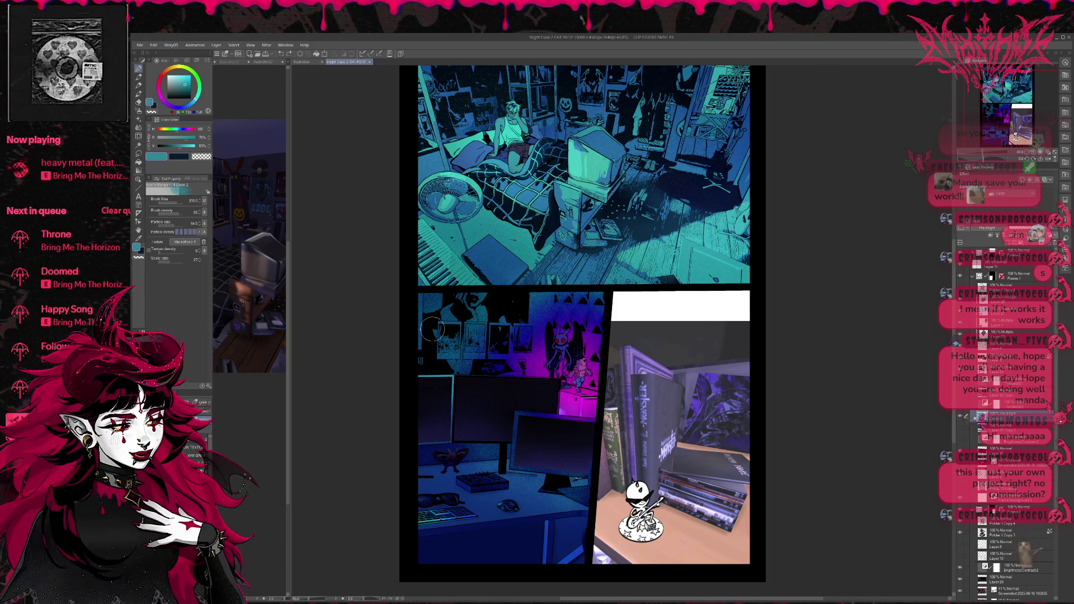
pyautogui.keyDown('alt'); pyautogui.click(447, 350); pyautogui.keyUp('alt')
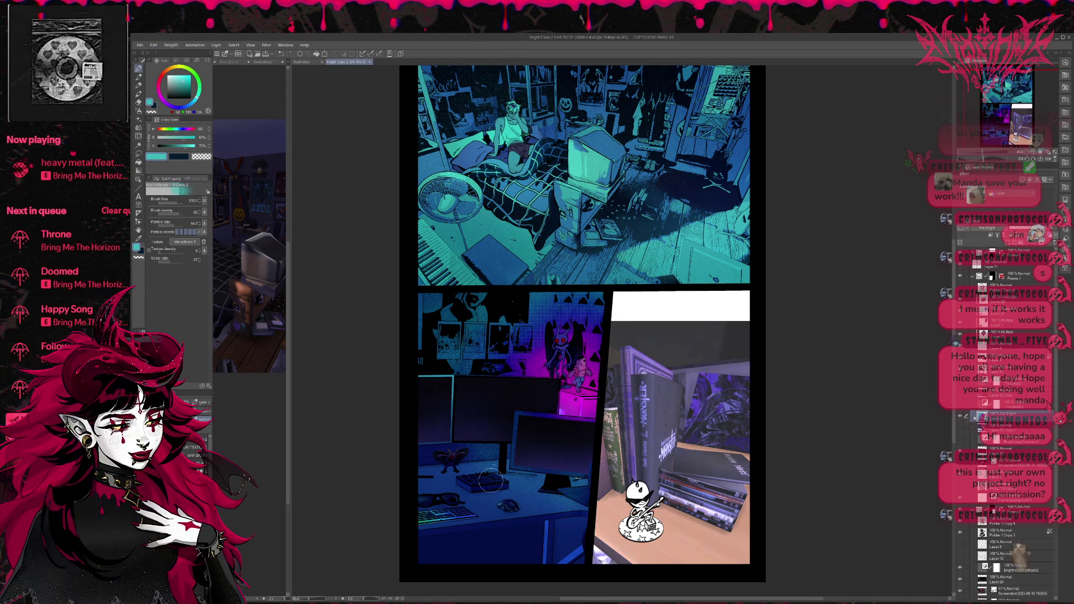
pyautogui.press(']')
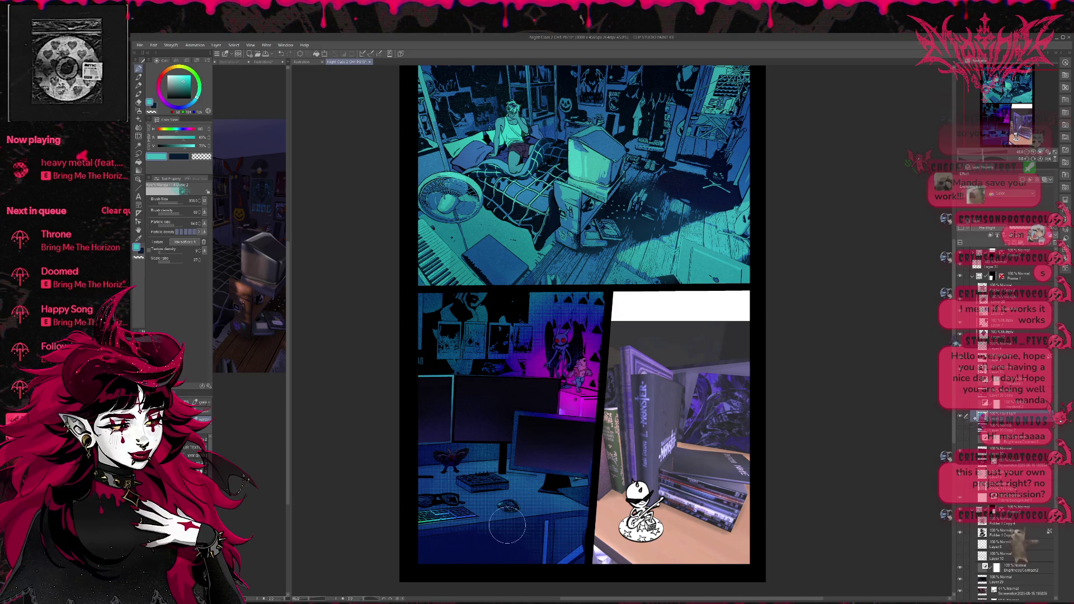
pyautogui.moveTo(609, 565); pyautogui.dragTo(620, 552)
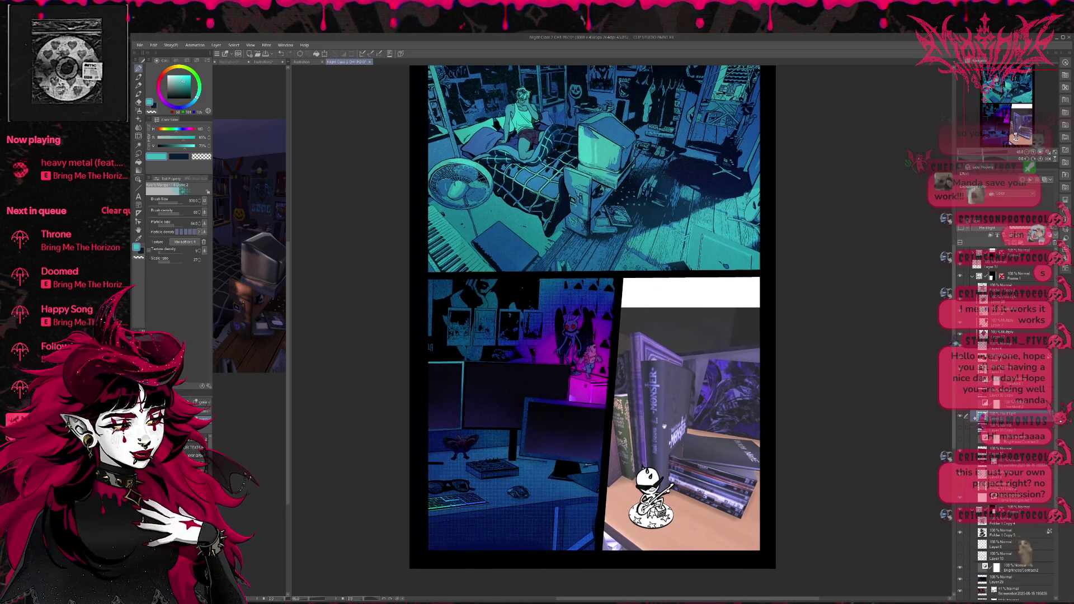
pyautogui.moveTo(430, 525); pyautogui.dragTo(596, 523)
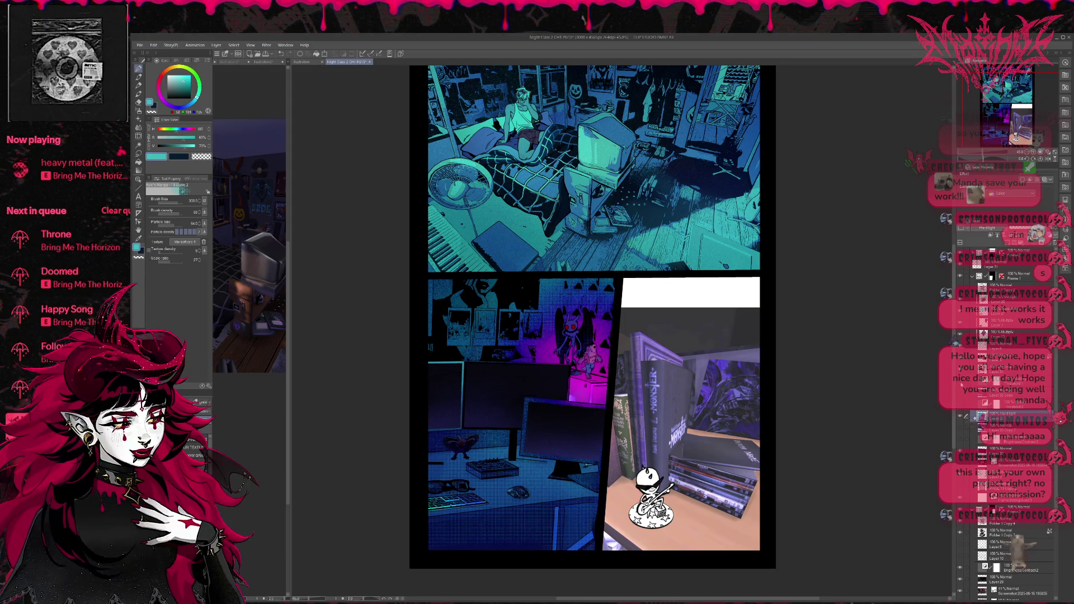
# Compare the desk colouring on and off, pick a medium blue, and try erasing the posters
pyautogui.click(961, 397)
pyautogui.click(961, 396)
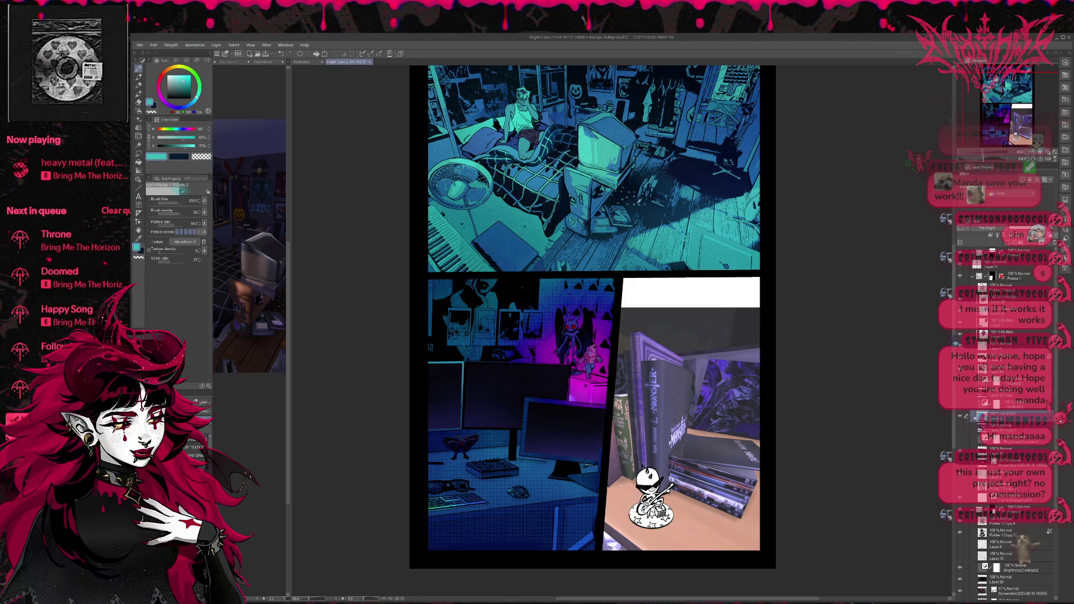
pyautogui.keyDown('alt'); pyautogui.click(545, 186); pyautogui.keyUp('alt')
pyautogui.keyDown('alt'); pyautogui.click(480, 143); pyautogui.keyUp('alt')
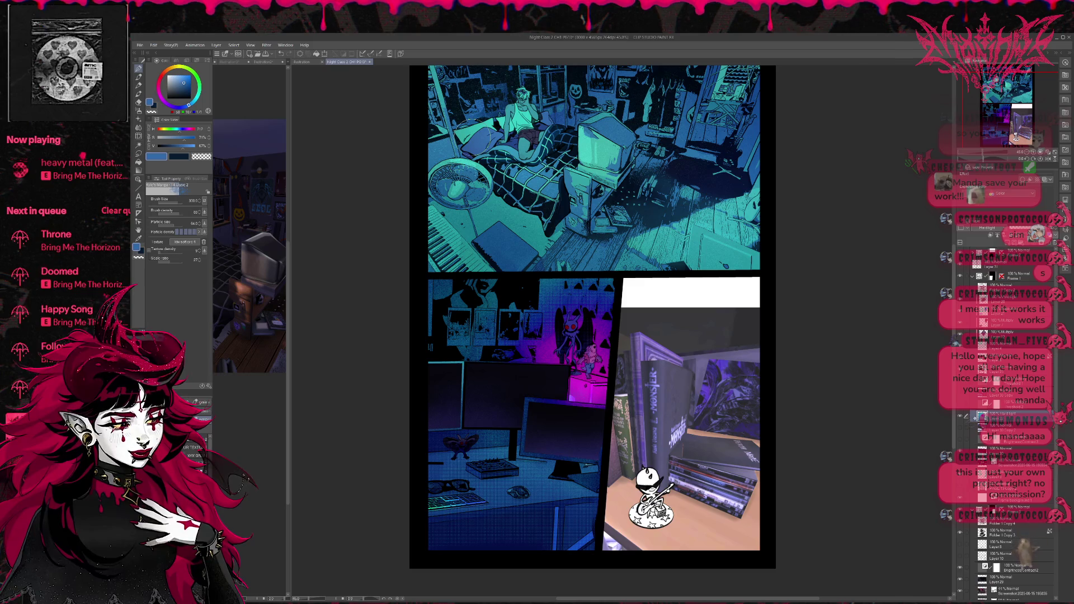
pyautogui.press('e')
pyautogui.press('b')
pyautogui.press('e')
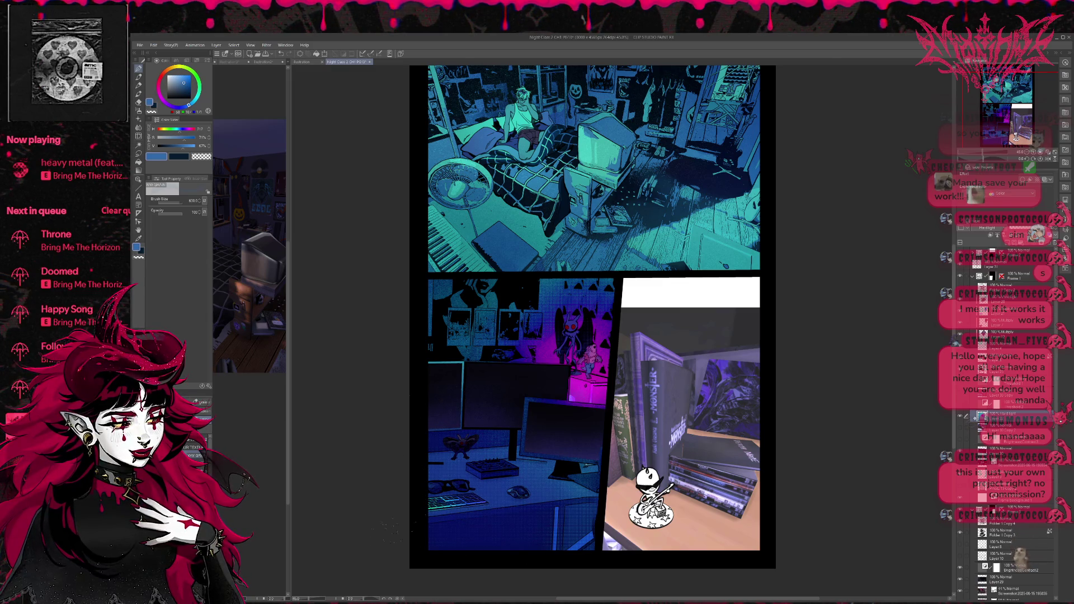
pyautogui.moveTo(447, 293)
pyautogui.mouseDown()
pyautogui.moveTo(456, 324)
pyautogui.moveTo(489, 341)
pyautogui.mouseUp()
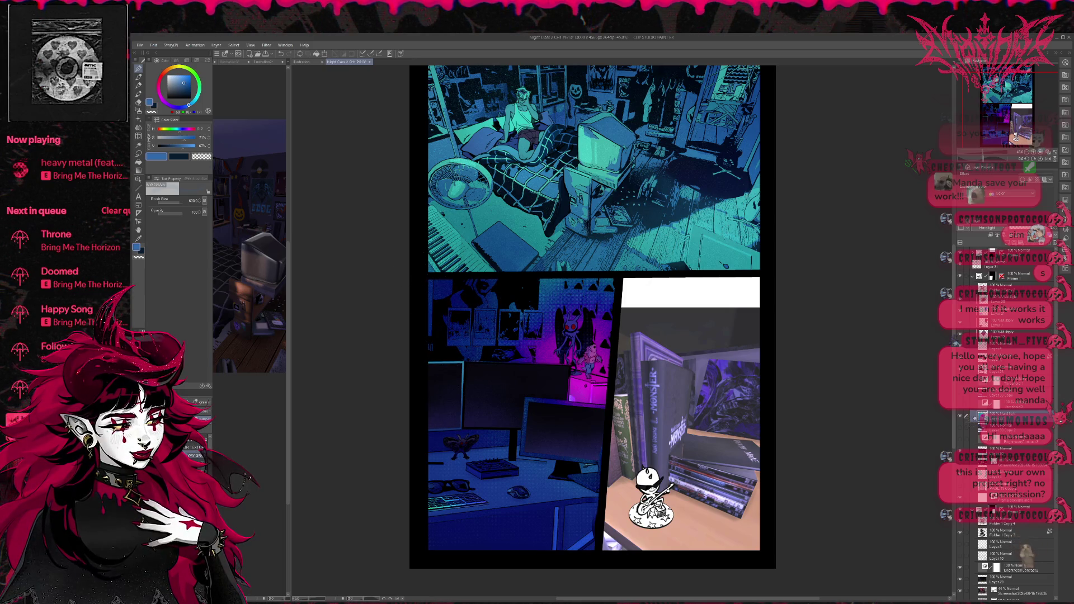
pyautogui.hotkey('ctrl', 'z')
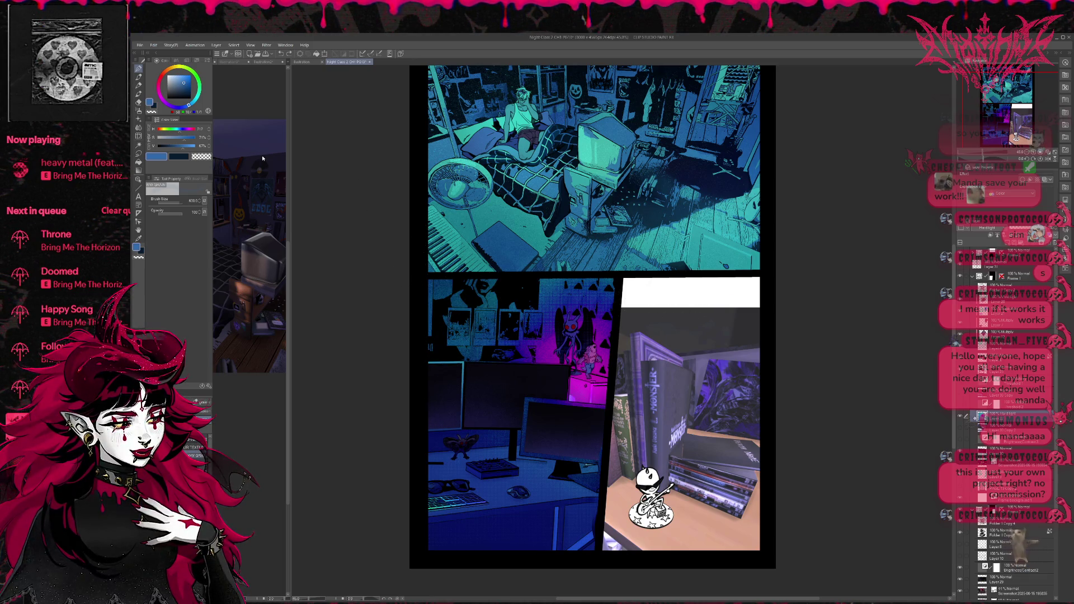
# Airbrush teal light over the posters, desk and keyboard, then clear it with Delete
pyautogui.keyDown('alt'); pyautogui.click(596, 152); pyautogui.keyUp('alt')
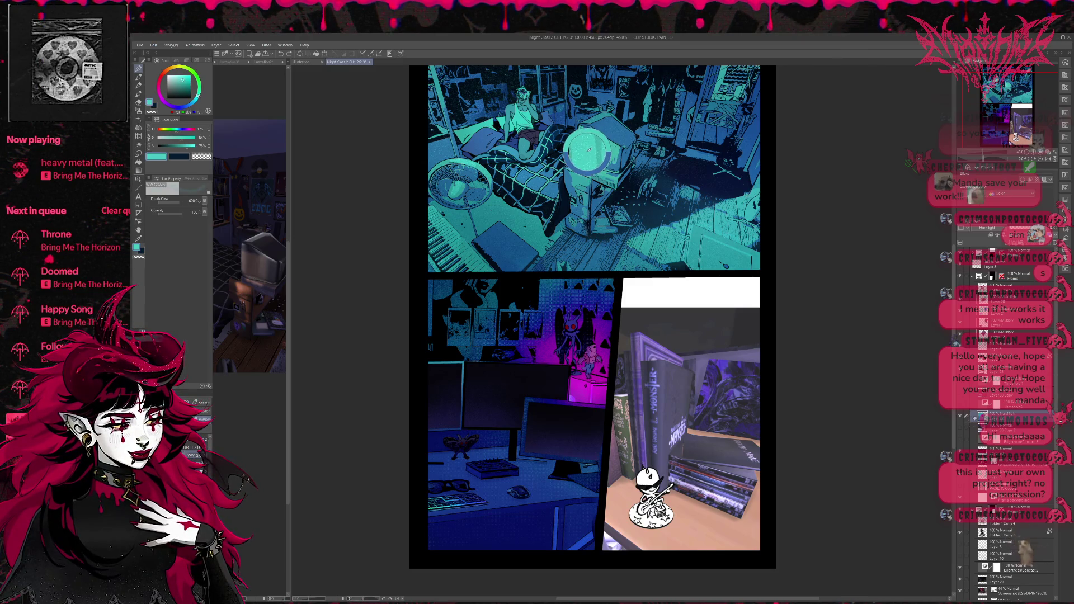
pyautogui.moveTo(451, 336); pyautogui.dragTo(539, 311)
pyautogui.hotkey('ctrl', 'z')
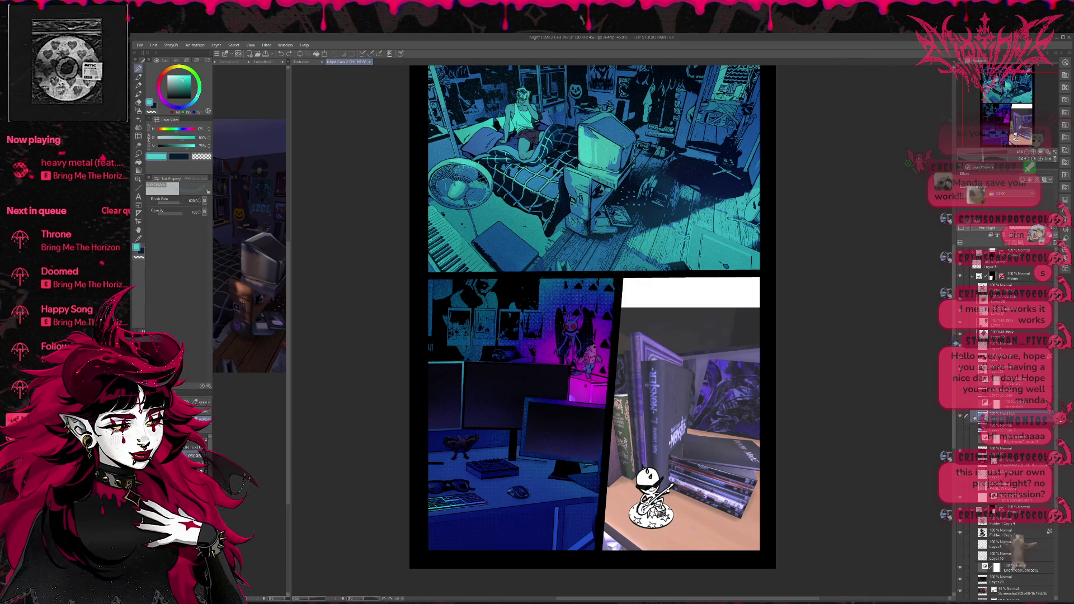
pyautogui.moveTo(428, 280)
pyautogui.mouseDown()
pyautogui.moveTo(486, 313)
pyautogui.moveTo(447, 302)
pyautogui.mouseUp()
pyautogui.moveTo(470, 350); pyautogui.dragTo(481, 361)
pyautogui.moveTo(431, 476)
pyautogui.mouseDown()
pyautogui.moveTo(492, 436)
pyautogui.moveTo(537, 515)
pyautogui.mouseUp()
pyautogui.moveTo(470, 476)
pyautogui.mouseDown()
pyautogui.moveTo(593, 526)
pyautogui.moveTo(531, 537)
pyautogui.mouseUp()
pyautogui.moveTo(560, 492)
pyautogui.mouseDown()
pyautogui.moveTo(436, 481)
pyautogui.moveTo(486, 436)
pyautogui.mouseUp()
pyautogui.moveTo(431, 478); pyautogui.dragTo(504, 486)
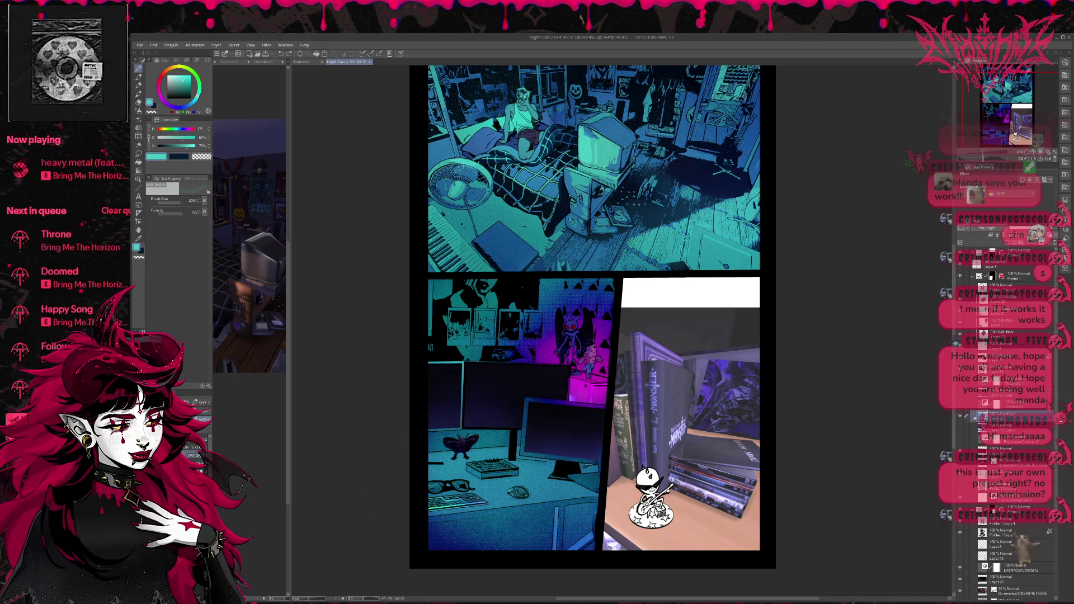
pyautogui.moveTo(470, 537); pyautogui.dragTo(582, 503)
pyautogui.moveTo(537, 546); pyautogui.dragTo(582, 526)
pyautogui.press('Delete')
# Lightly brighten poster patches, then darken the poster wall with dark blue
pyautogui.moveTo(475, 319)
pyautogui.mouseDown()
pyautogui.moveTo(462, 350)
pyautogui.moveTo(436, 285)
pyautogui.mouseUp()
pyautogui.moveTo(467, 347)
pyautogui.mouseDown()
pyautogui.moveTo(478, 358)
pyautogui.moveTo(486, 285)
pyautogui.mouseUp()
pyautogui.keyDown('alt'); pyautogui.click(515, 250); pyautogui.keyUp('alt')
pyautogui.moveTo(436, 336)
pyautogui.mouseDown()
pyautogui.moveTo(476, 283)
pyautogui.moveTo(492, 353)
pyautogui.moveTo(582, 285)
pyautogui.moveTo(610, 283)
pyautogui.mouseUp()
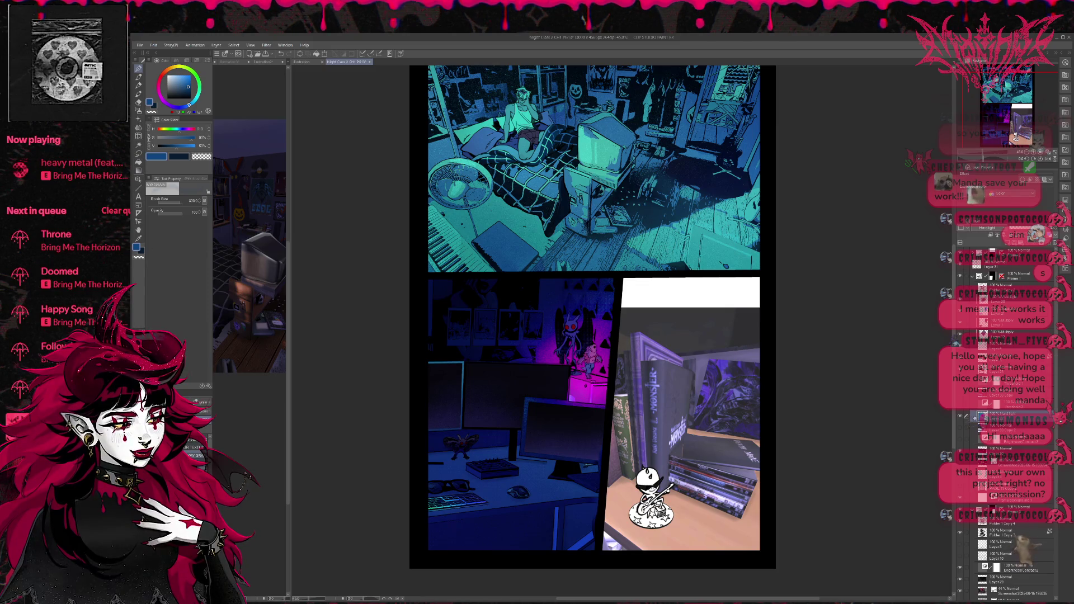
# Pick teal and scatter glowing star speckles across the wall and monitor, then sample purple
pyautogui.keyDown('alt'); pyautogui.click(643, 253); pyautogui.keyUp('alt')
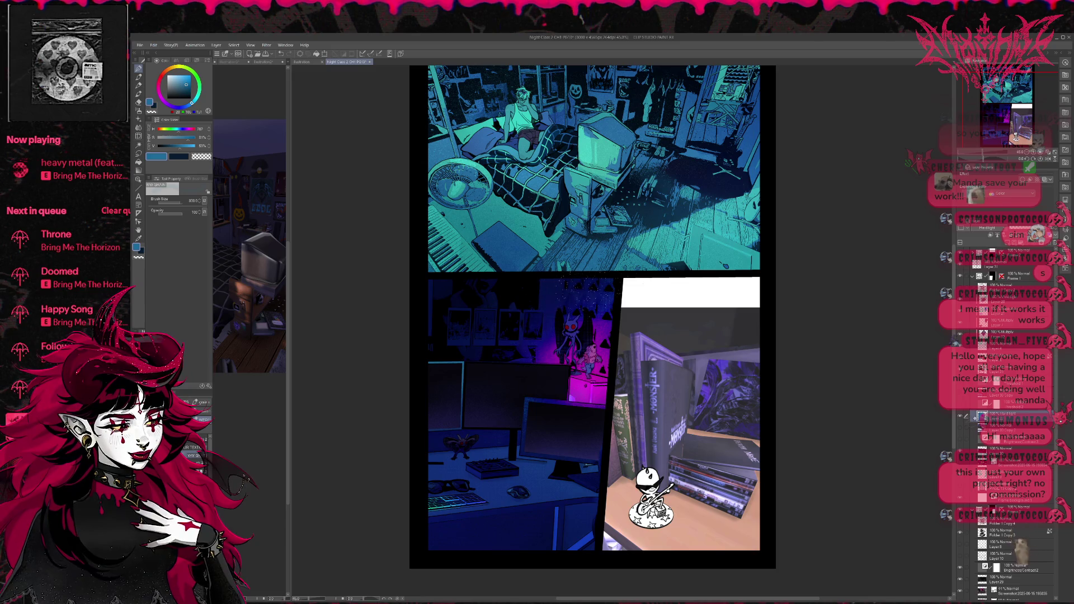
pyautogui.keyDown('alt'); pyautogui.click(648, 238); pyautogui.keyUp('alt')
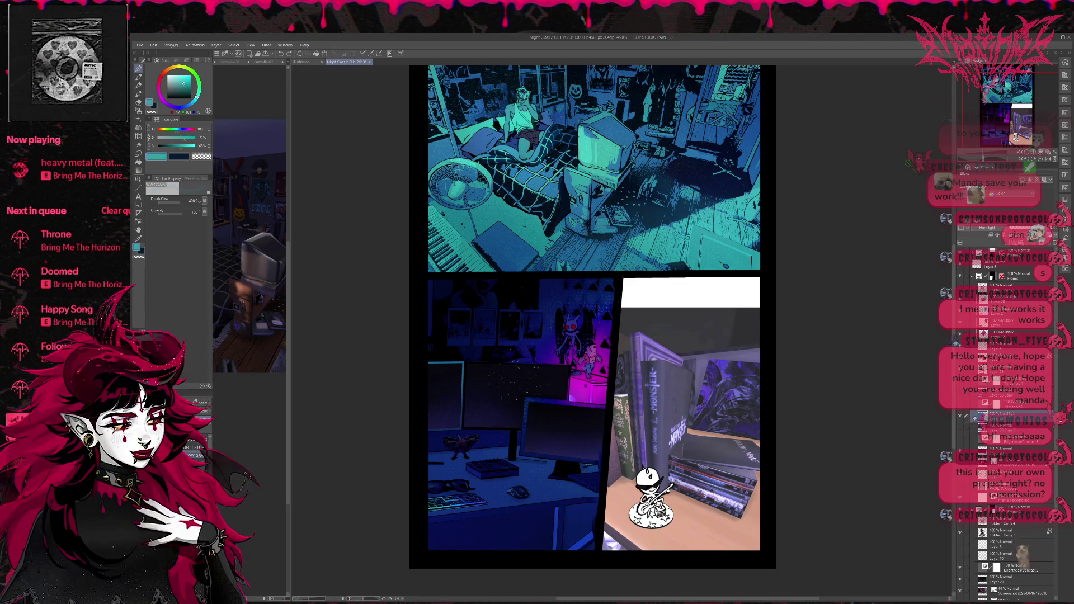
pyautogui.click(548, 350)
pyautogui.moveTo(582, 297)
pyautogui.mouseDown()
pyautogui.moveTo(601, 298)
pyautogui.moveTo(524, 350)
pyautogui.moveTo(504, 339)
pyautogui.mouseUp()
pyautogui.moveTo(543, 288)
pyautogui.mouseDown()
pyautogui.moveTo(596, 288)
pyautogui.moveTo(539, 347)
pyautogui.moveTo(587, 398)
pyautogui.mouseUp()
pyautogui.moveTo(596, 361); pyautogui.dragTo(608, 373)
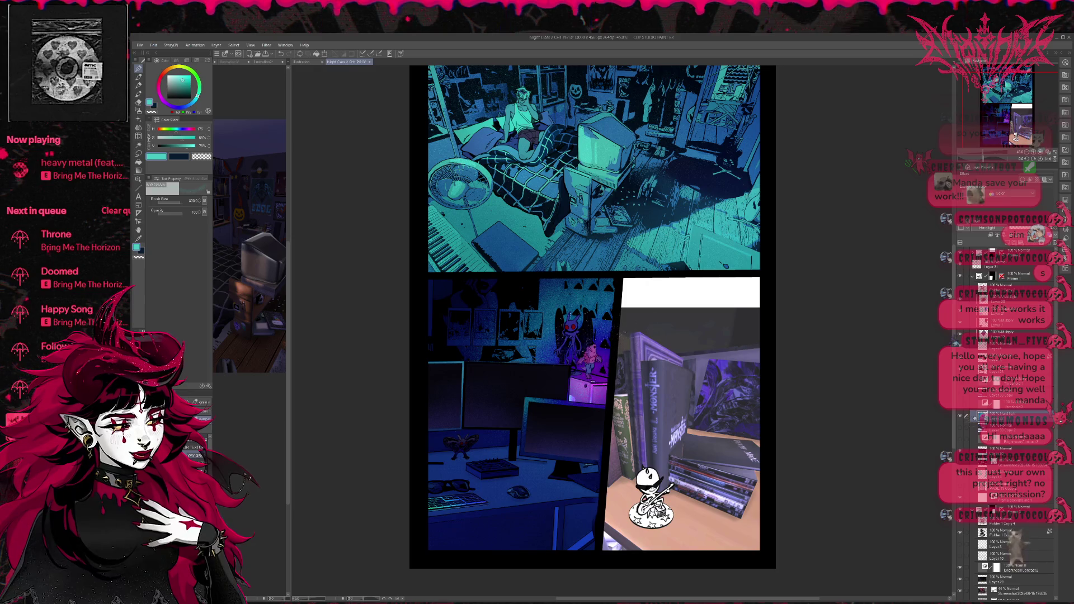
pyautogui.moveTo(467, 358); pyautogui.dragTo(492, 335)
pyautogui.moveTo(495, 342); pyautogui.dragTo(484, 305)
pyautogui.moveTo(541, 302); pyautogui.dragTo(557, 281)
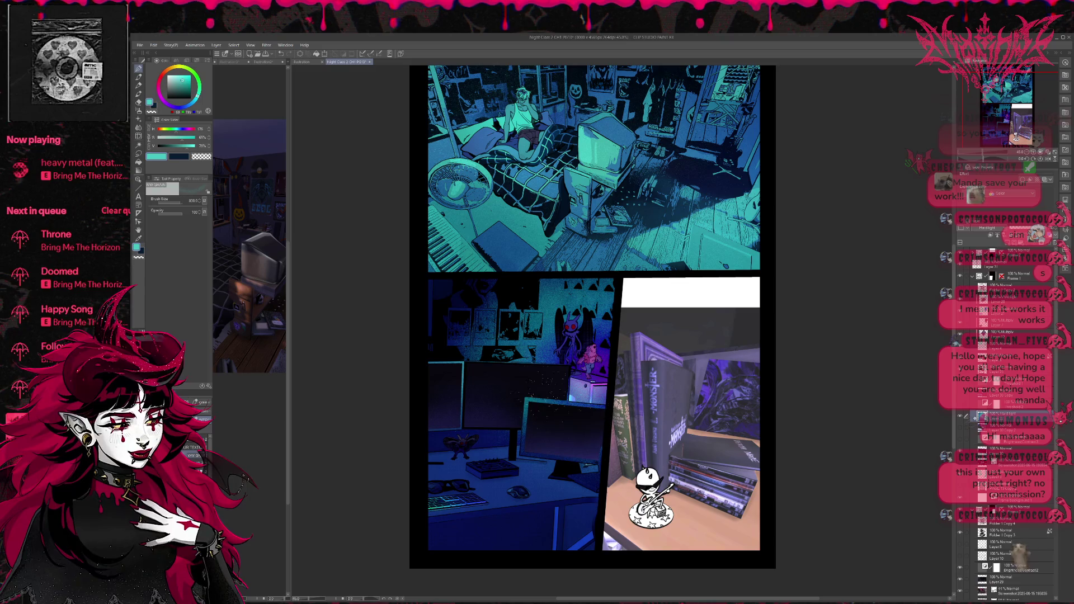
pyautogui.moveTo(462, 353); pyautogui.dragTo(481, 314)
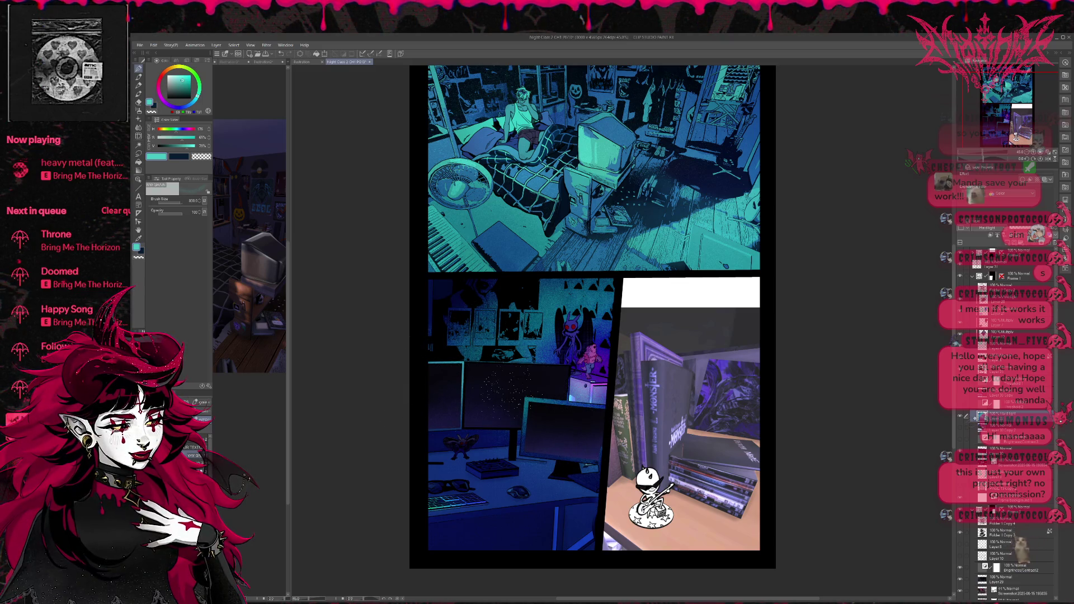
pyautogui.press('b')
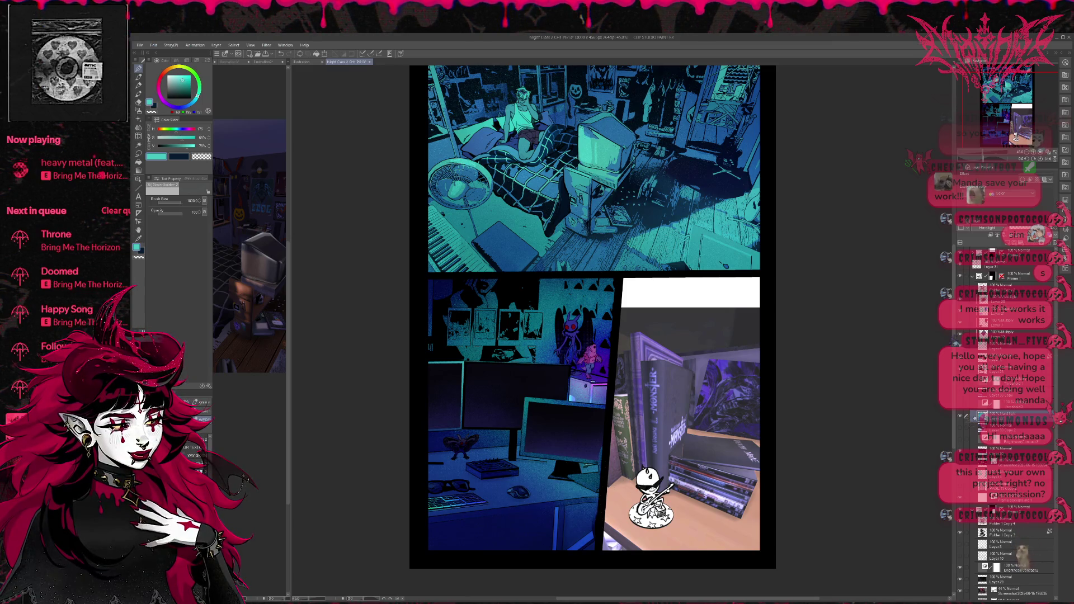
pyautogui.keyDown('alt'); pyautogui.click(596, 384); pyautogui.keyUp('alt')
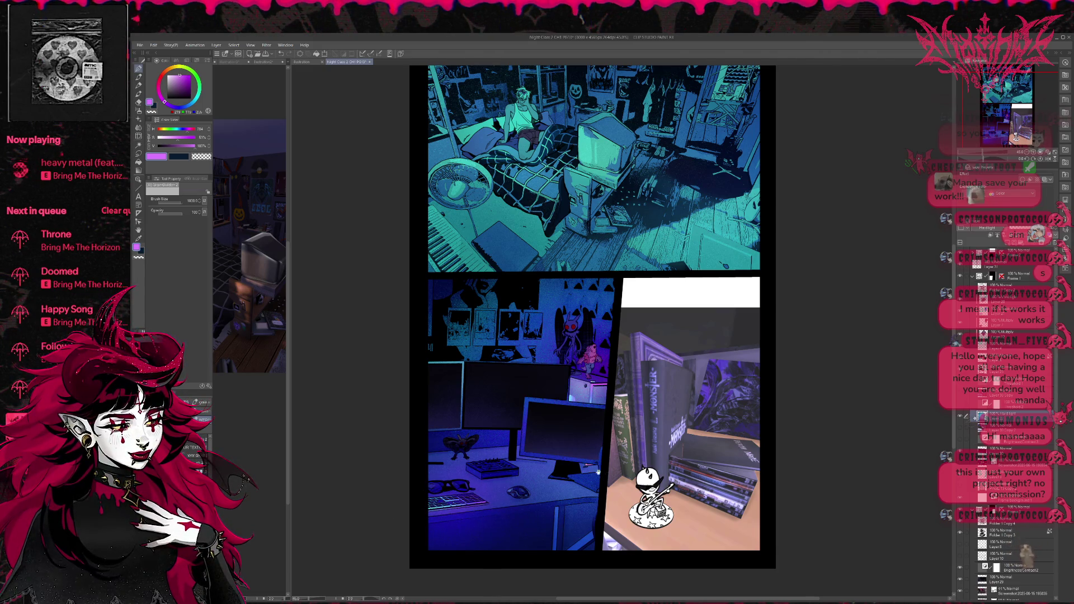
# Pan the page view up and right, then switch to the freehand selection tool
pyautogui.scroll(-1, 593, 316)
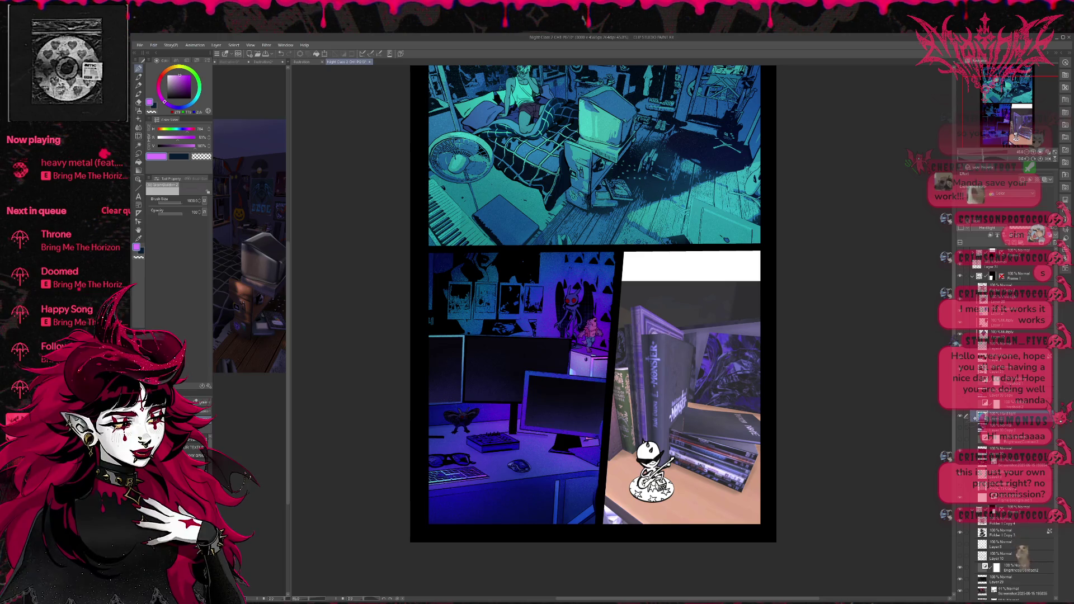
pyautogui.moveTo(550, 465); pyautogui.dragTo(566, 442)
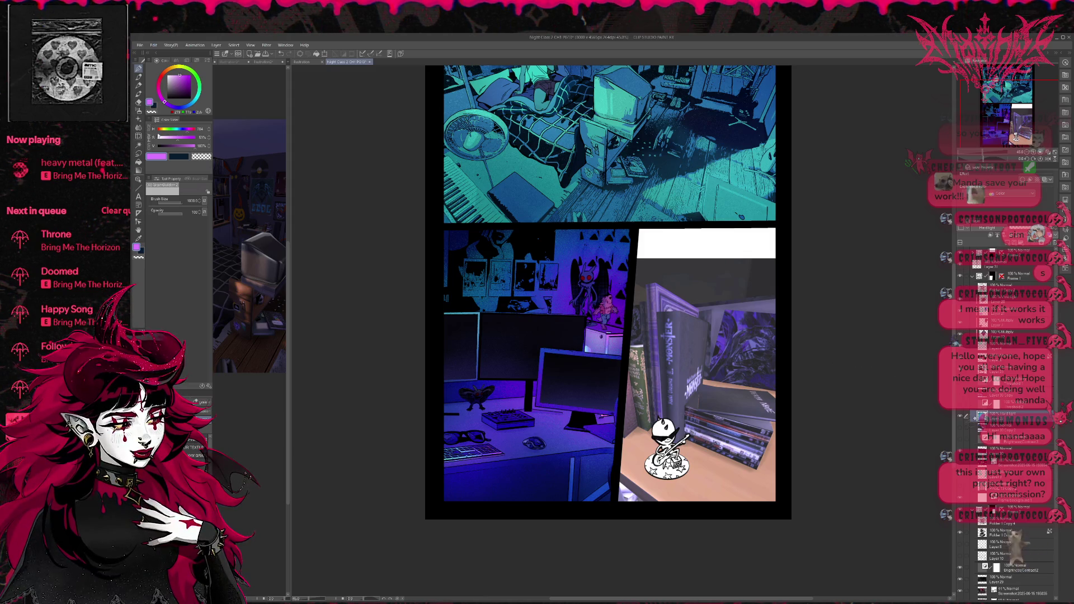
pyautogui.click(139, 153)
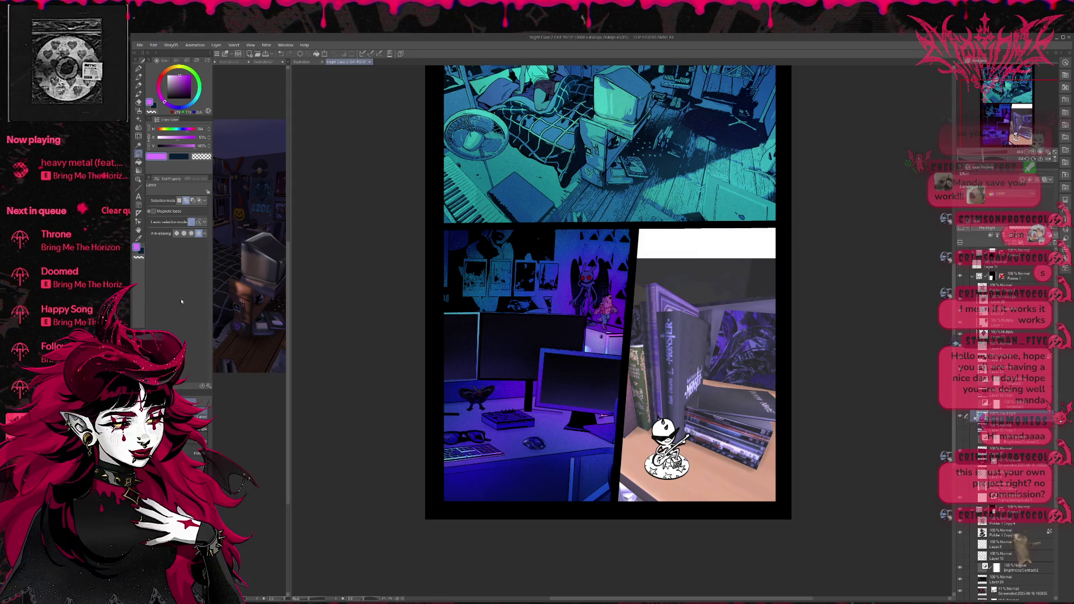
# Fill the area below the desk edge and along the panel bottom with black polyline shapes
pyautogui.click(139, 188)
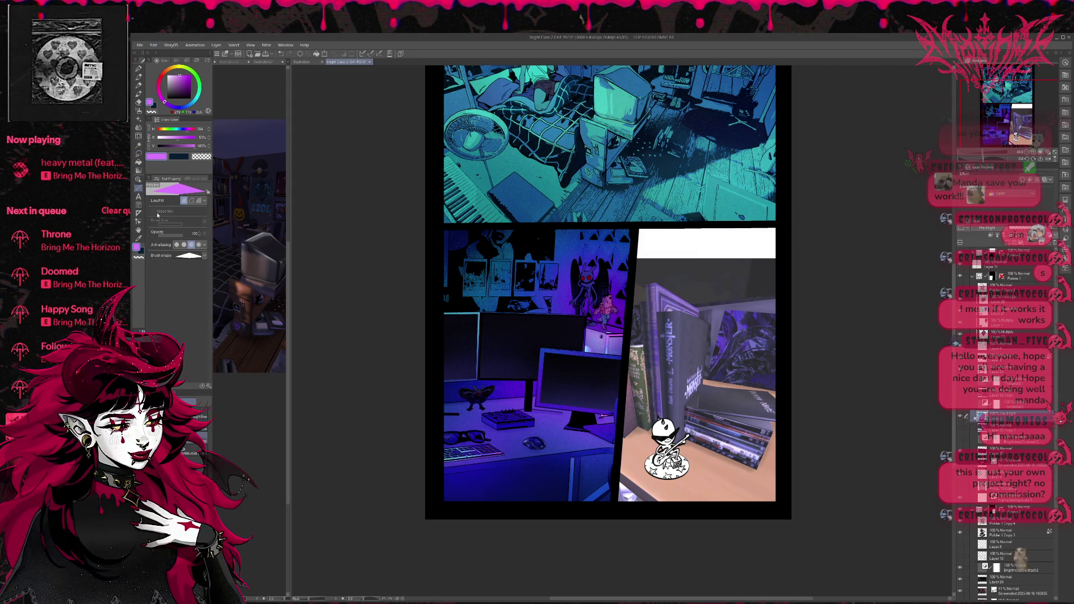
pyautogui.press('x')
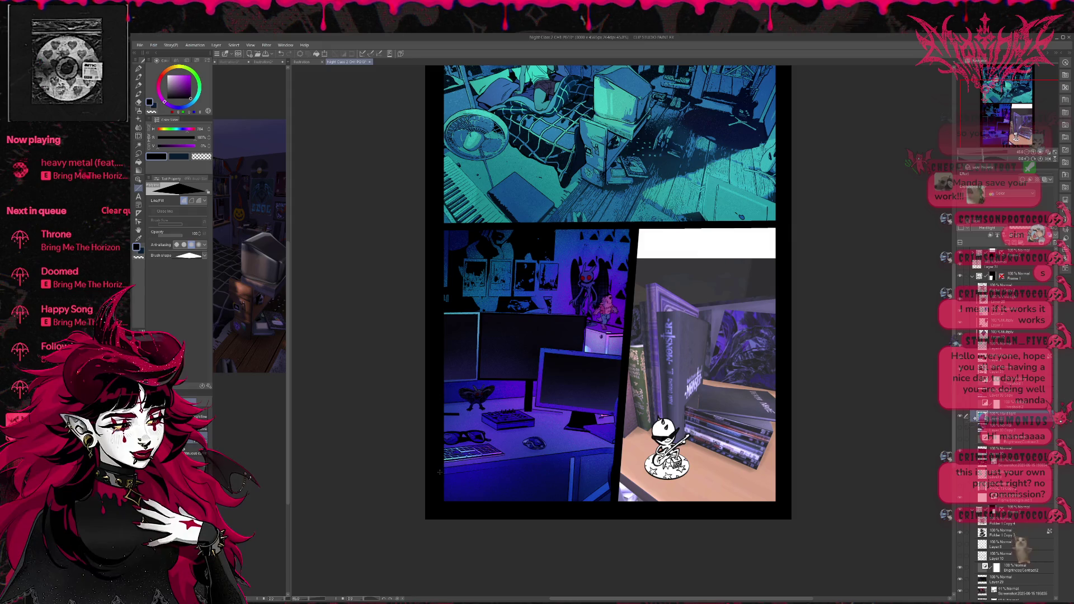
pyautogui.click(442, 473)
pyautogui.click(570, 505)
pyautogui.click(441, 506)
pyautogui.click(442, 474)
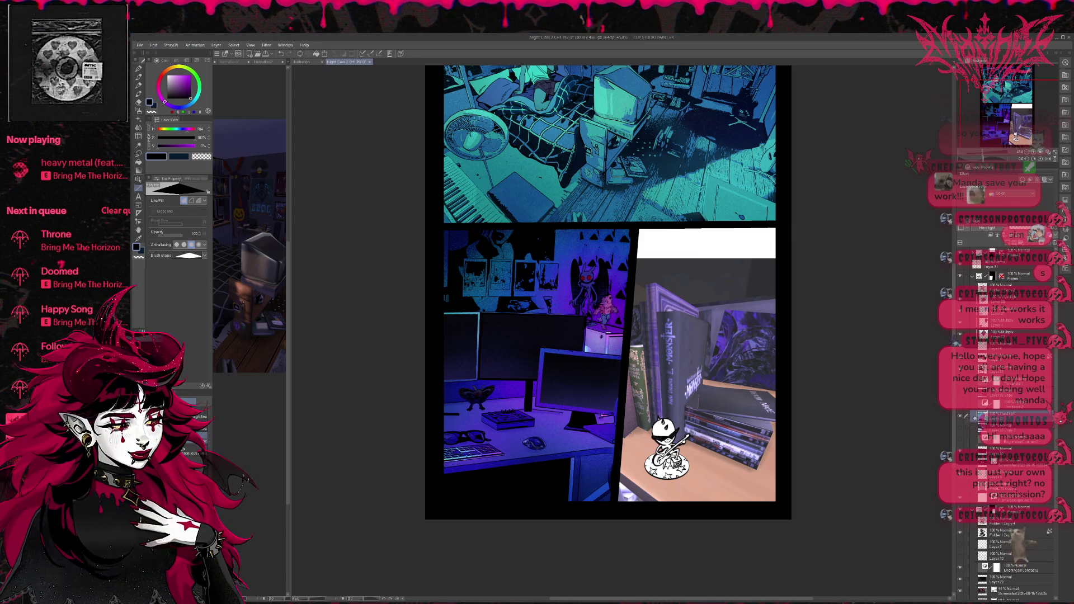
pyautogui.click(580, 456)
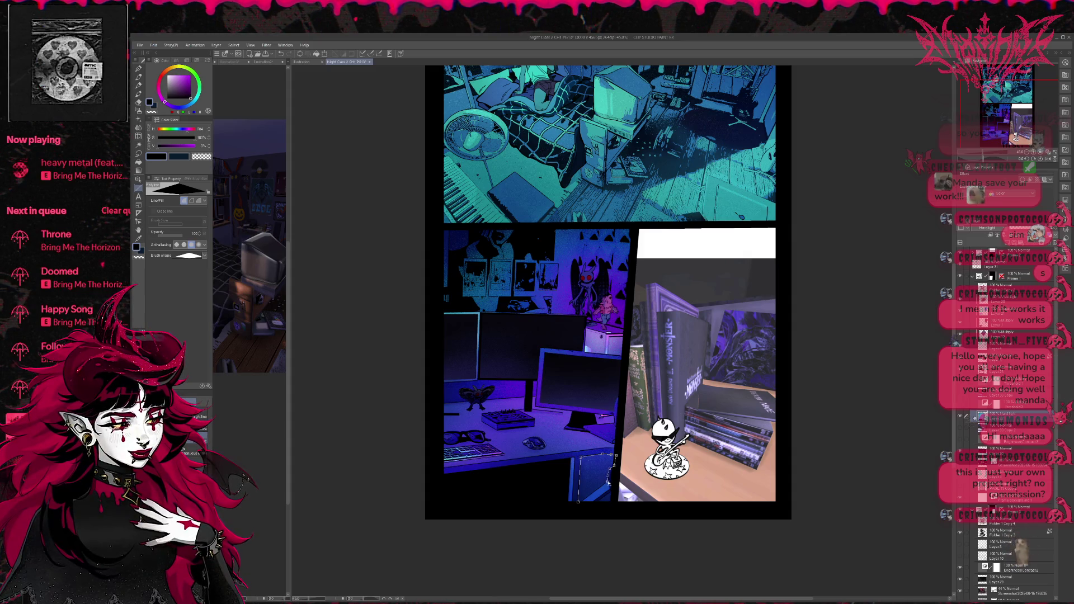
pyautogui.doubleClick(602, 503)
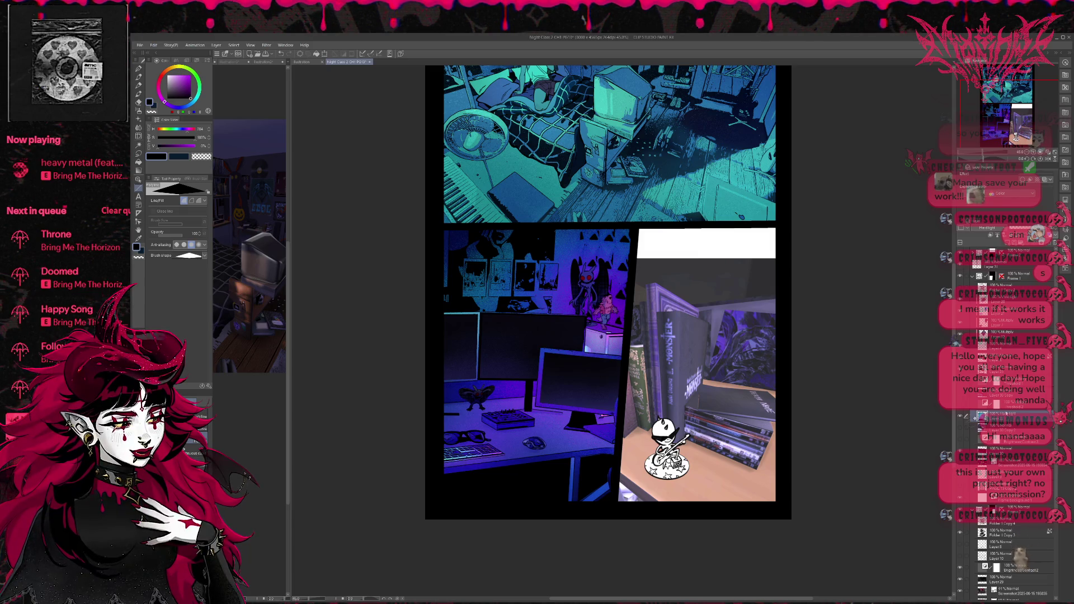
# Compare the black fill on and off, then return to the pen with a blue colour
pyautogui.click(962, 416)
pyautogui.click(962, 417)
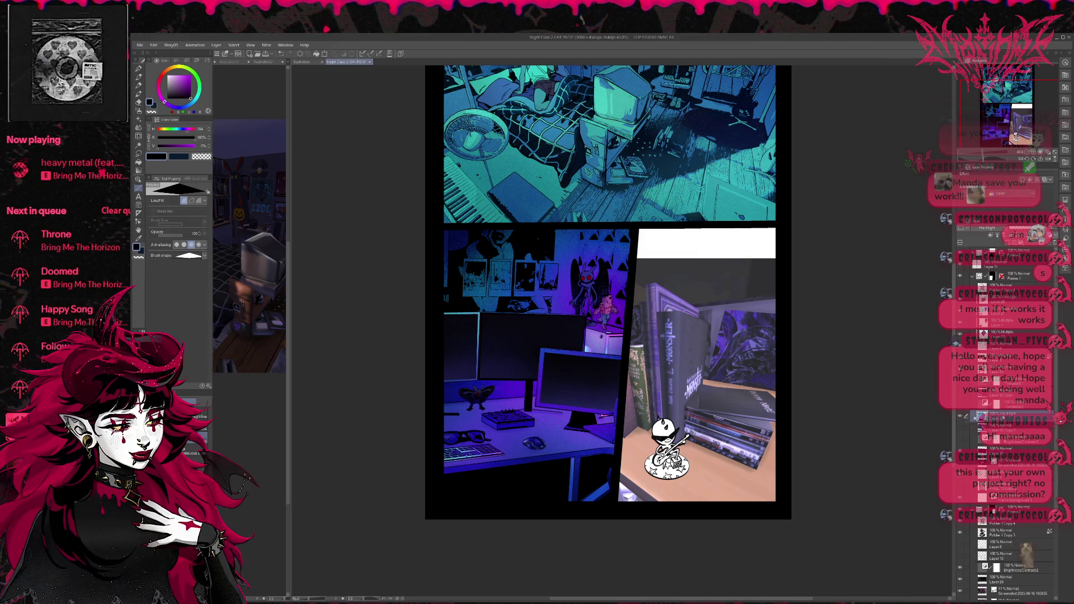
pyautogui.press('p')
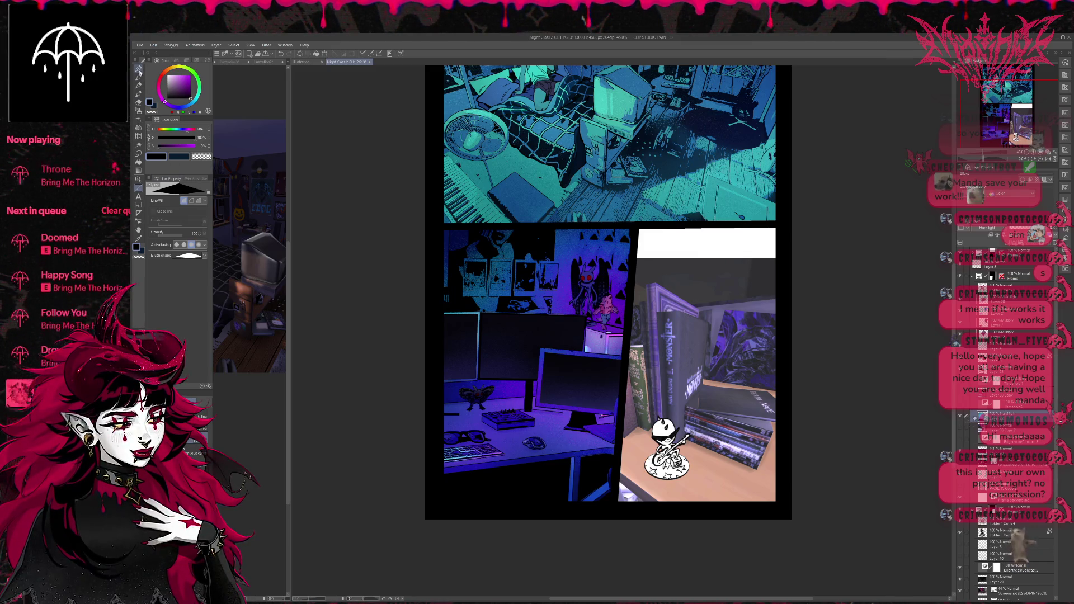
pyautogui.keyDown('alt'); pyautogui.click(570, 450); pyautogui.keyUp('alt')
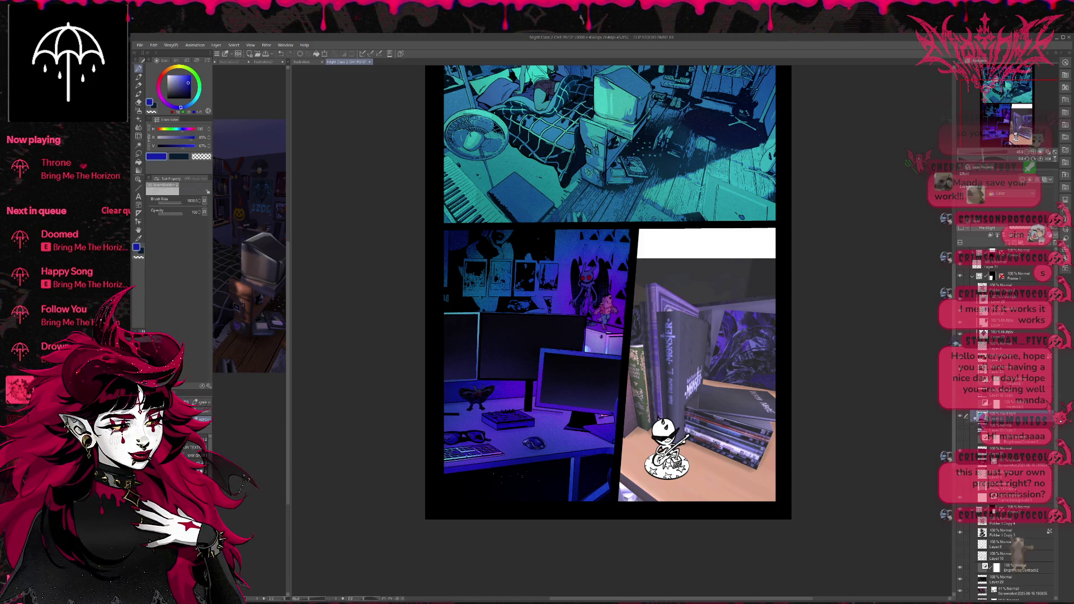
# Sample blues and a lightened teal, change layer, pick blue-violet, and ready a 1500-size soft brush
pyautogui.keyDown('alt'); pyautogui.click(520, 506); pyautogui.keyUp('alt')
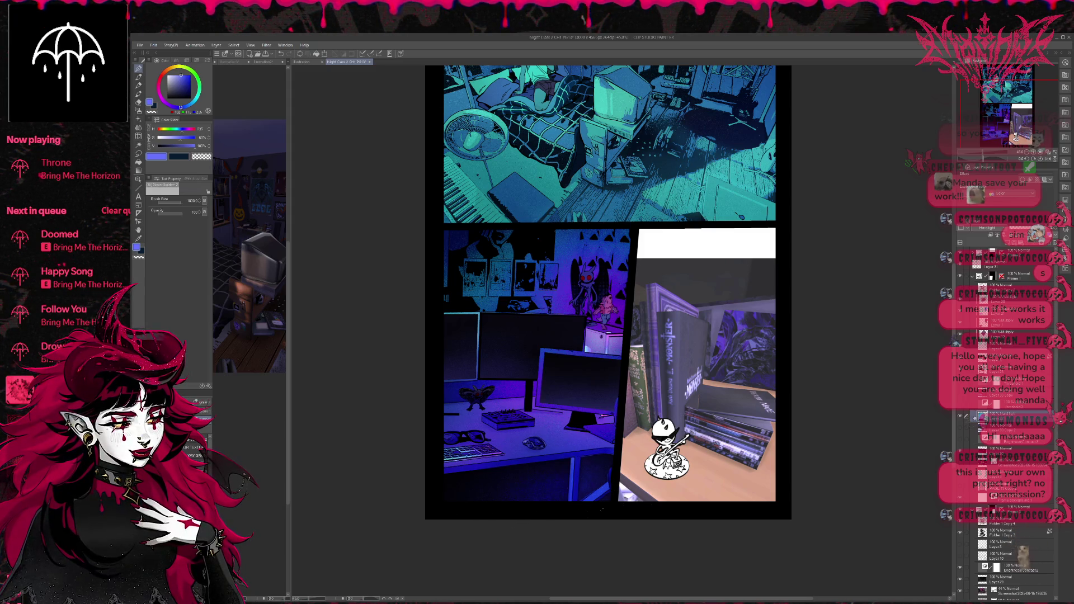
pyautogui.keyDown('alt'); pyautogui.click(509, 253); pyautogui.keyUp('alt')
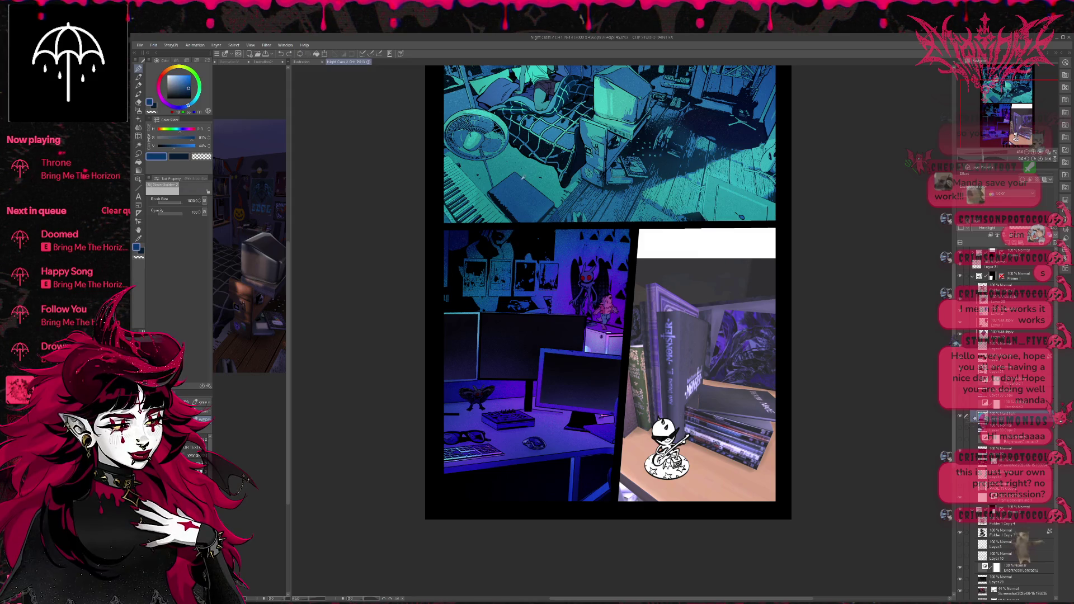
pyautogui.keyDown('alt'); pyautogui.click(539, 182); pyautogui.keyUp('alt')
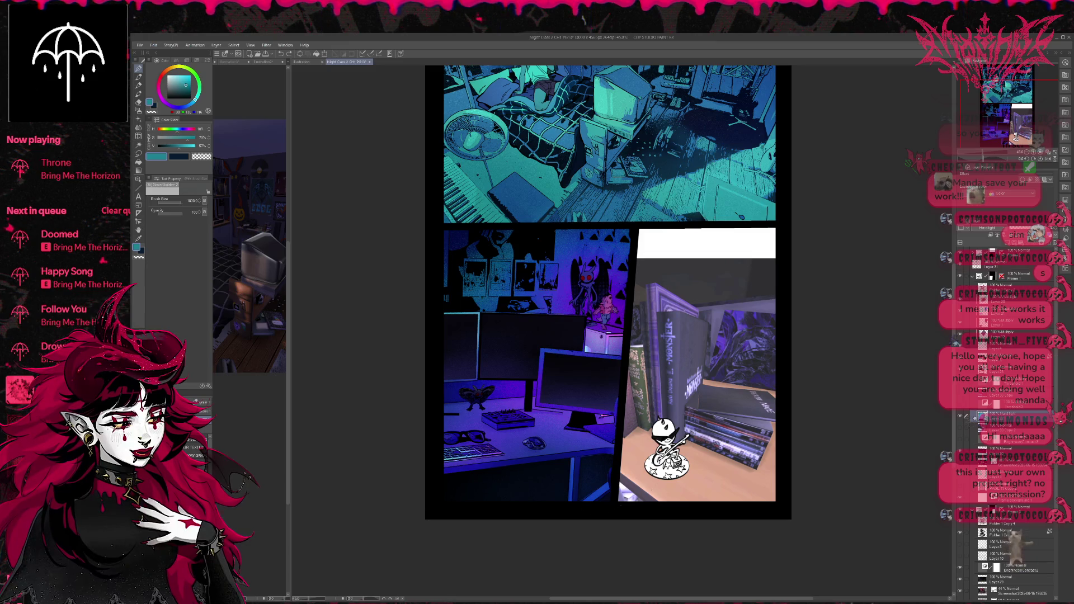
pyautogui.click(182, 80)
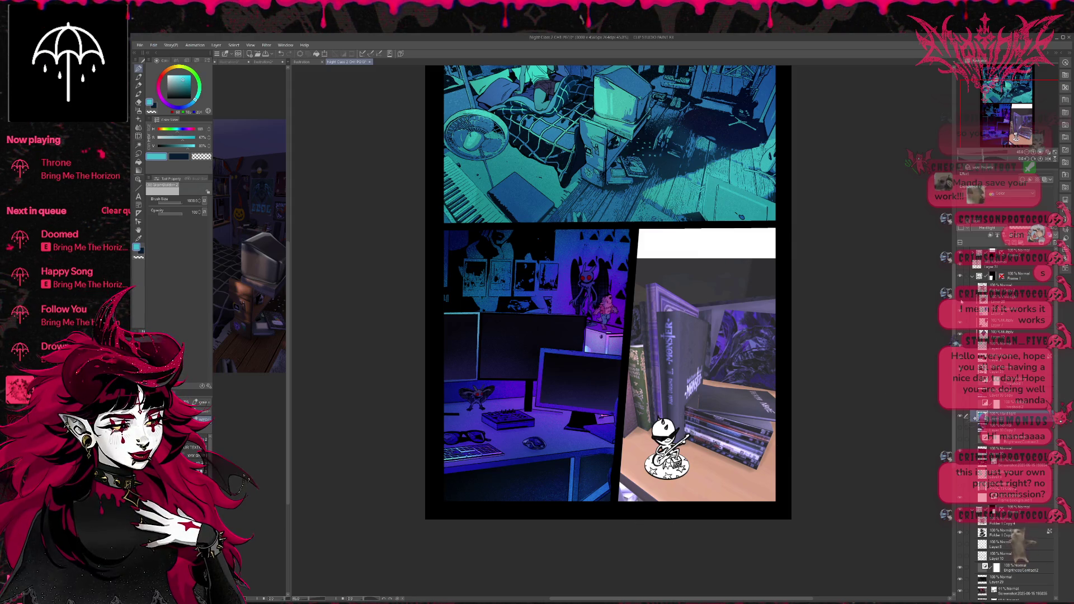
pyautogui.click(962, 301)
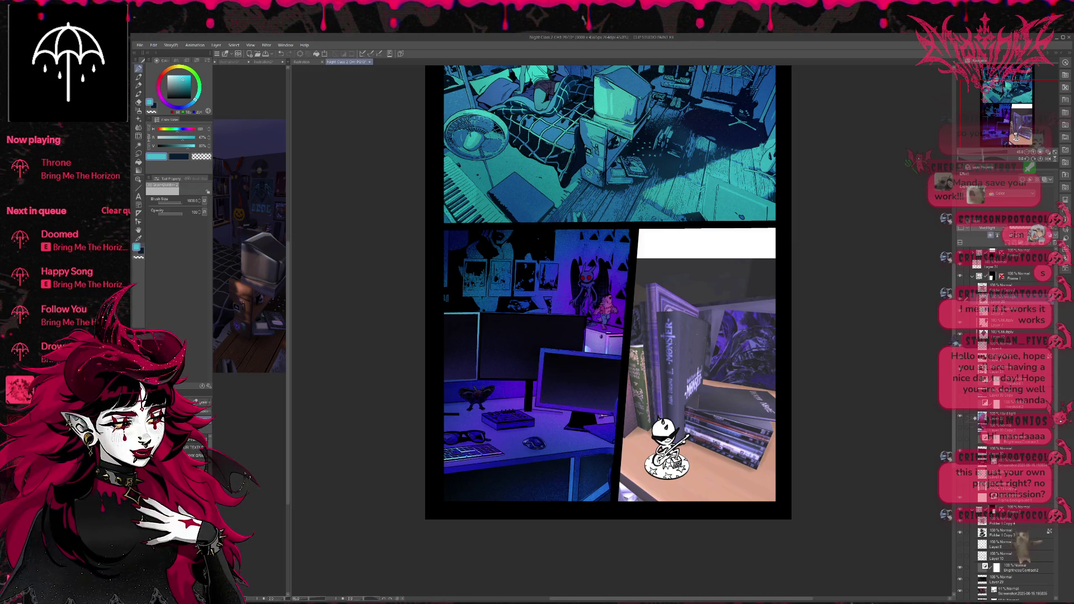
pyautogui.keyDown('alt'); pyautogui.click(504, 400); pyautogui.keyUp('alt')
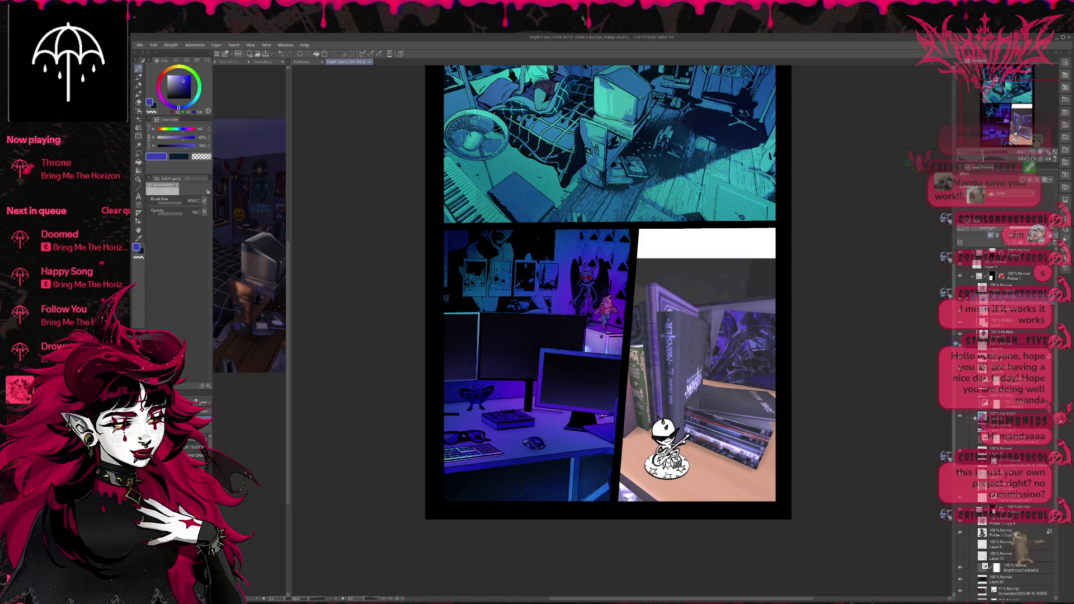
pyautogui.press('b')
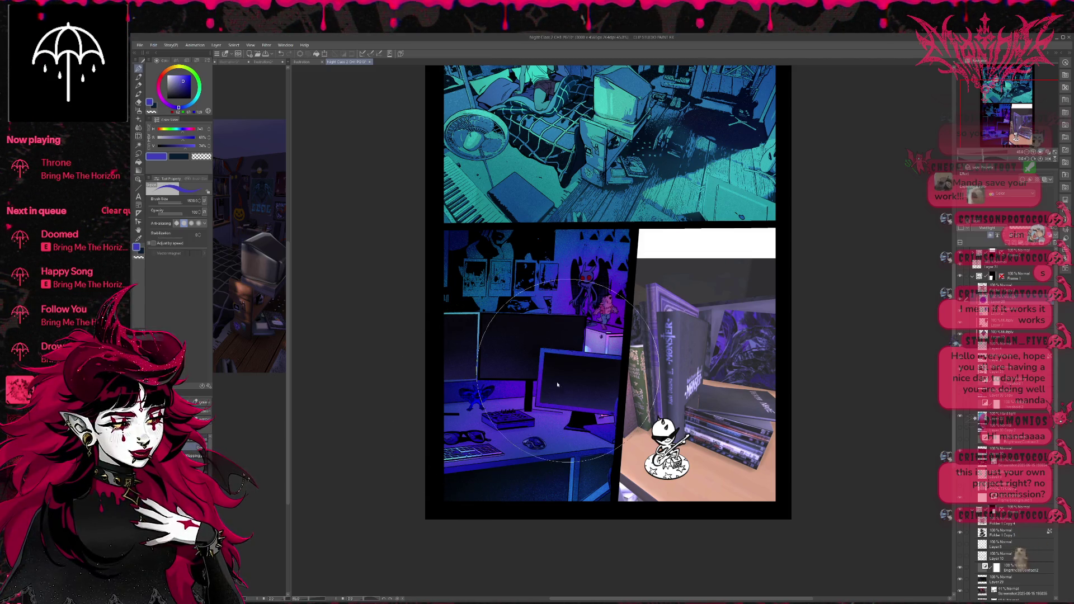
# Brush purple glow over the desk panel, shrink the brush to 600, and erase around the moth
pyautogui.click(173, 105)
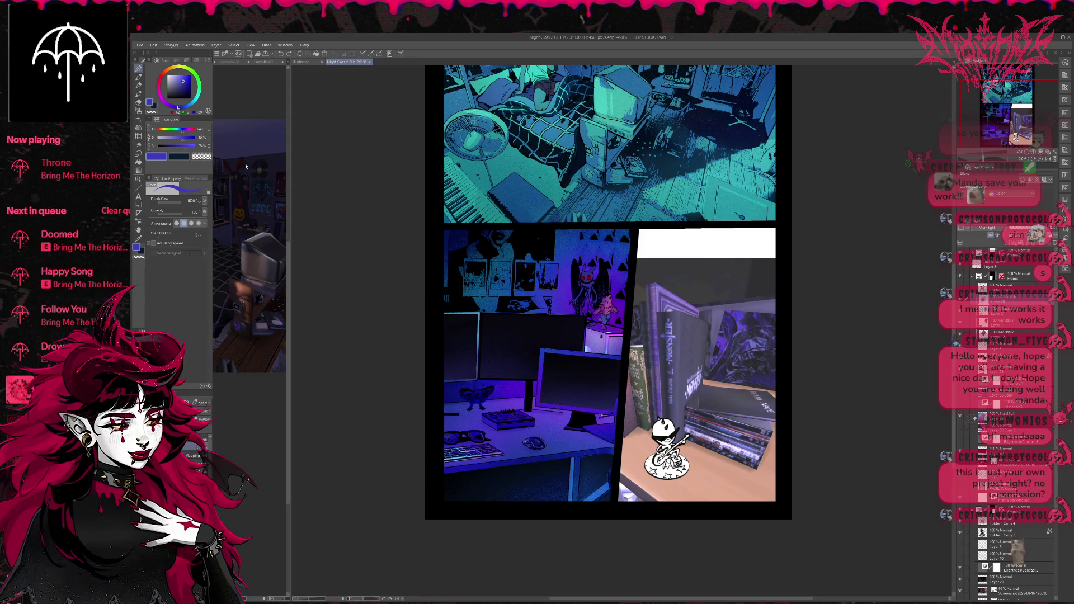
pyautogui.moveTo(479, 408)
pyautogui.mouseDown()
pyautogui.moveTo(515, 384)
pyautogui.moveTo(524, 416)
pyautogui.moveTo(531, 386)
pyautogui.moveTo(502, 391)
pyautogui.mouseUp()
pyautogui.click(163, 101)
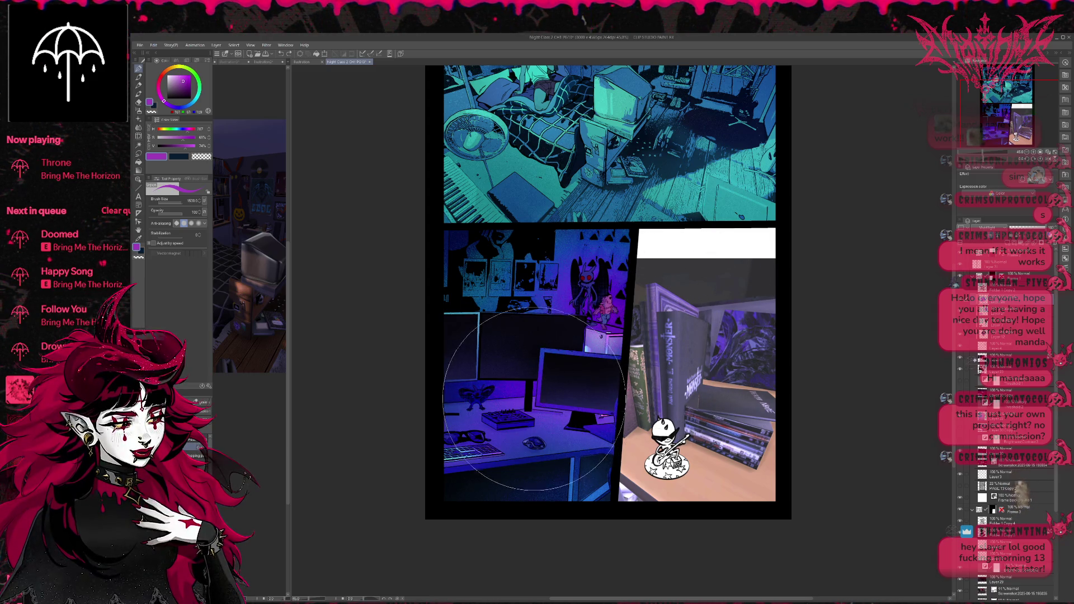
pyautogui.press('[')
pyautogui.press('[')
pyautogui.press('[')
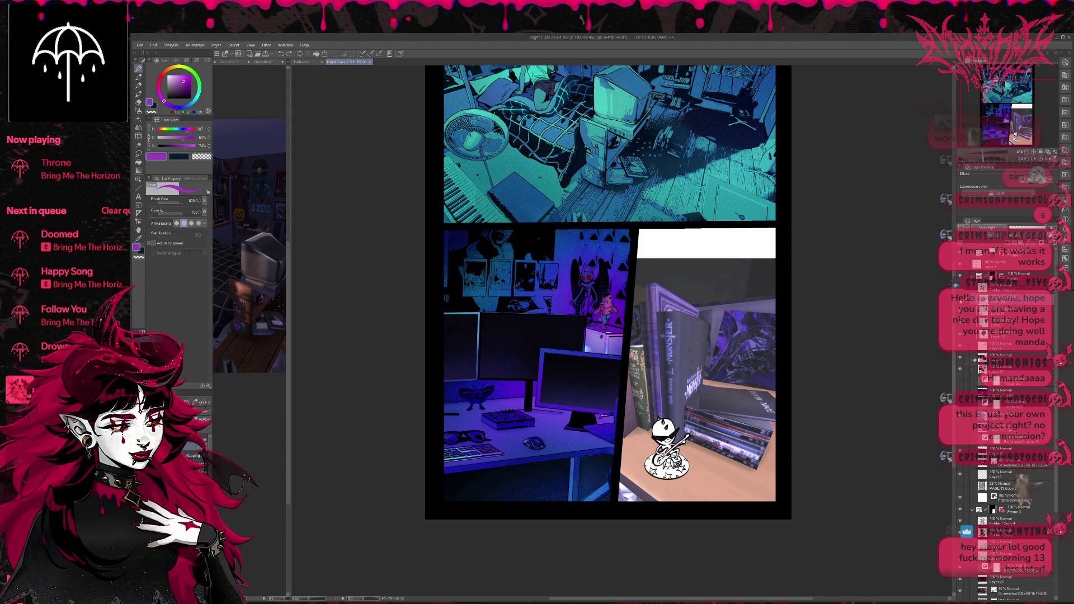
pyautogui.press('e')
pyautogui.moveTo(466, 389)
pyautogui.mouseDown()
pyautogui.moveTo(479, 387)
pyautogui.moveTo(481, 402)
pyautogui.mouseUp()
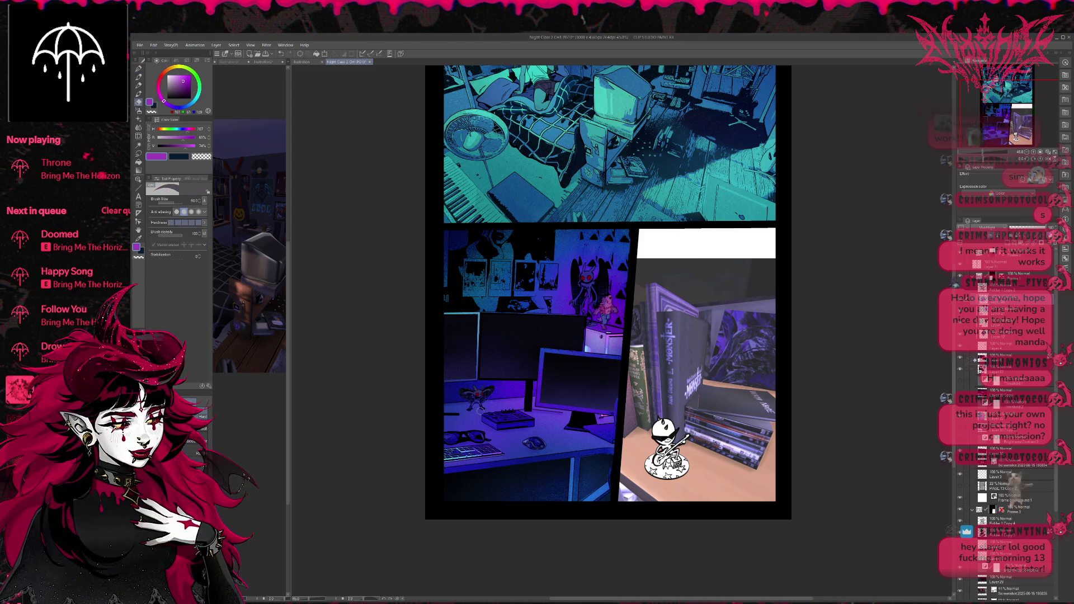
pyautogui.press('p')
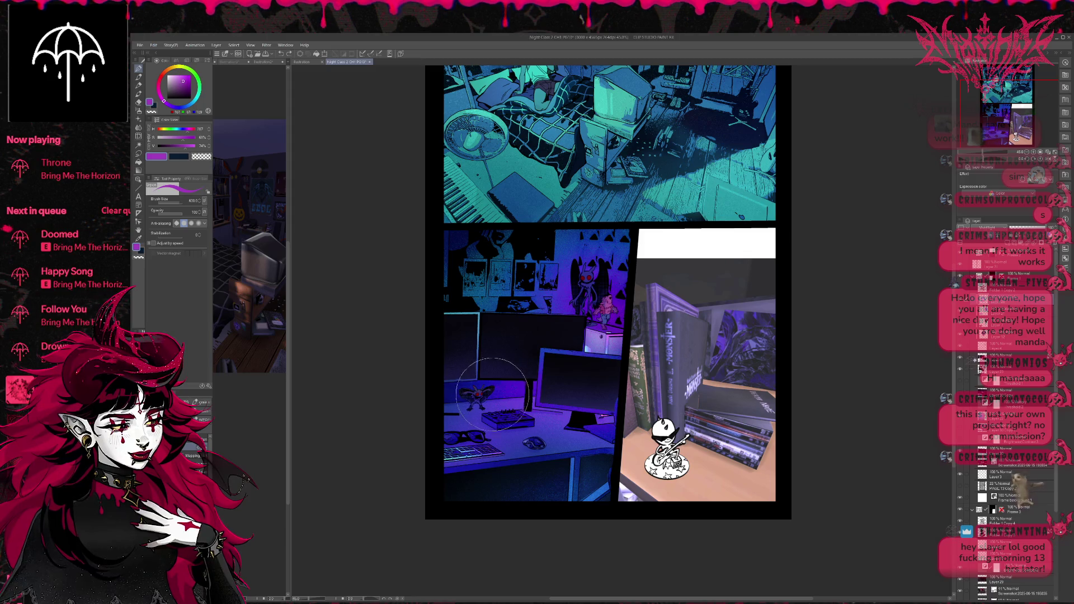
# Try muted and greyish purples, then sample blue-violet and a lightened teal from the artwork
pyautogui.keyDown('alt'); pyautogui.click(458, 352); pyautogui.keyUp('alt')
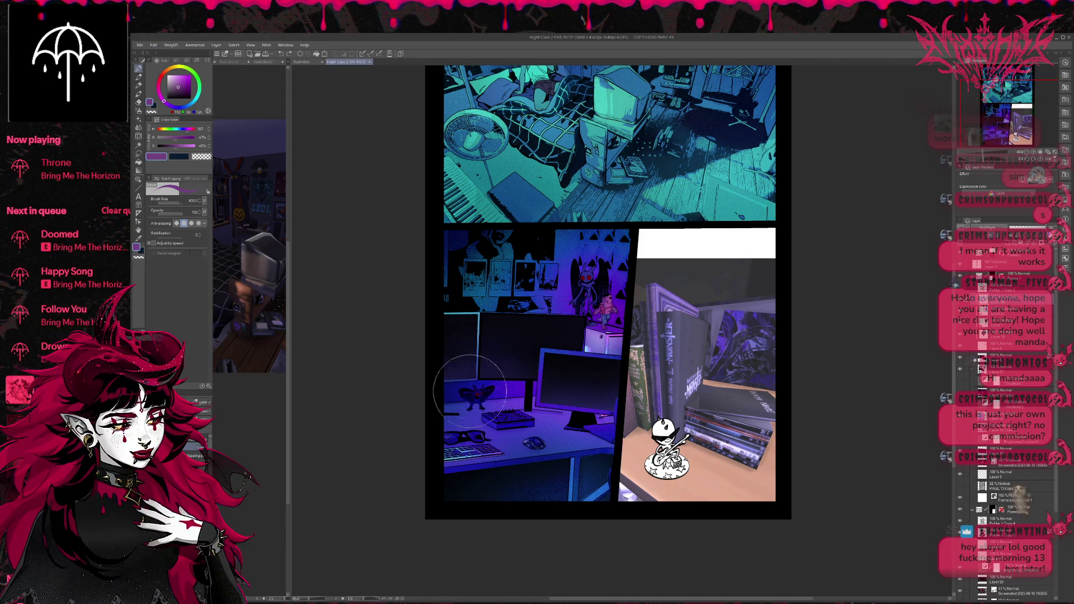
pyautogui.keyDown('alt'); pyautogui.click(247, 224); pyautogui.keyUp('alt')
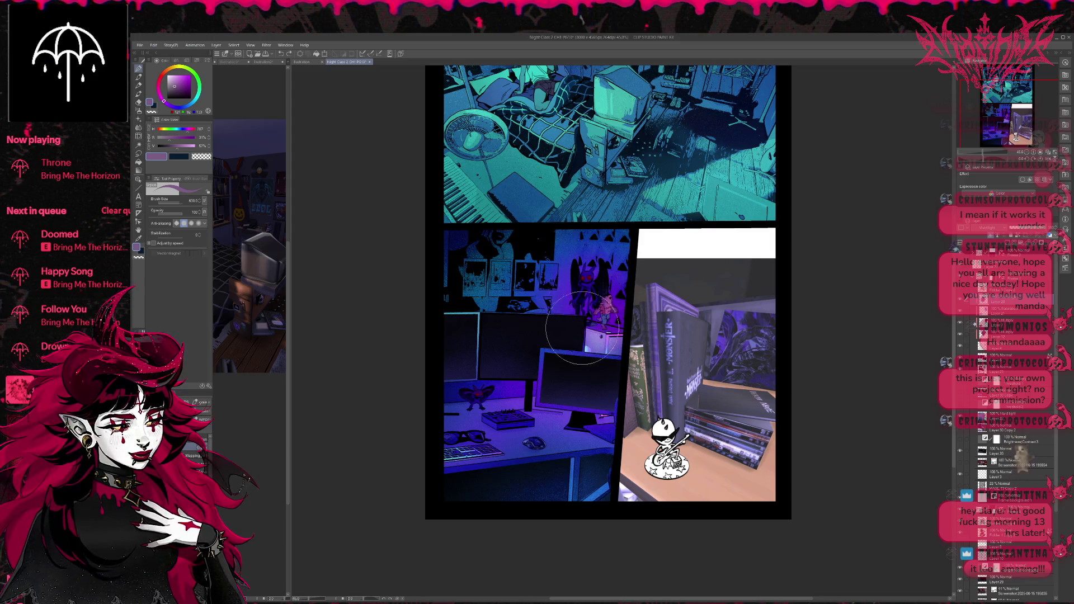
pyautogui.scroll(1, 660, 319)
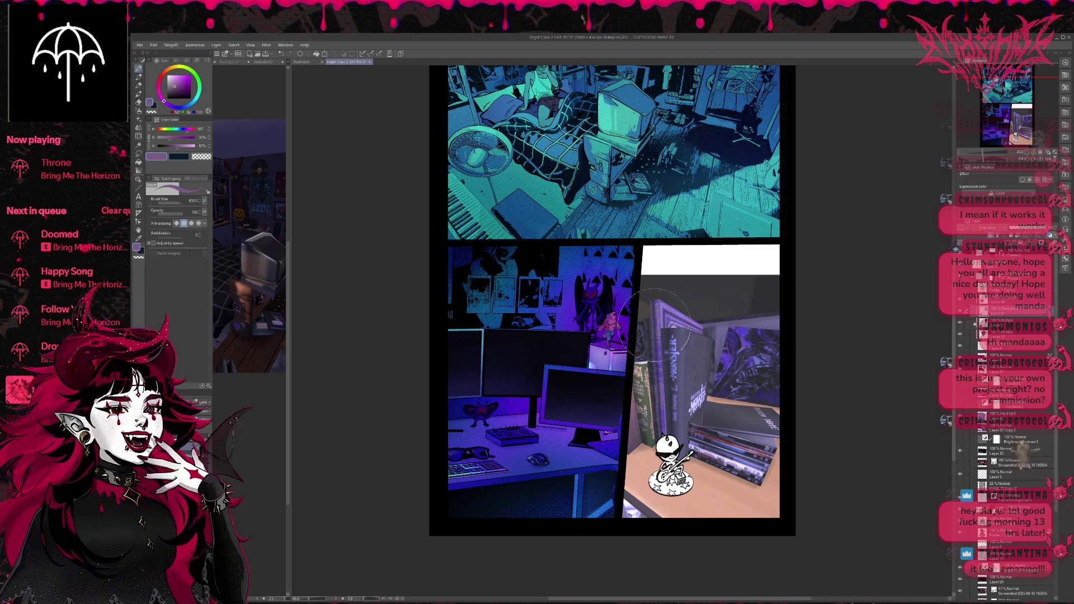
pyautogui.keyDown('alt'); pyautogui.click(613, 324); pyautogui.keyUp('alt')
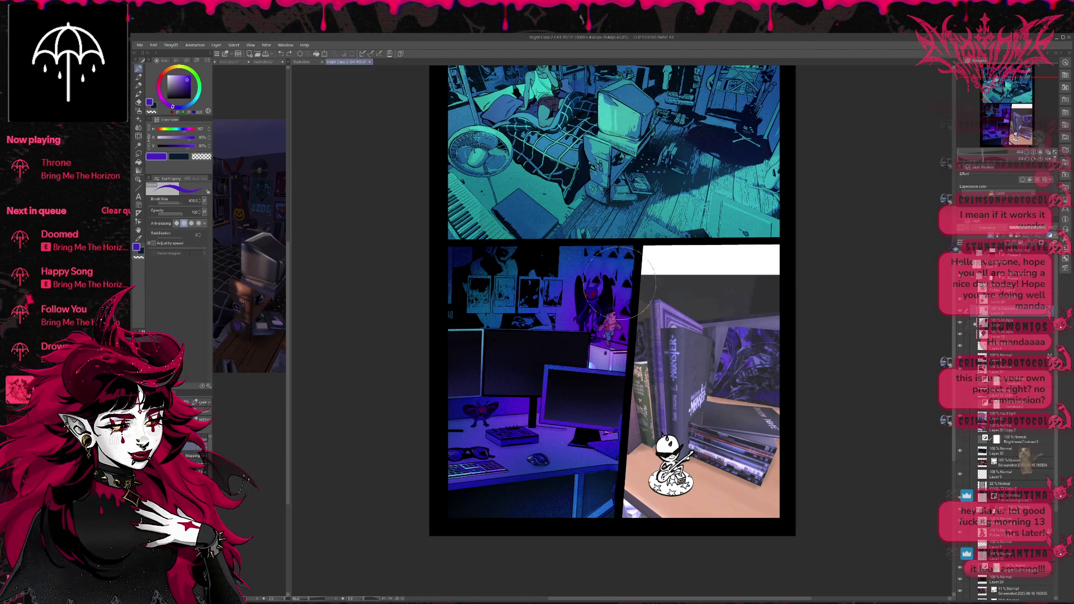
pyautogui.keyDown('alt'); pyautogui.click(707, 224); pyautogui.keyUp('alt')
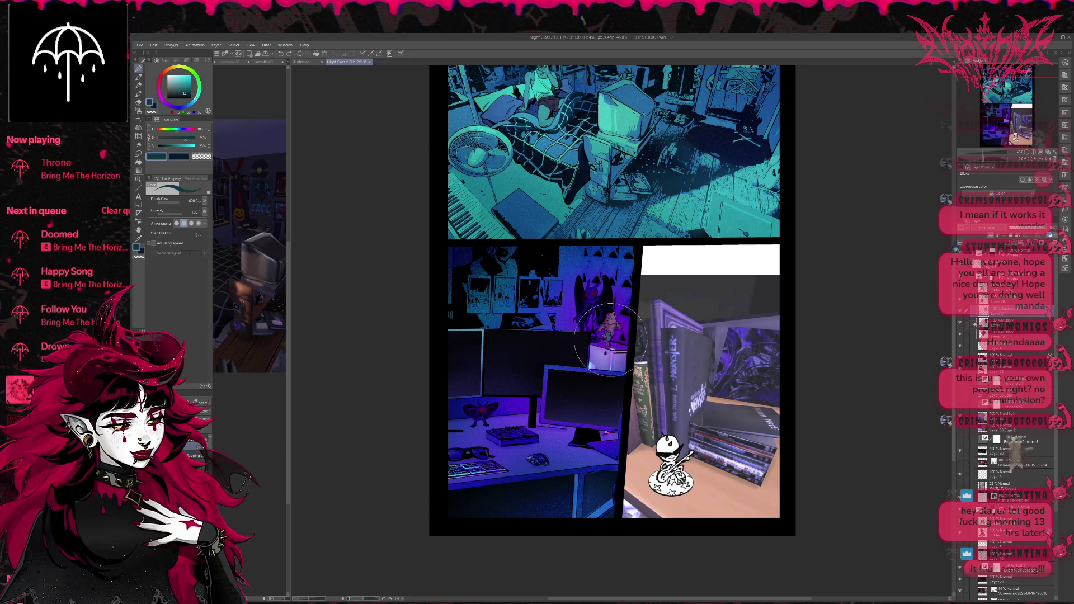
pyautogui.keyDown('alt'); pyautogui.click(716, 231); pyautogui.keyUp('alt')
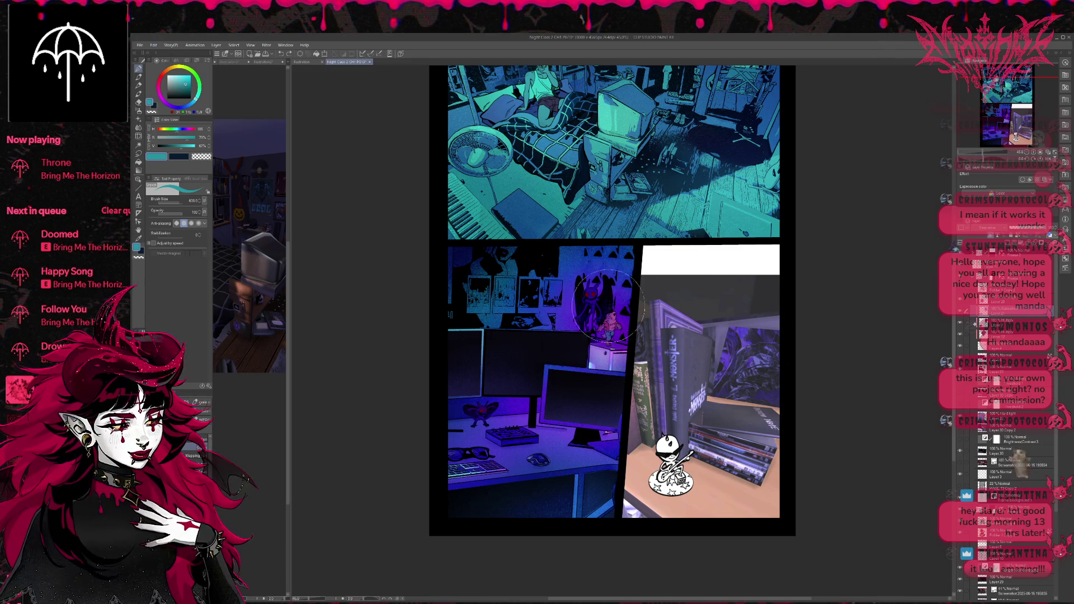
pyautogui.press('e')
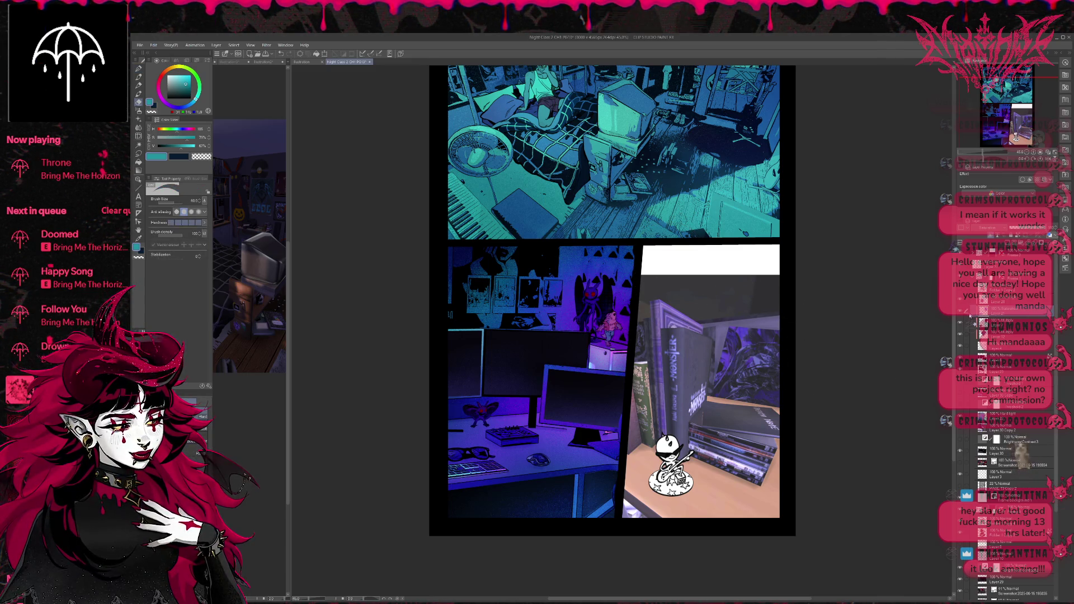
# On the upper layer, fill the demon creature's and desk moth's eyes with saturated red, then add a new layer
pyautogui.click(1001, 299)
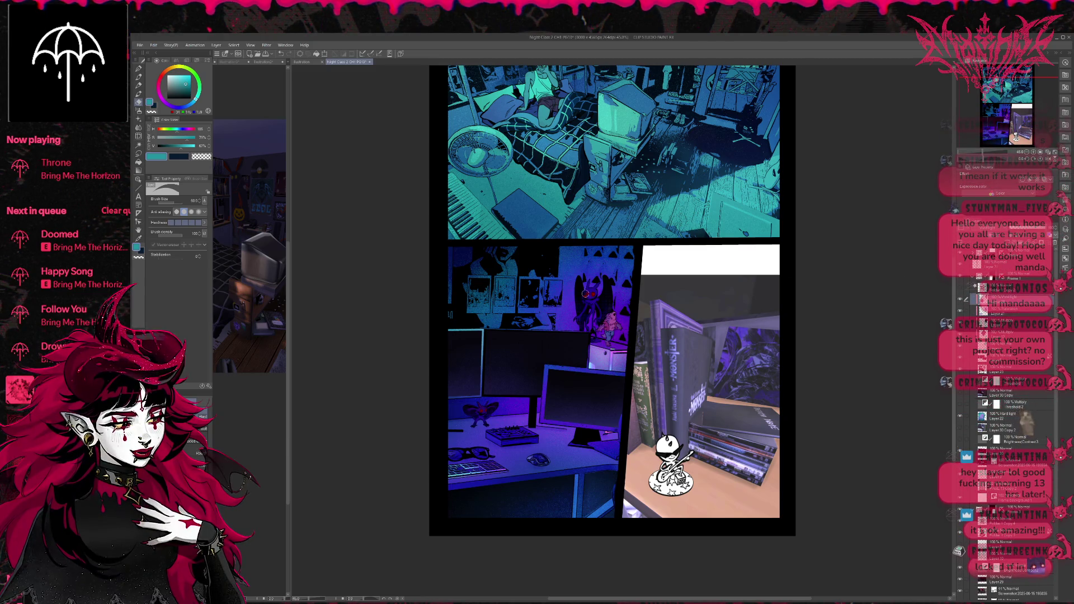
pyautogui.press('p')
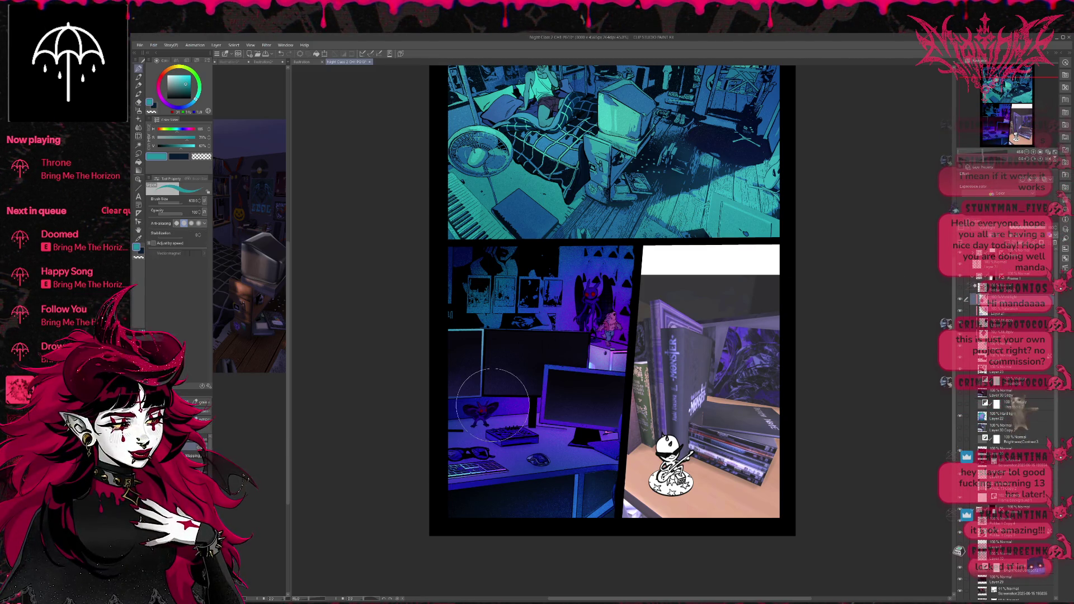
pyautogui.click(159, 81)
pyautogui.click(189, 74)
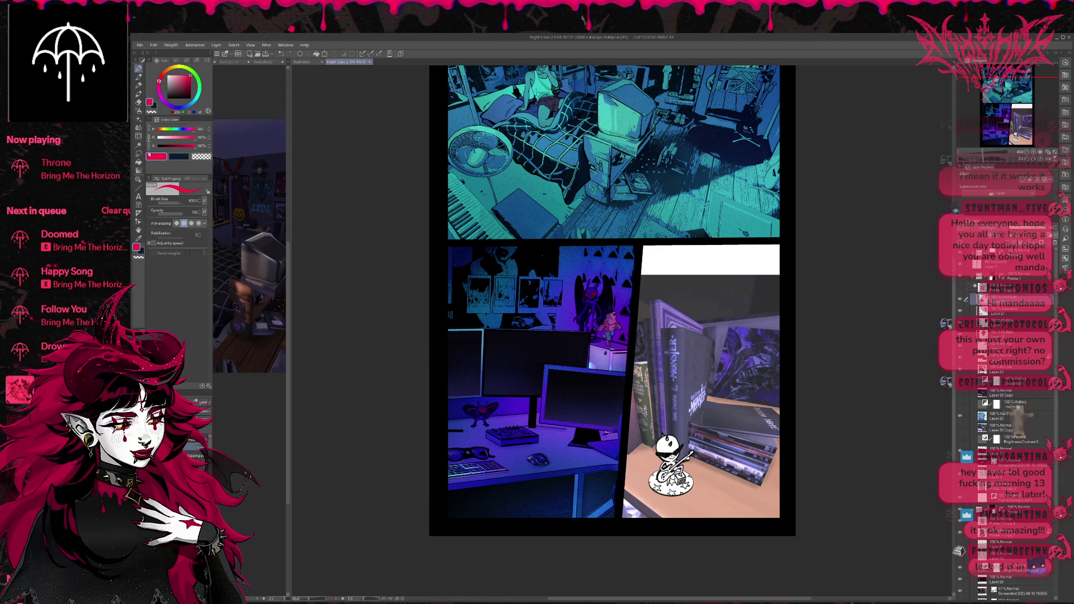
pyautogui.press('g')
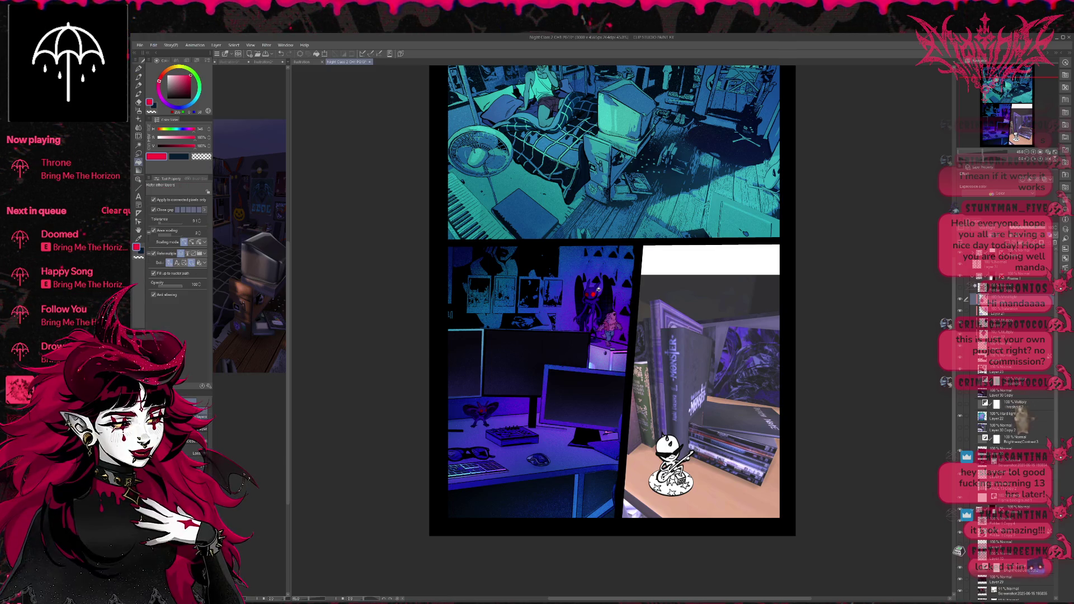
pyautogui.click(593, 293)
pyautogui.click(481, 410)
pyautogui.click(488, 410)
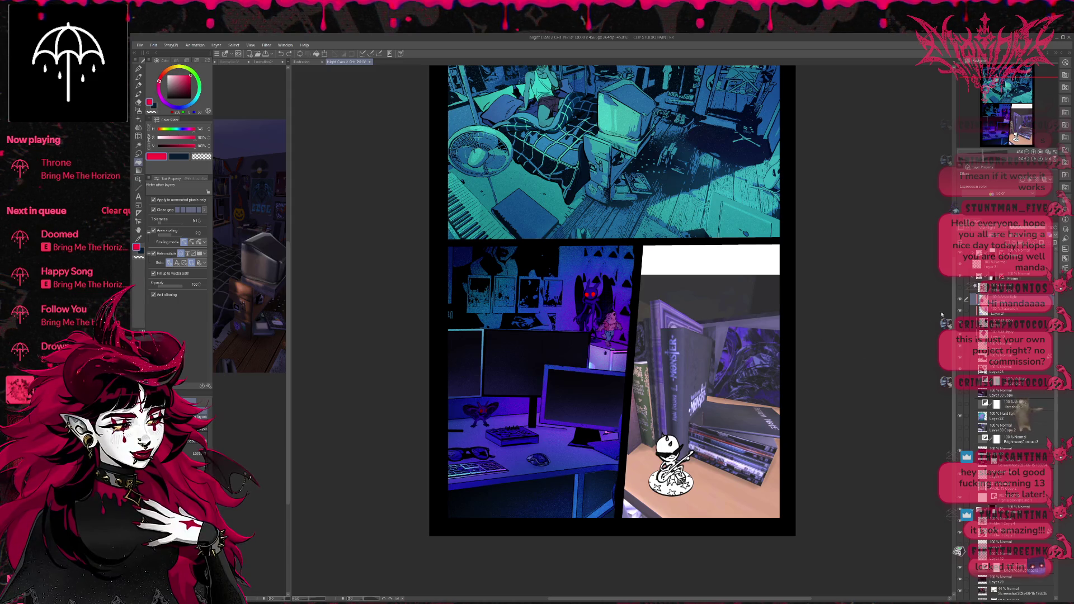
pyautogui.hotkey('ctrl', 'shift', 'n')
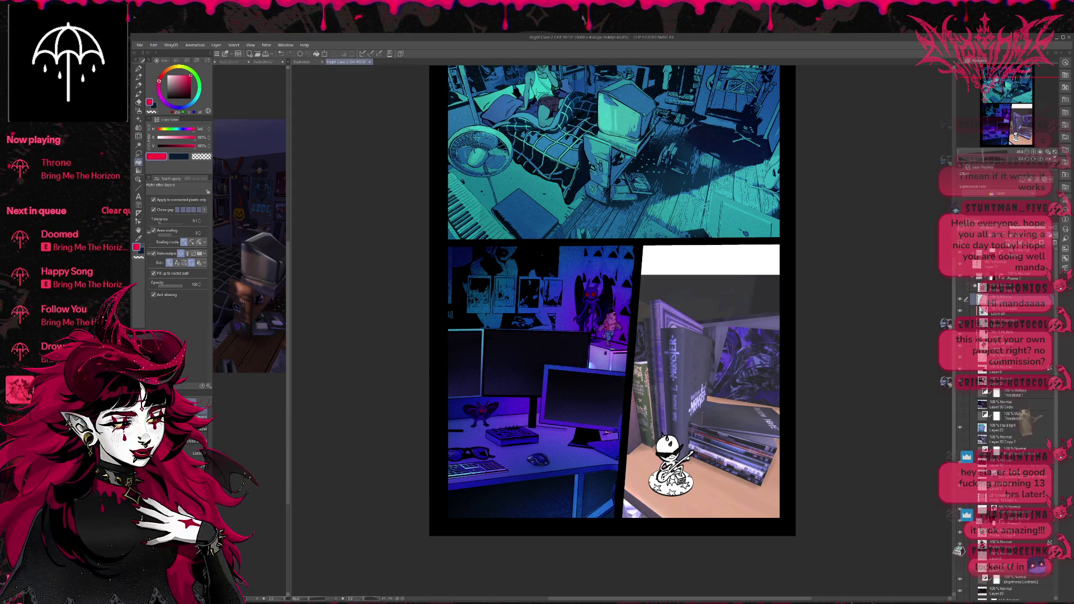
pyautogui.hotkey('ctrl', '+')
pyautogui.hotkey('ctrl', '+')
pyautogui.hotkey('ctrl', '+')
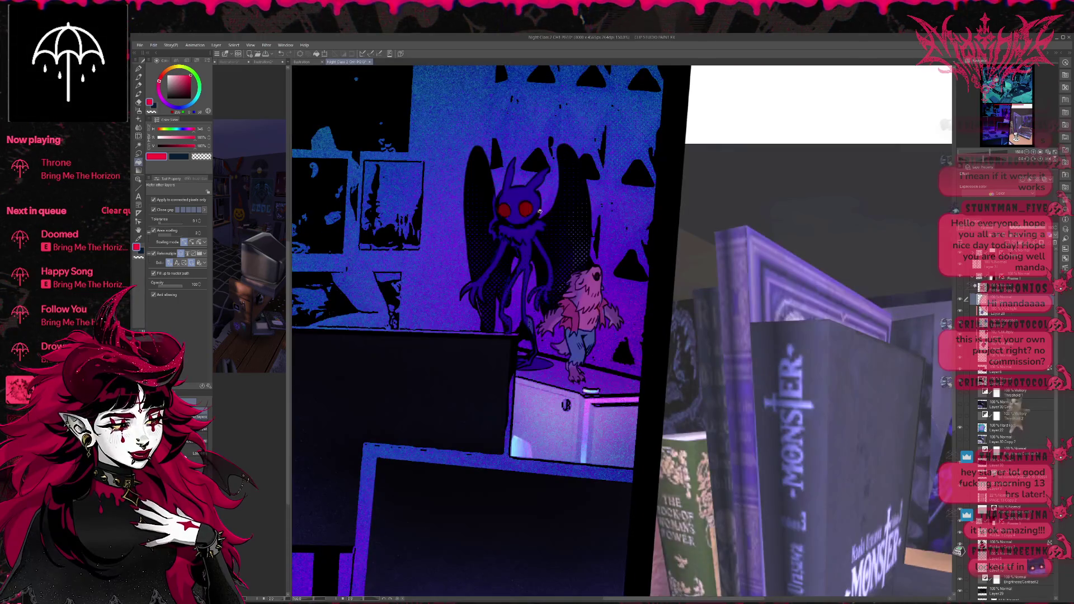
# Switch to another layer and set the pen to black at brush size 25
pyautogui.moveTo(506, 209)
pyautogui.mouseDown()
pyautogui.moveTo(618, 173)
pyautogui.moveTo(744, 108)
pyautogui.mouseUp()
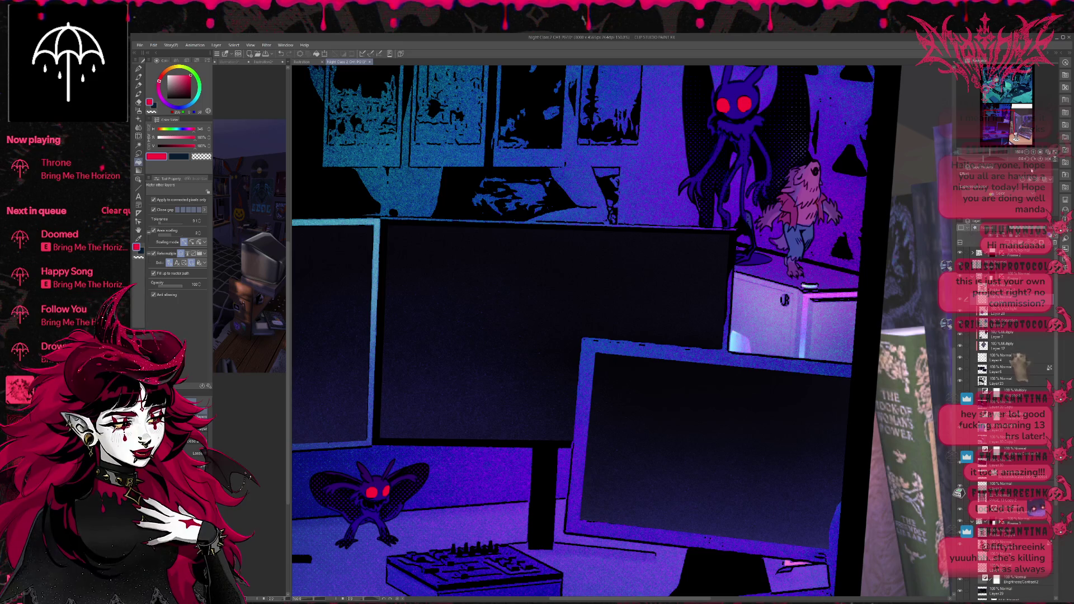
pyautogui.click(1003, 230)
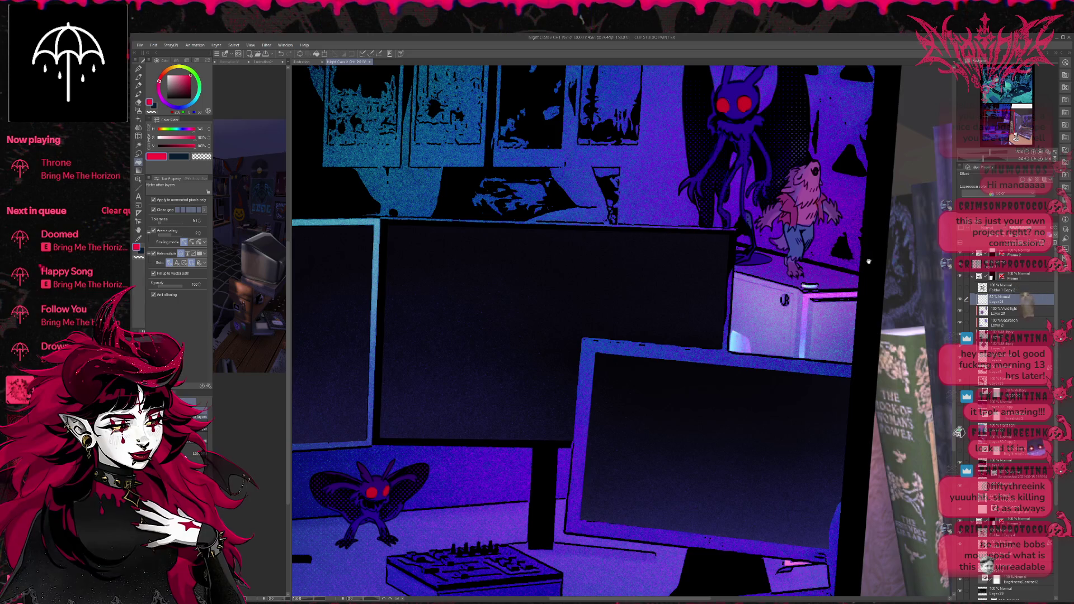
pyautogui.moveTo(861, 241); pyautogui.dragTo(676, 397)
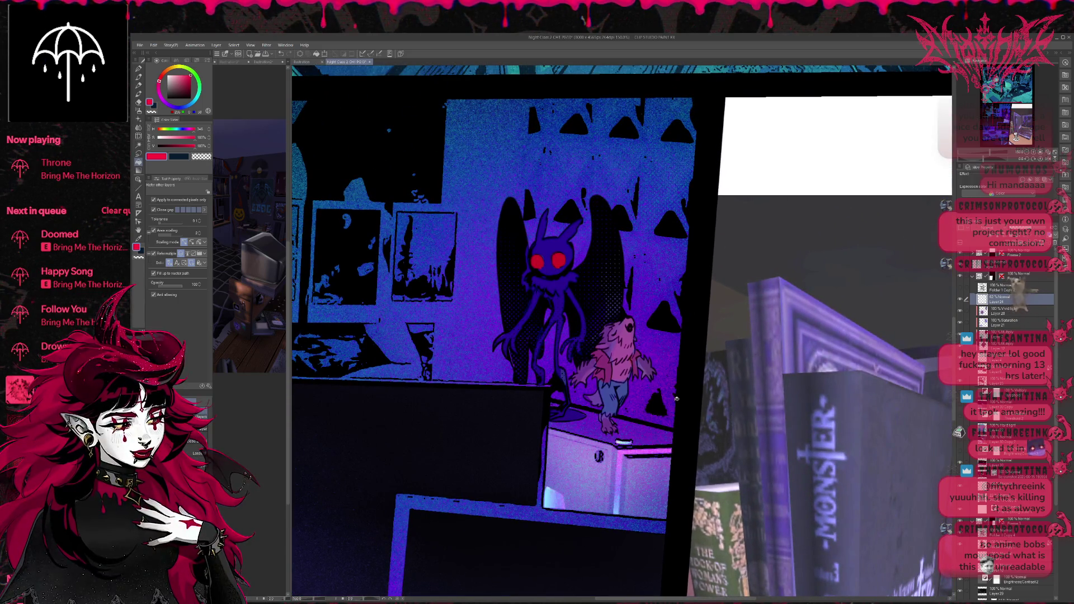
pyautogui.scroll(-2, 676, 397)
pyautogui.scroll(-1, 686, 398)
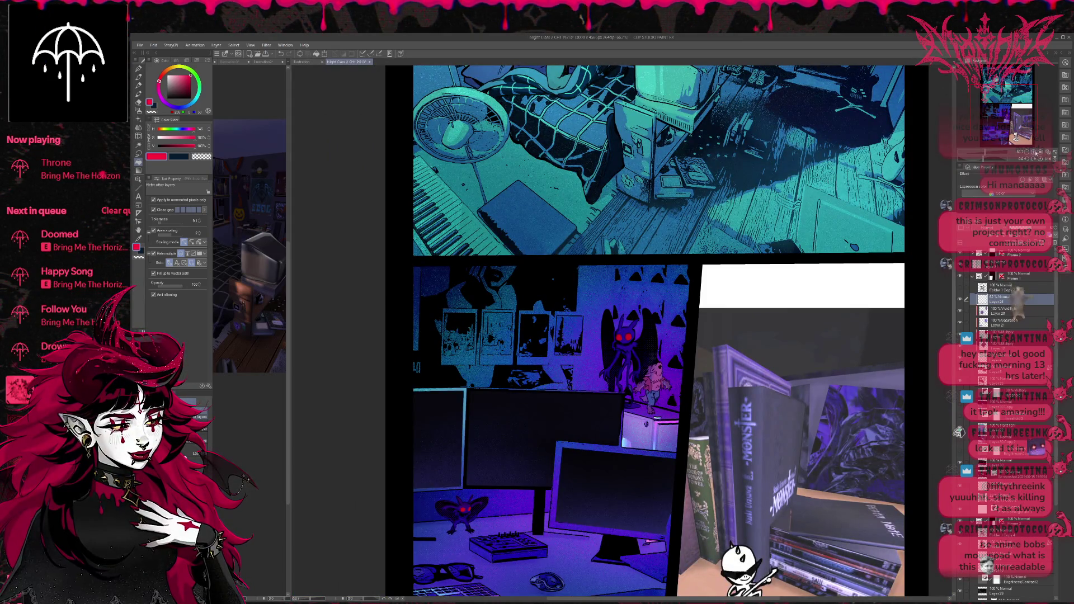
pyautogui.scroll(1, 621, 335)
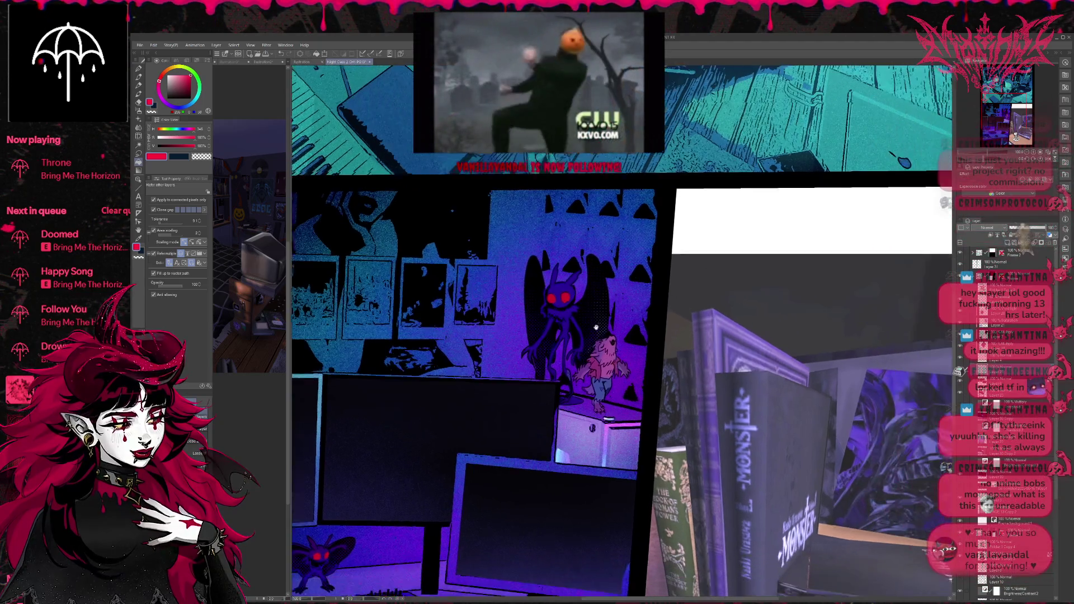
pyautogui.moveTo(621, 335); pyautogui.dragTo(548, 291)
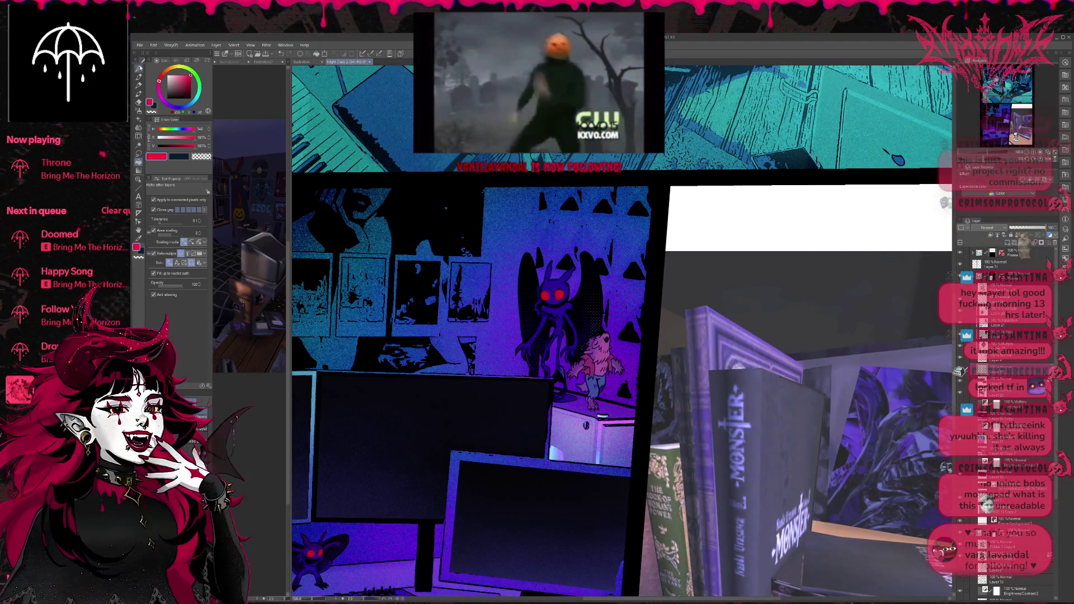
pyautogui.press('p')
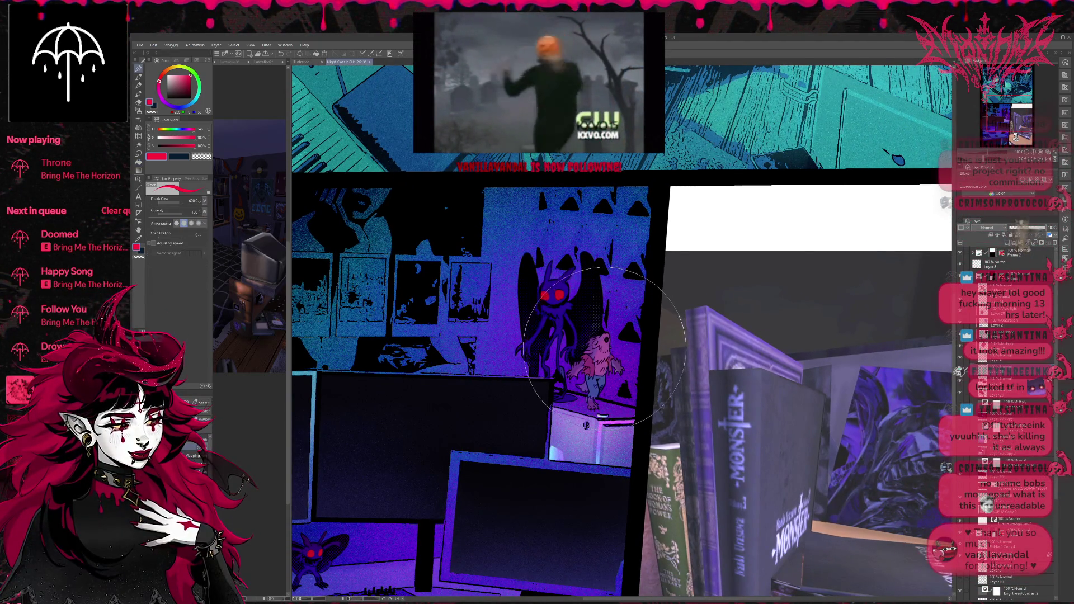
pyautogui.press('[')
pyautogui.keyDown('alt'); pyautogui.click(613, 381); pyautogui.keyUp('alt')
pyautogui.moveTo(613, 382)
pyautogui.mouseDown()
pyautogui.moveTo(576, 405)
pyautogui.moveTo(596, 410)
pyautogui.mouseUp()
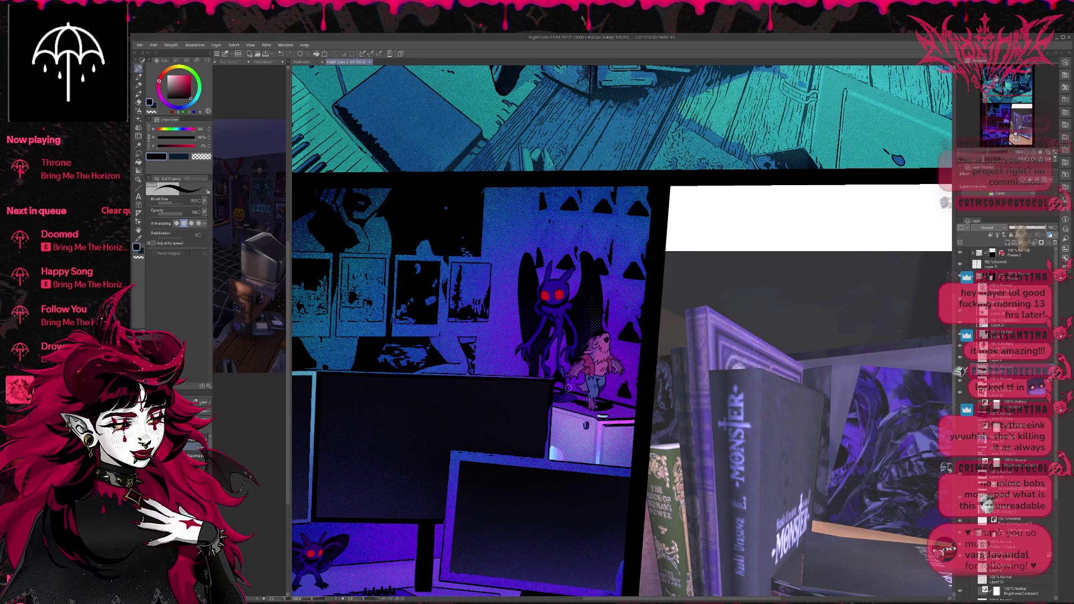
# Paint dark shadows on the wall beside the horned creature, near its tail, legs and lower right
pyautogui.moveTo(626, 321); pyautogui.dragTo(614, 323)
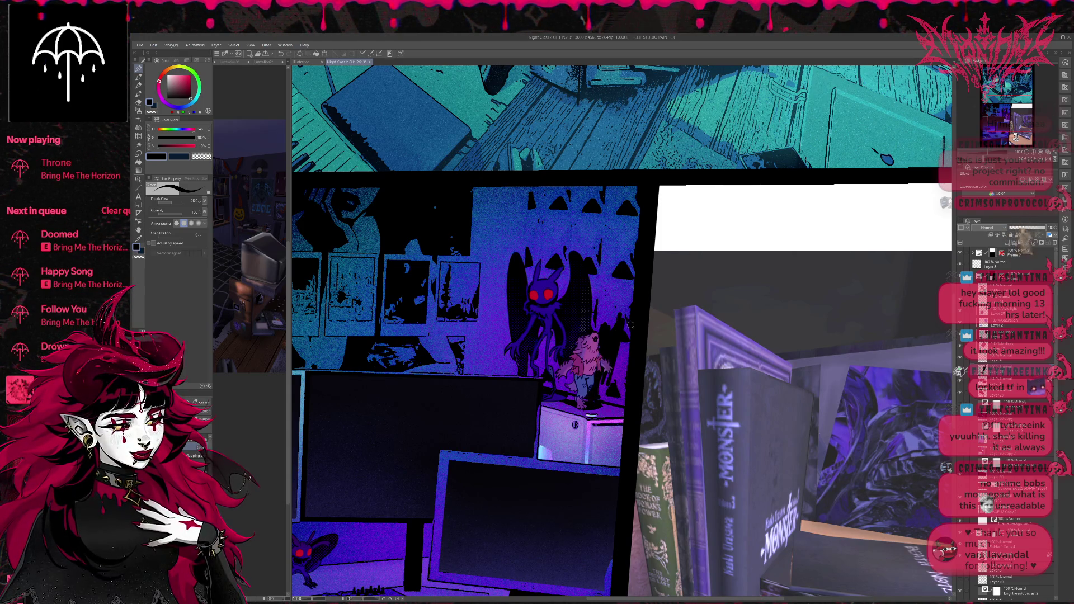
pyautogui.moveTo(607, 299)
pyautogui.mouseDown()
pyautogui.moveTo(593, 294)
pyautogui.moveTo(599, 277)
pyautogui.moveTo(600, 304)
pyautogui.mouseUp()
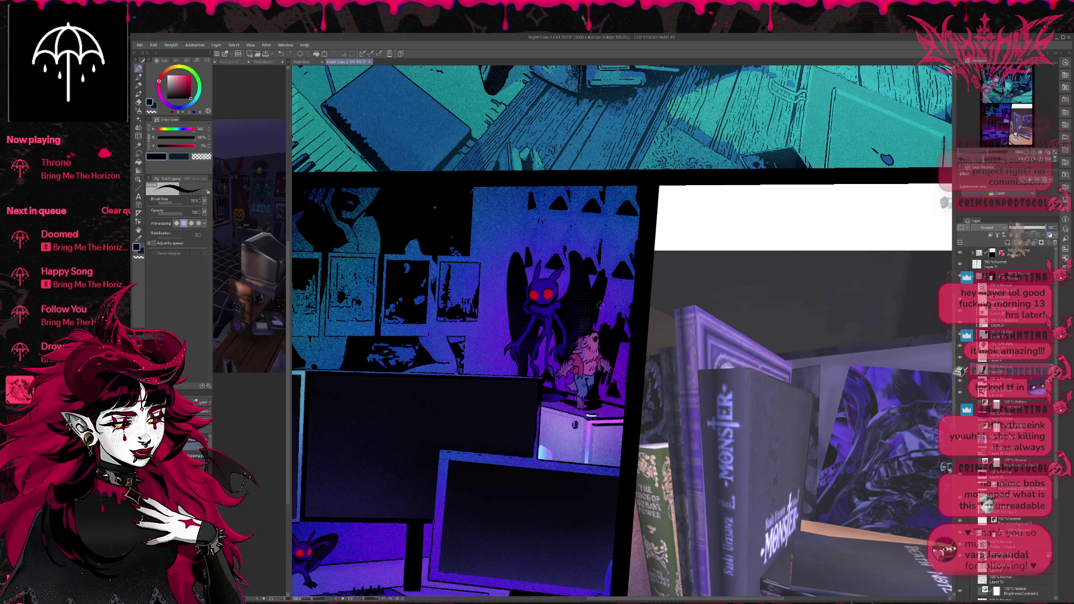
pyautogui.moveTo(540, 364); pyautogui.dragTo(554, 390)
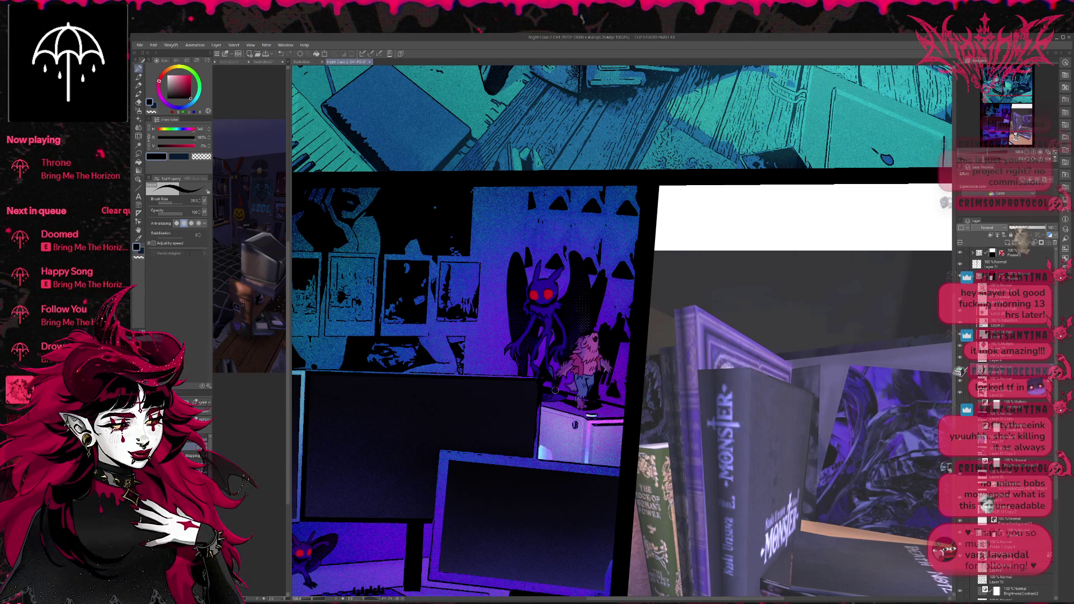
pyautogui.moveTo(602, 307)
pyautogui.mouseDown()
pyautogui.moveTo(594, 335)
pyautogui.moveTo(604, 276)
pyautogui.moveTo(587, 314)
pyautogui.moveTo(560, 304)
pyautogui.mouseUp()
pyautogui.moveTo(606, 343)
pyautogui.mouseDown()
pyautogui.moveTo(613, 324)
pyautogui.moveTo(605, 389)
pyautogui.moveTo(621, 342)
pyautogui.moveTo(598, 393)
pyautogui.moveTo(566, 401)
pyautogui.mouseUp()
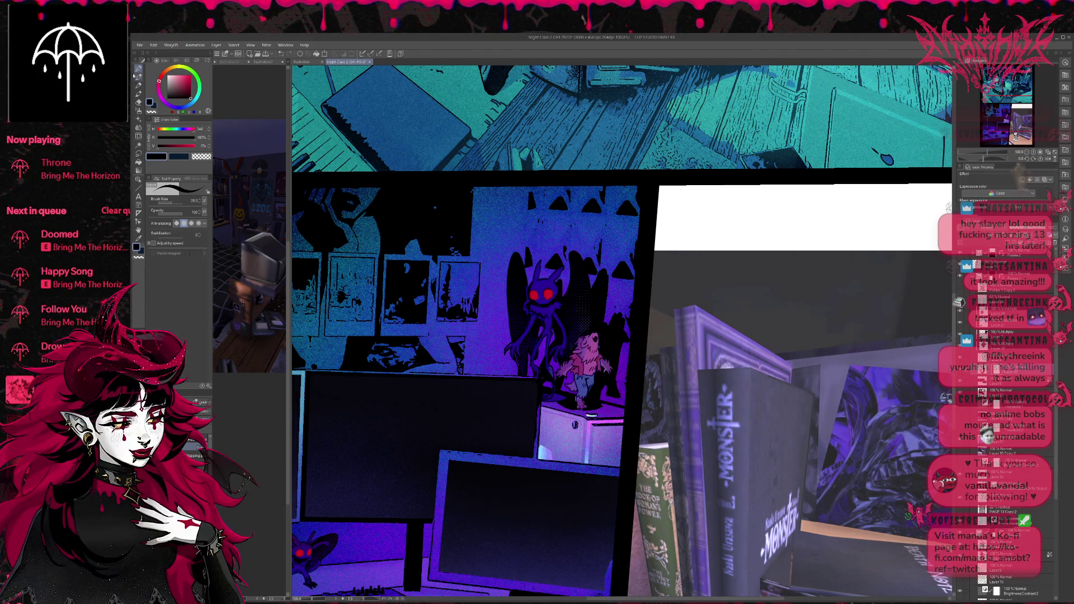
# Erase the white speckles on the dark wall with the Storm-Builder brush in transparent colour
pyautogui.click(202, 413)
pyautogui.click(142, 257)
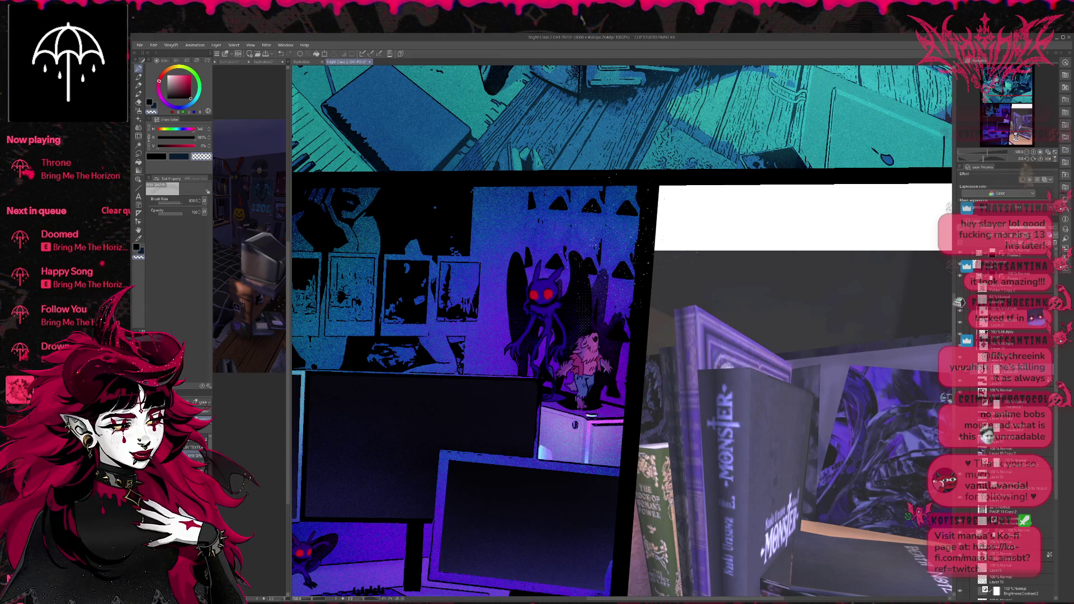
pyautogui.moveTo(666, 279); pyautogui.dragTo(706, 327)
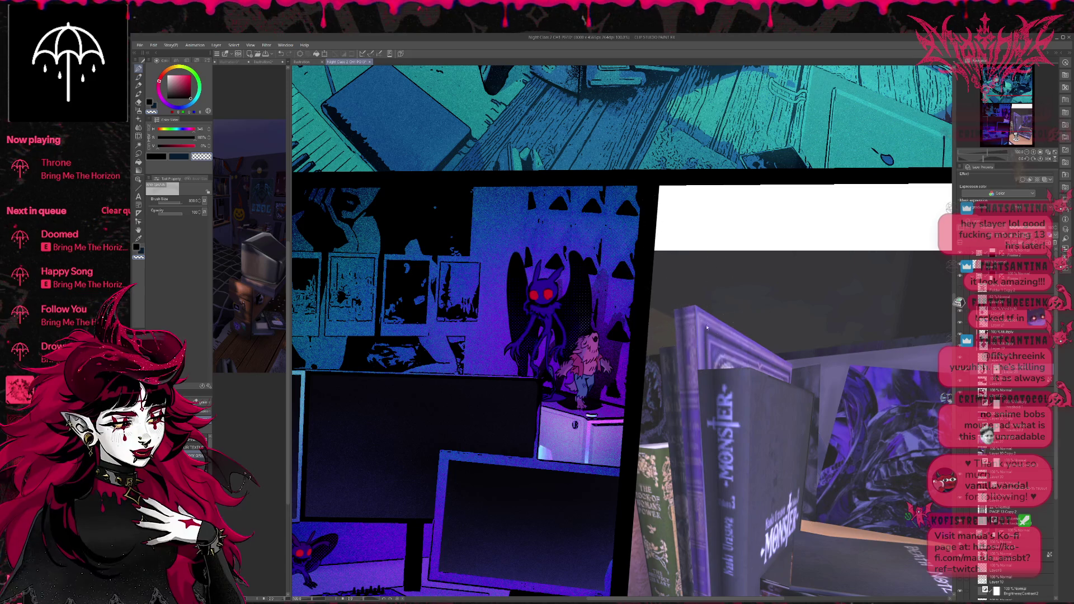
pyautogui.hotkey('ctrl', '-')
pyautogui.hotkey('ctrl', '-')
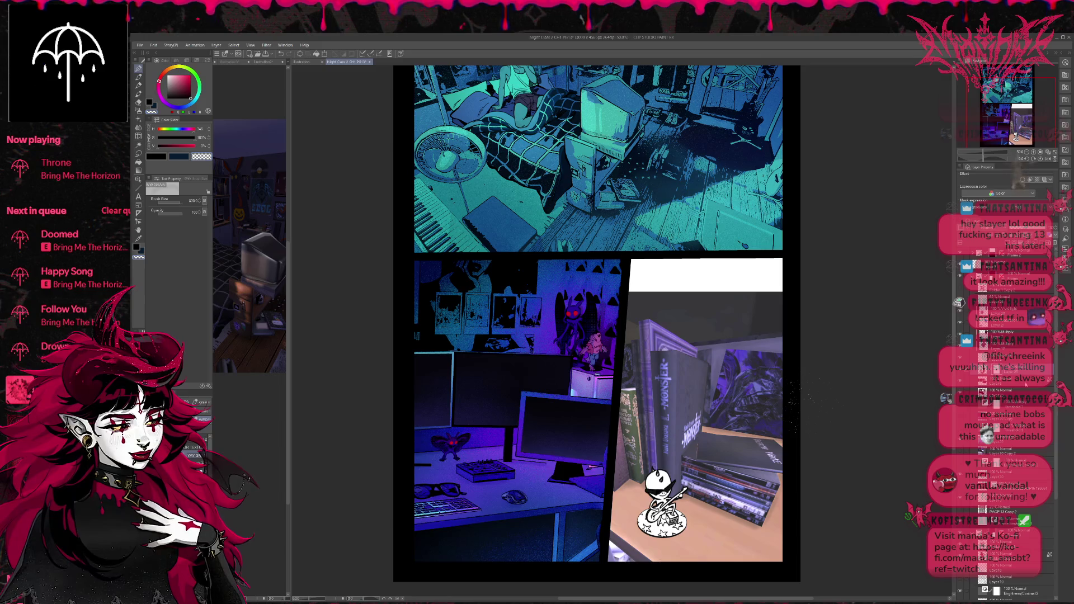
# Check the blue-purple colour layer, then outline a polyline selection around the figurine and deselect it
pyautogui.click(961, 441)
pyautogui.click(961, 442)
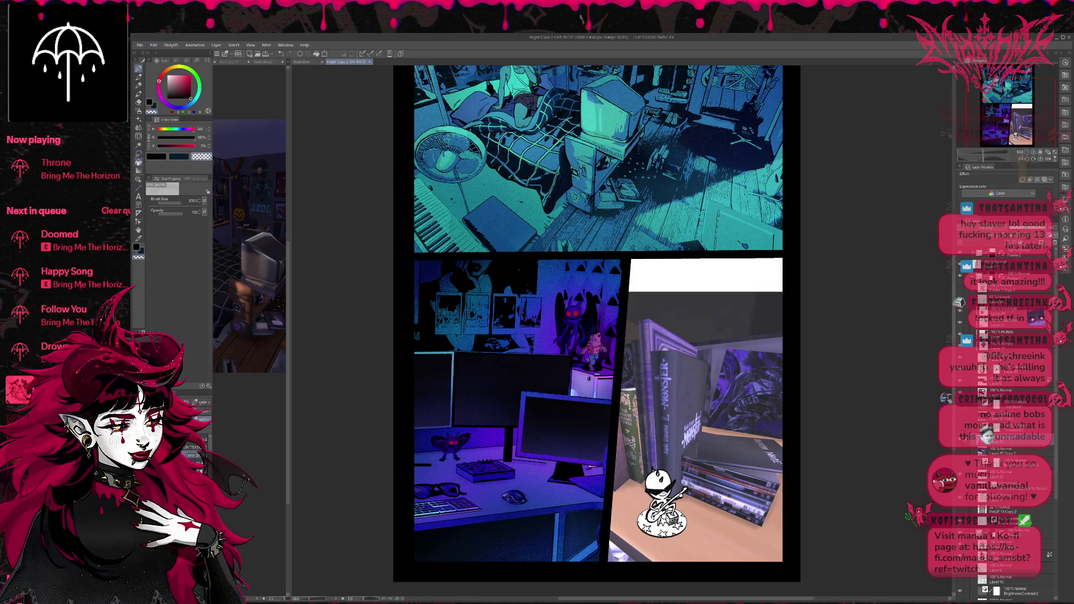
pyautogui.click(139, 153)
pyautogui.press('m')
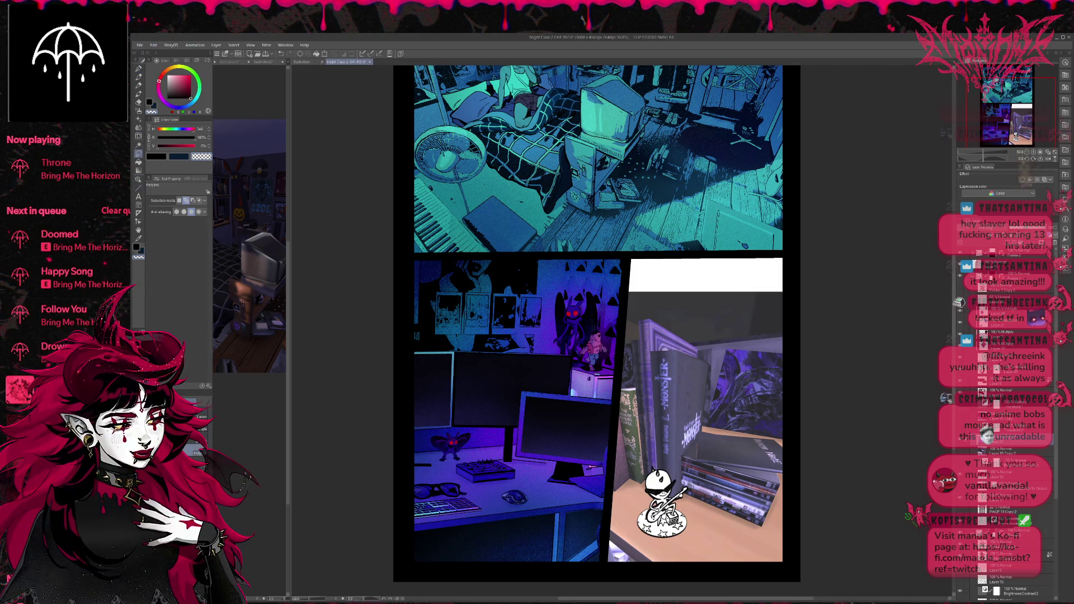
pyautogui.click(565, 256)
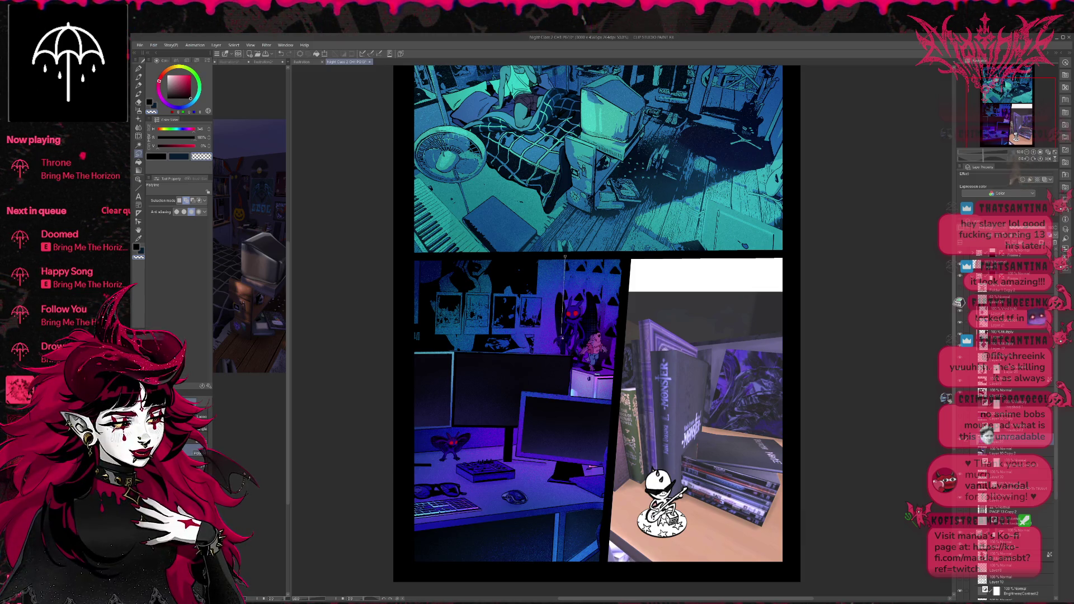
pyautogui.click(559, 353)
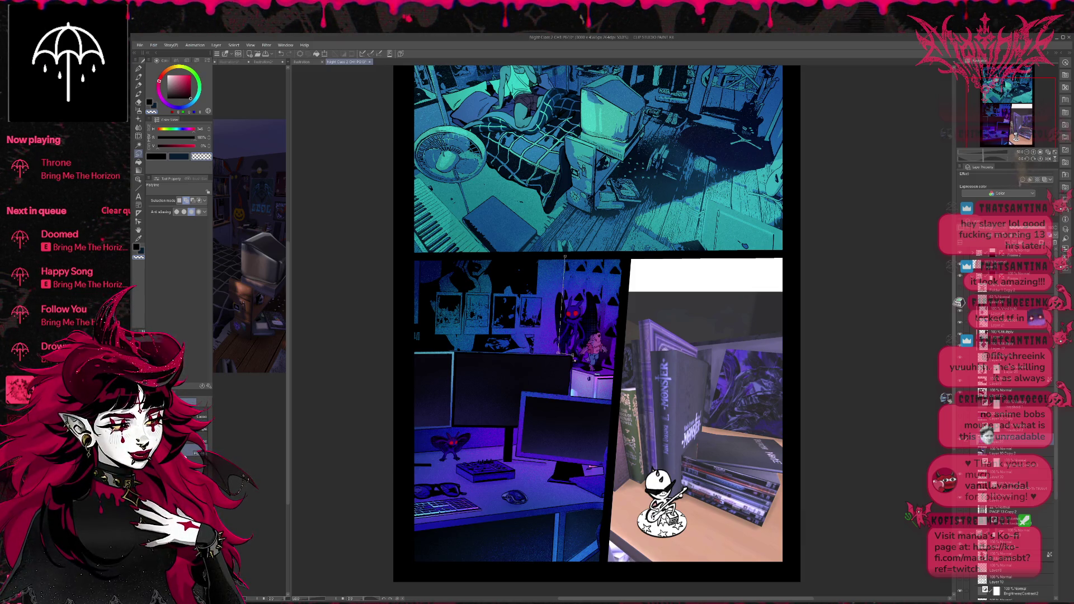
pyautogui.click(619, 372)
pyautogui.click(626, 252)
pyautogui.click(566, 256)
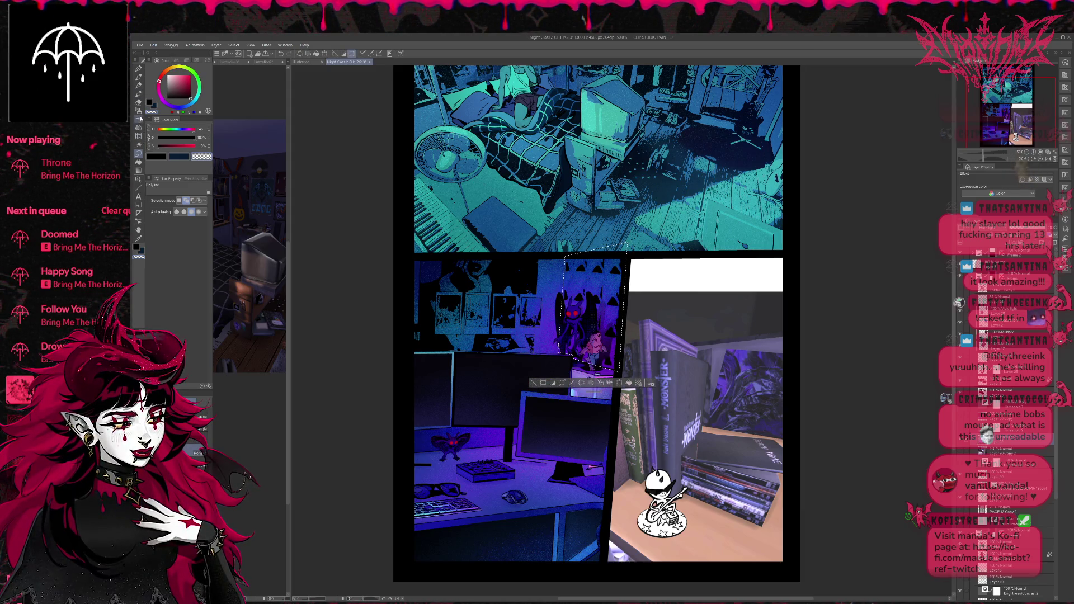
pyautogui.click(138, 111)
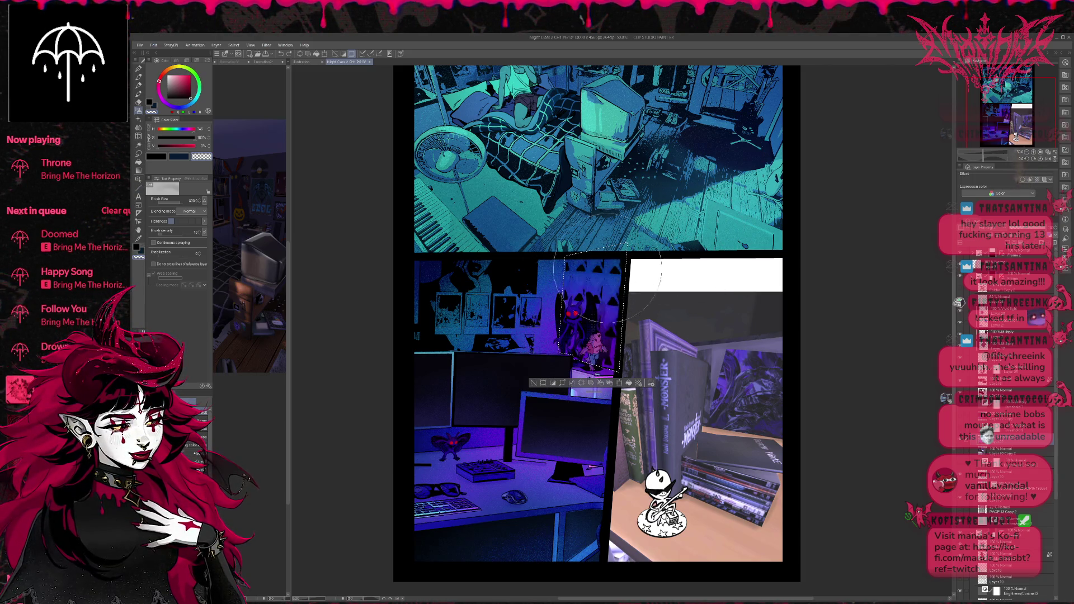
pyautogui.hotkey('ctrl', 'd')
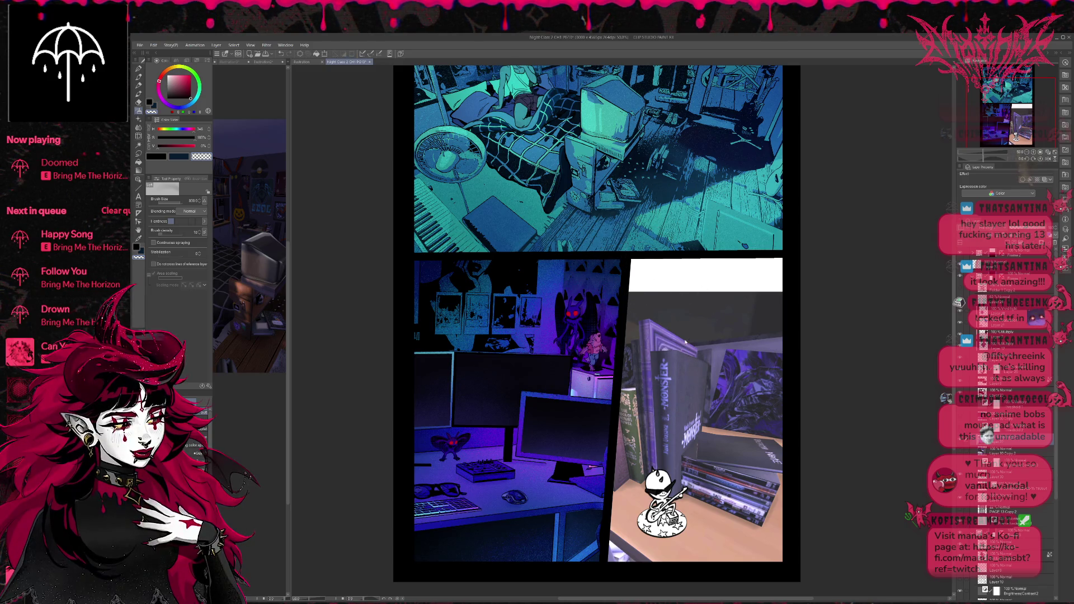
# Add dark speckled texture strokes to the upper poster wall, undoing the stray ones
pyautogui.moveTo(732, 322)
pyautogui.mouseDown()
pyautogui.moveTo(720, 316)
pyautogui.moveTo(734, 331)
pyautogui.mouseUp()
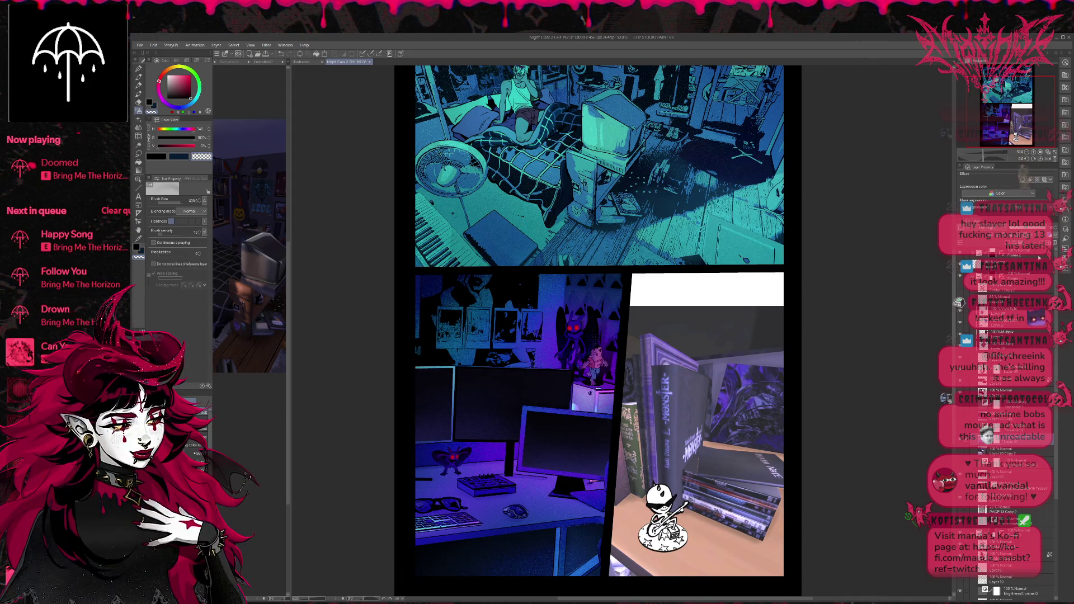
pyautogui.click(139, 68)
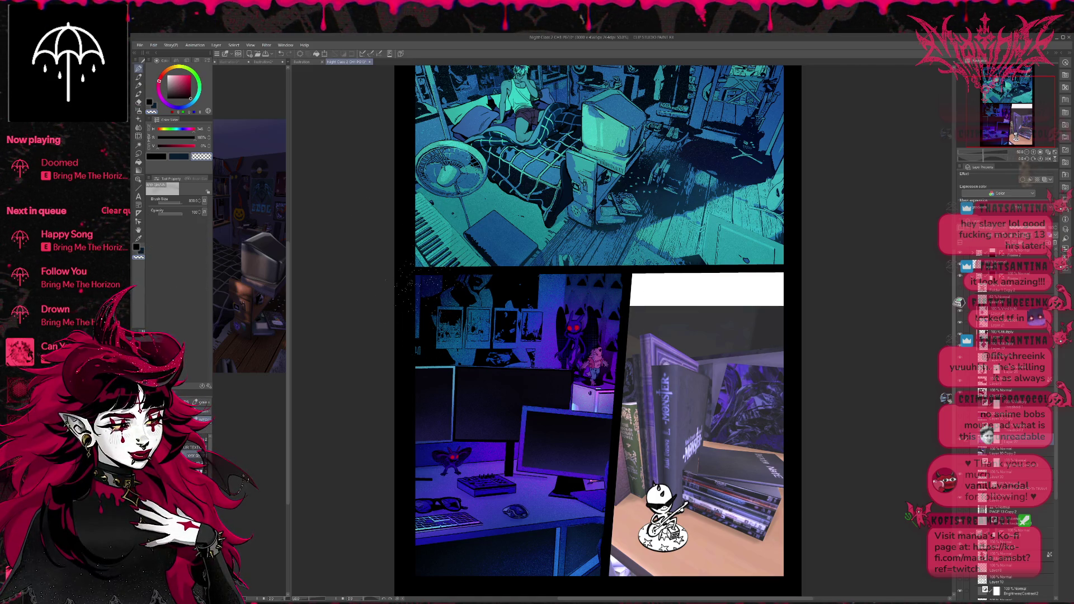
pyautogui.moveTo(481, 293)
pyautogui.mouseDown()
pyautogui.moveTo(472, 336)
pyautogui.moveTo(484, 344)
pyautogui.moveTo(553, 343)
pyautogui.mouseUp()
pyautogui.moveTo(405, 277)
pyautogui.mouseDown()
pyautogui.moveTo(400, 328)
pyautogui.moveTo(487, 310)
pyautogui.moveTo(483, 294)
pyautogui.mouseUp()
pyautogui.hotkey('ctrl', 'z')
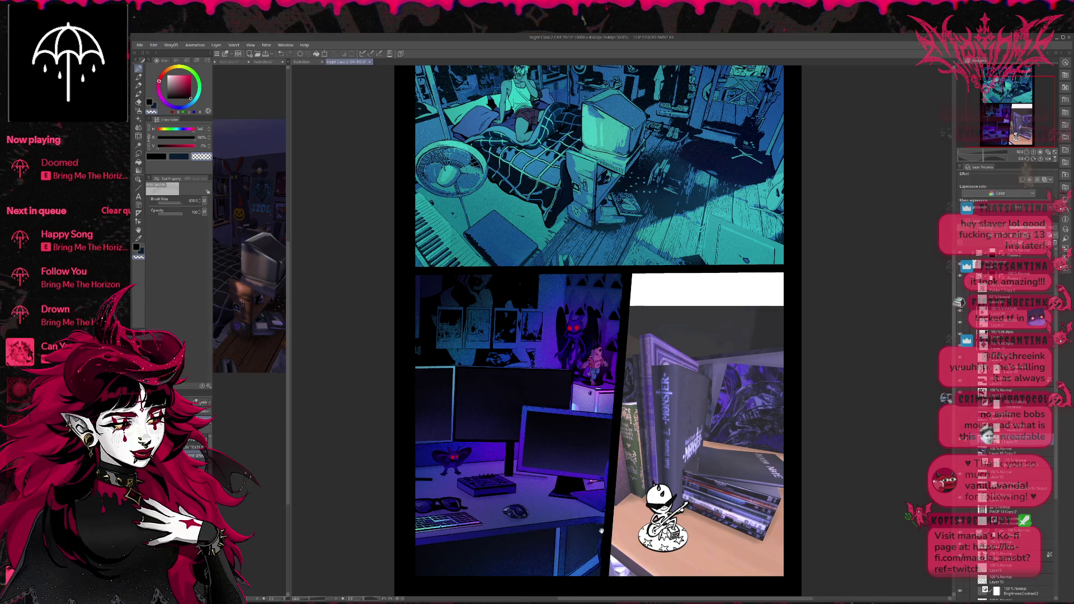
pyautogui.moveTo(602, 530); pyautogui.dragTo(588, 453)
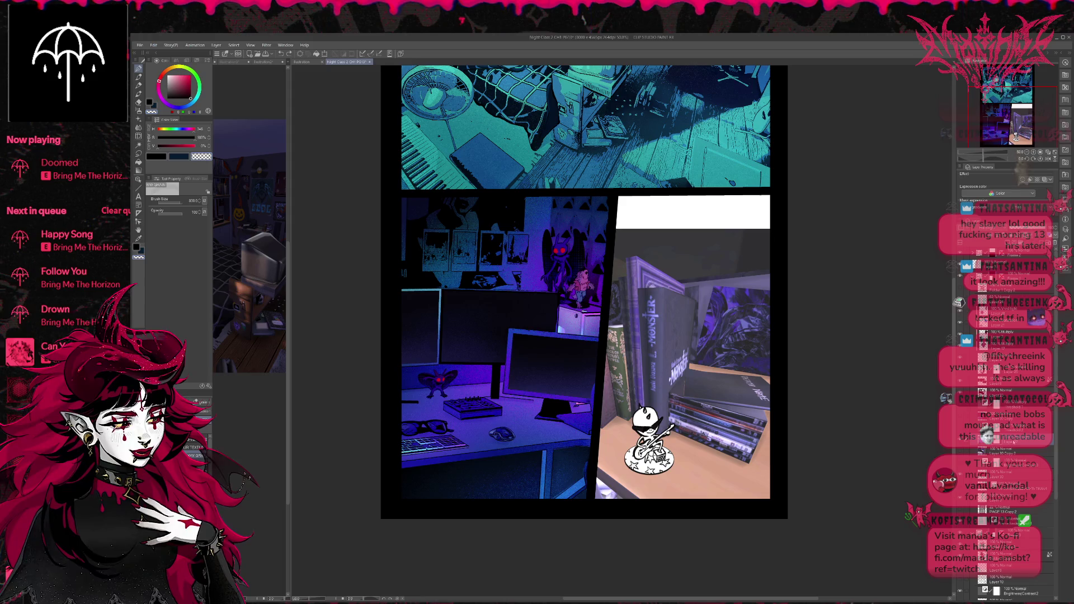
# Darken the light vertical edge in the desk panel with a pen
pyautogui.press('p')
pyautogui.keyDown('alt'); pyautogui.click(458, 472); pyautogui.keyUp('alt')
pyautogui.click(138, 68)
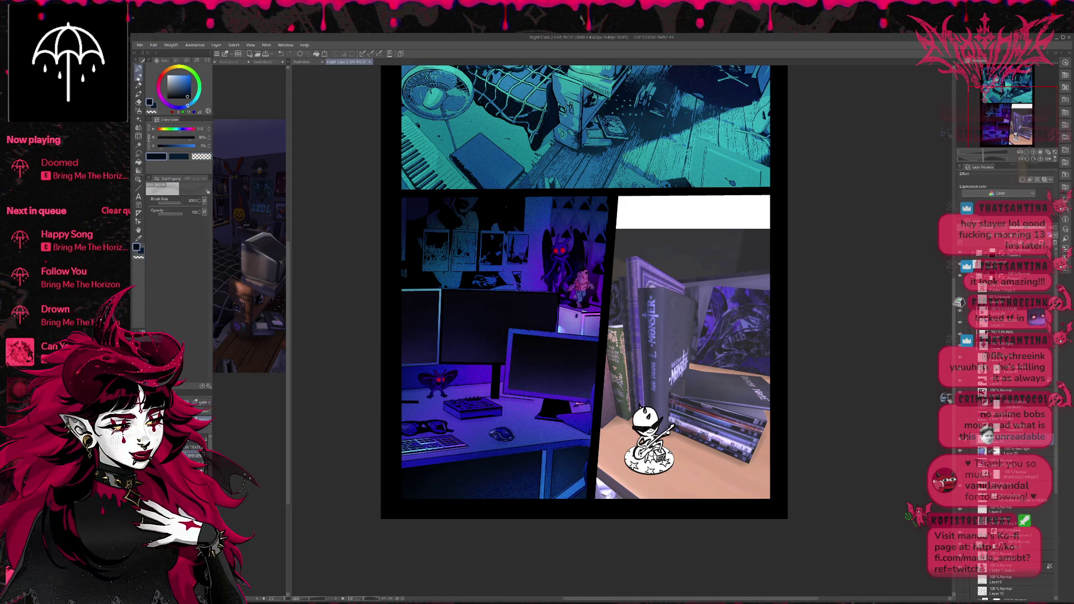
pyautogui.press('p')
pyautogui.press('alt')
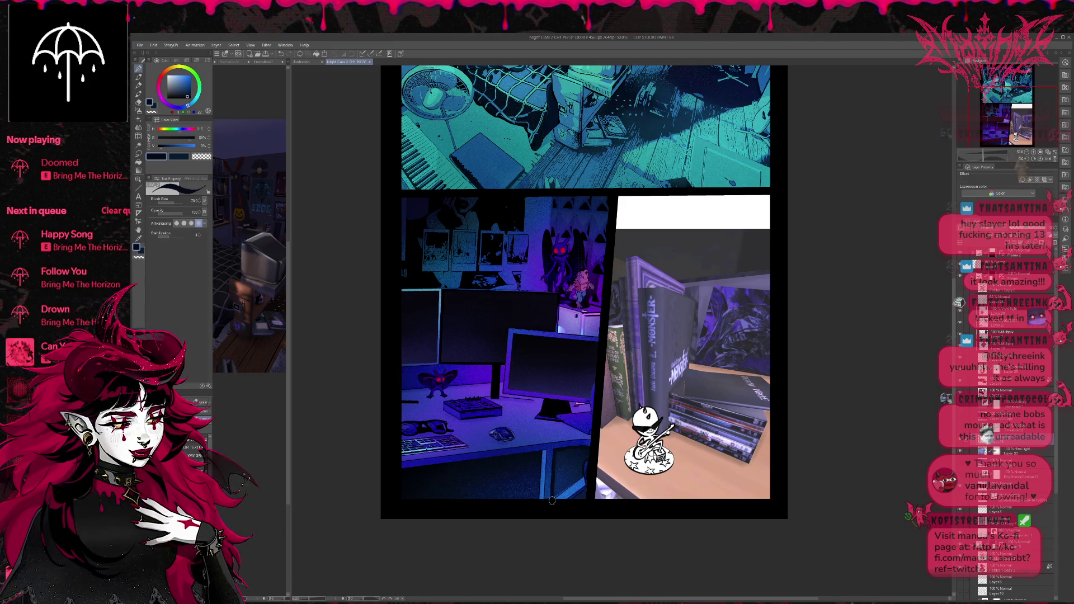
pyautogui.moveTo(564, 456)
pyautogui.mouseDown()
pyautogui.moveTo(555, 491)
pyautogui.moveTo(580, 452)
pyautogui.mouseUp()
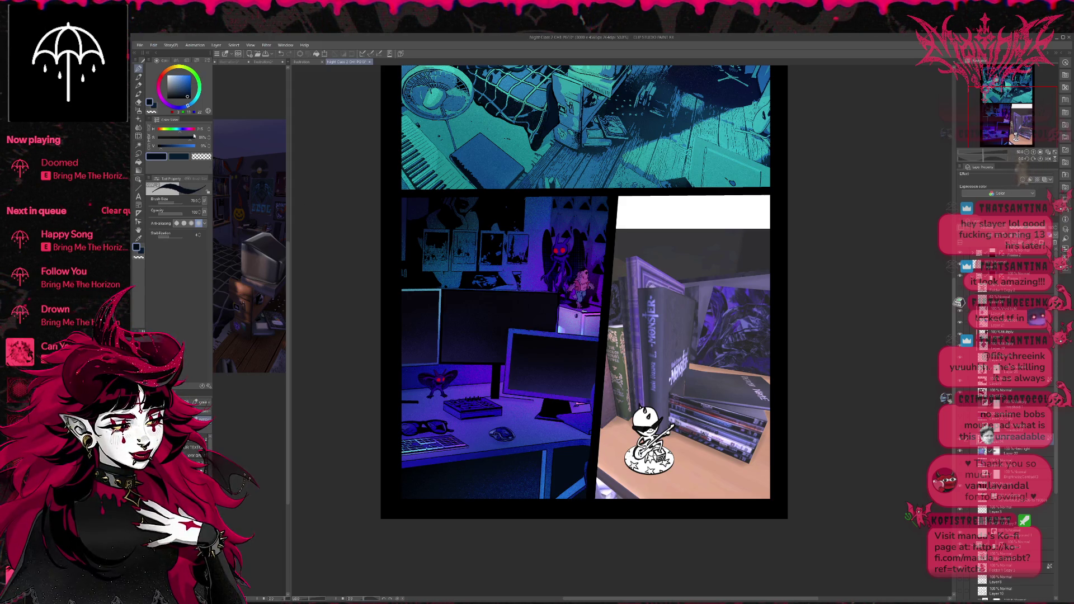
# Sample deeper blues from the desk and dab darker shading onto it
pyautogui.click(139, 69)
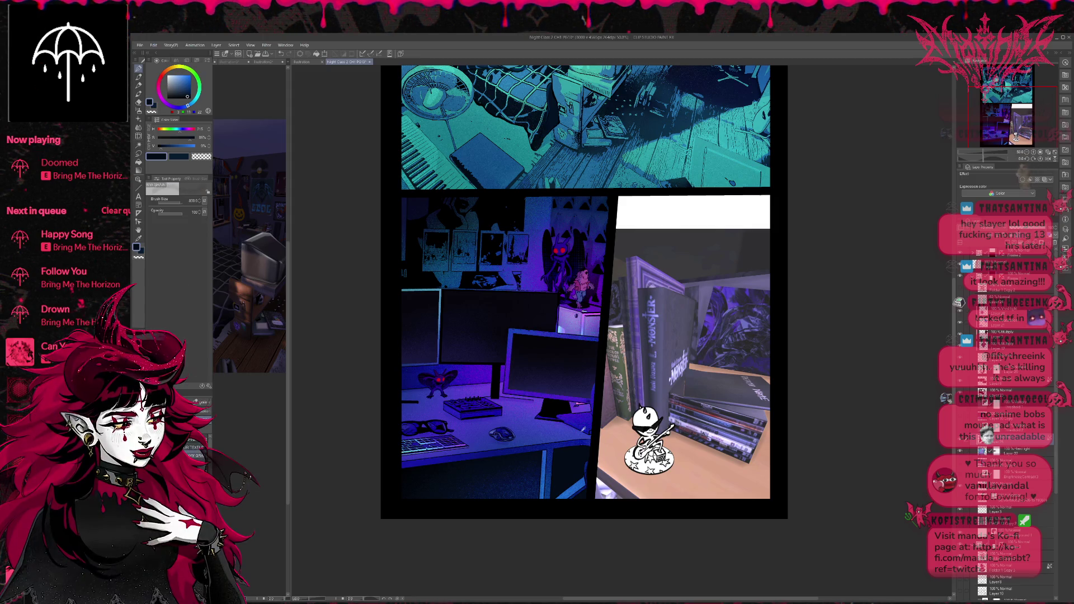
pyautogui.click(549, 492)
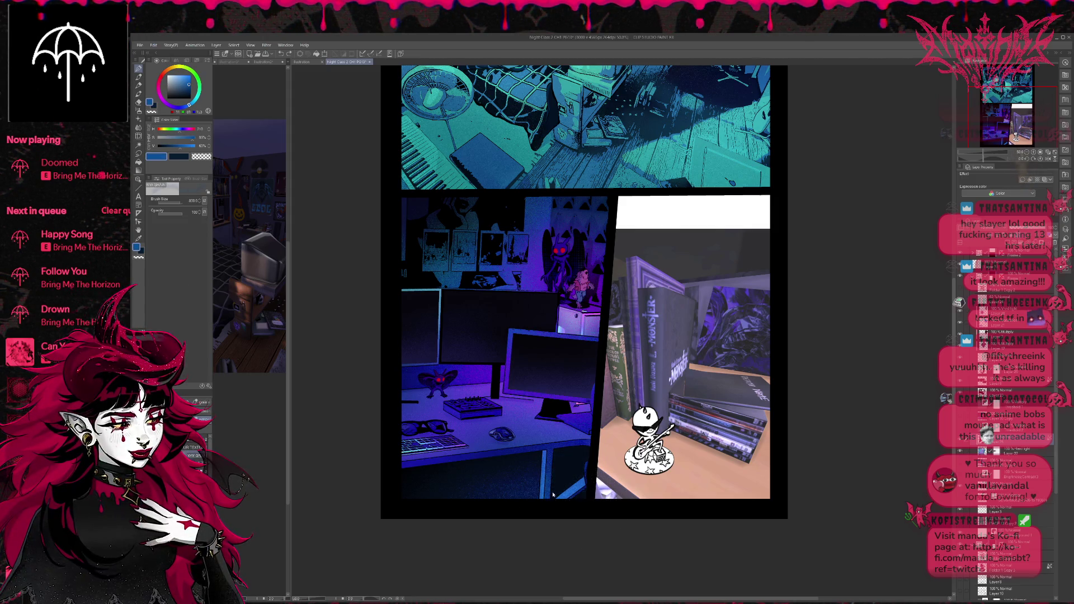
pyautogui.click(580, 434)
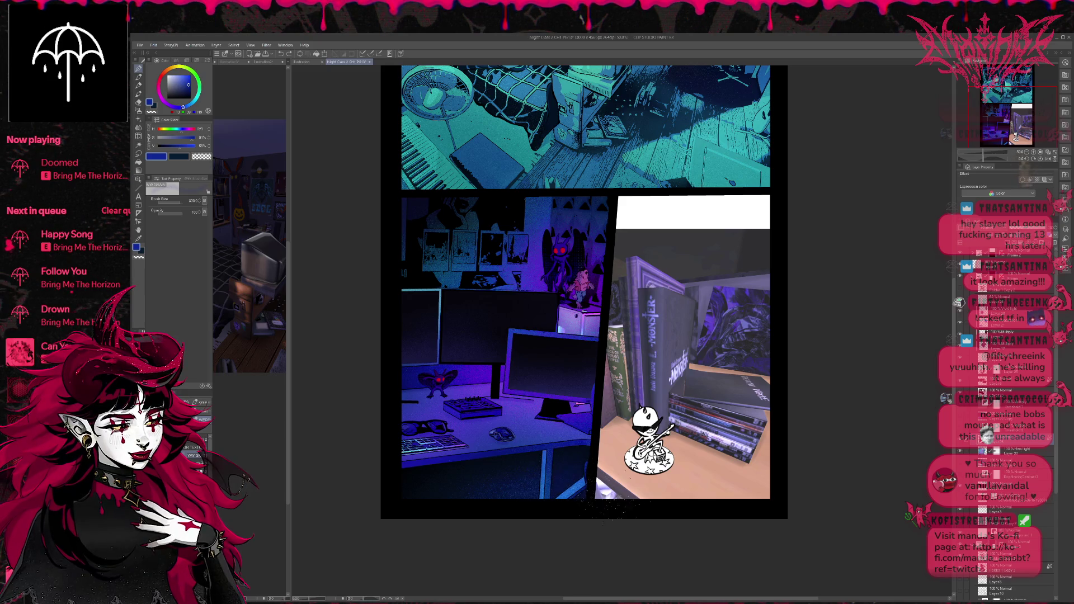
pyautogui.click(559, 487)
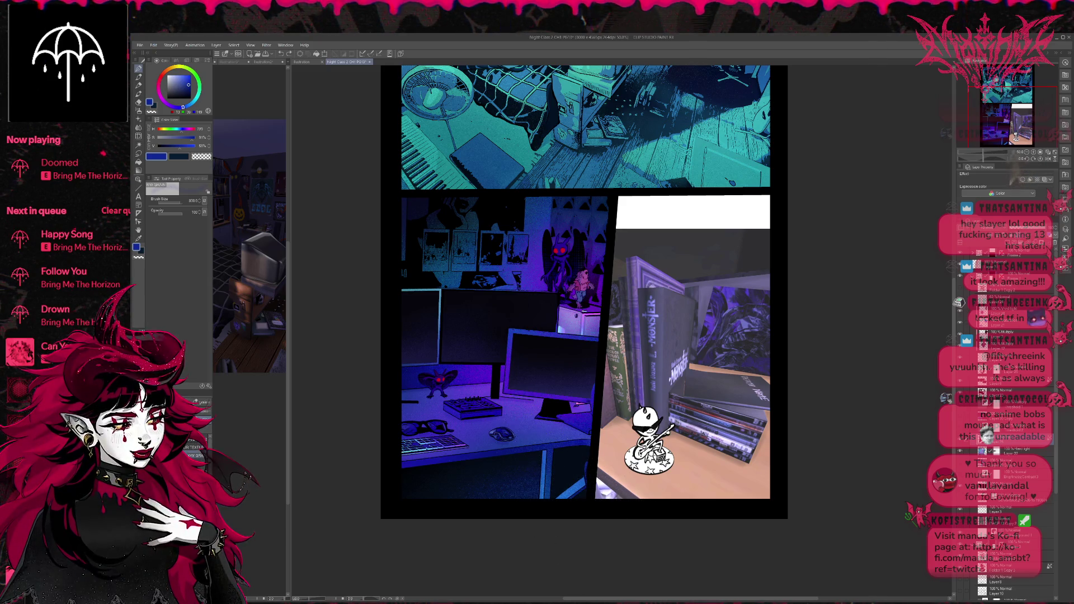
# On a higher layer, select the Airbrush 'Dappled light' sub tool and sample magenta from the artwork
pyautogui.press('b')
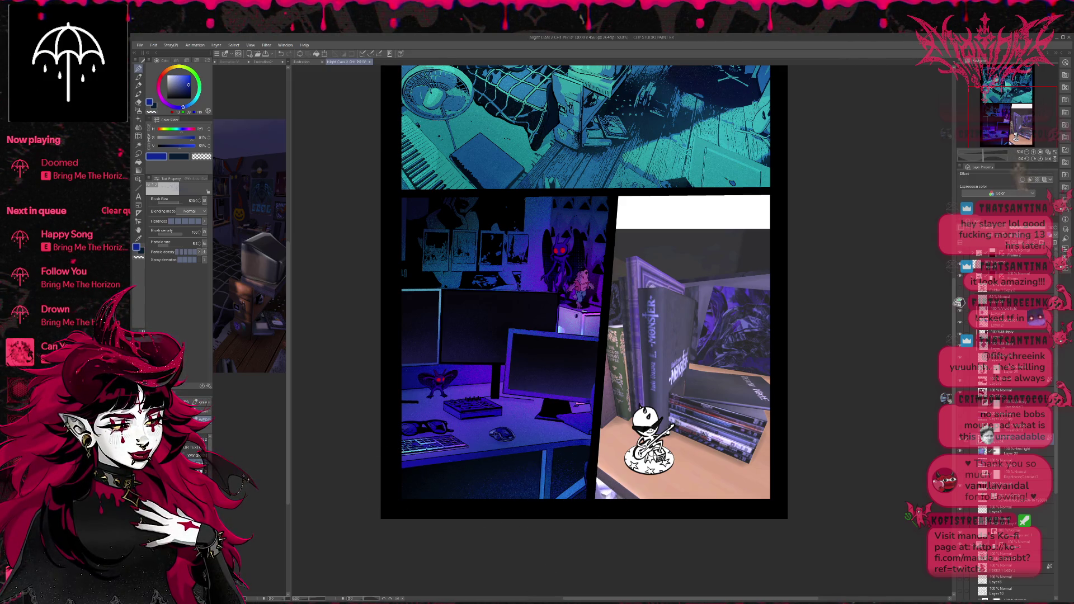
pyautogui.press('e')
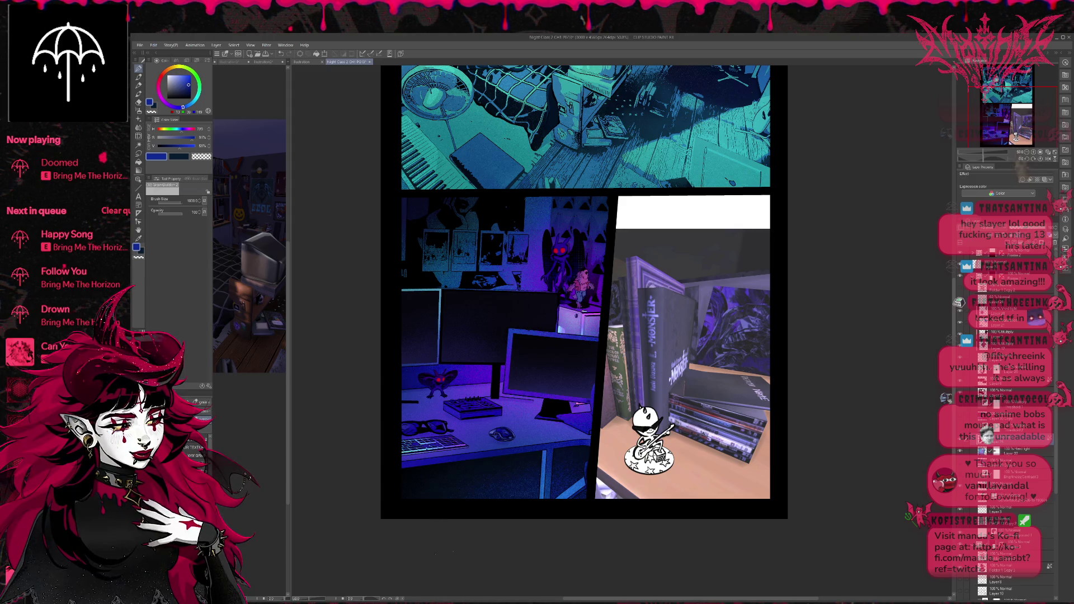
pyautogui.moveTo(600, 416); pyautogui.dragTo(657, 450)
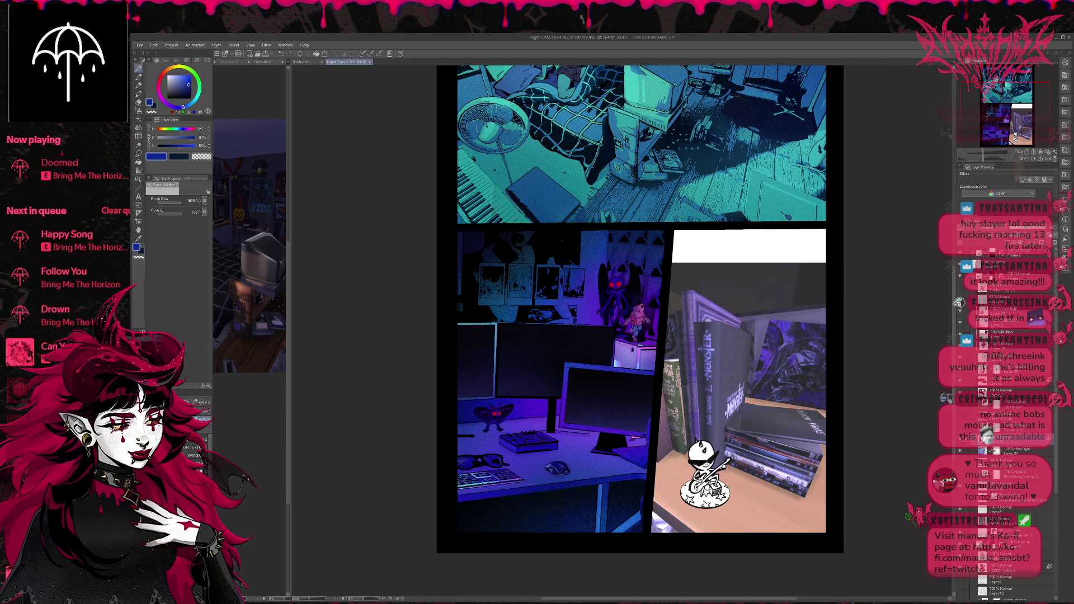
pyautogui.click(1001, 381)
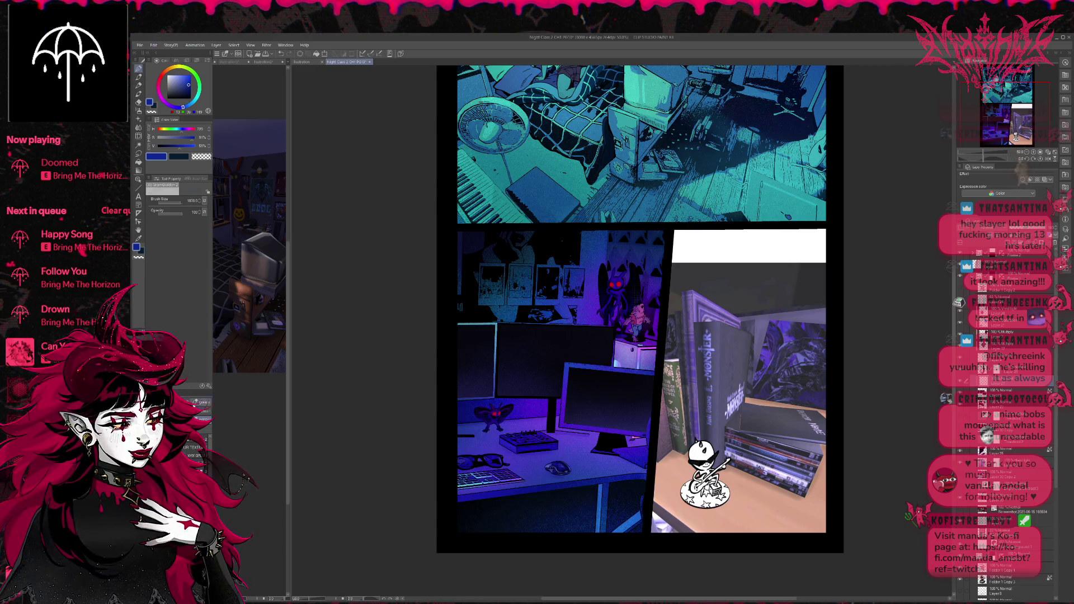
pyautogui.click(139, 112)
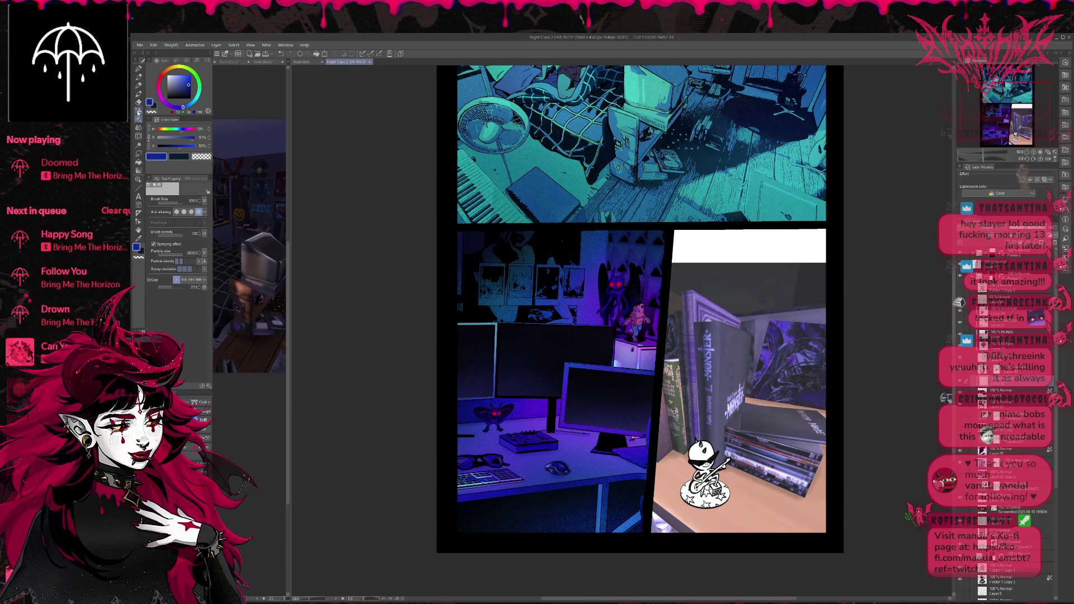
pyautogui.click(138, 119)
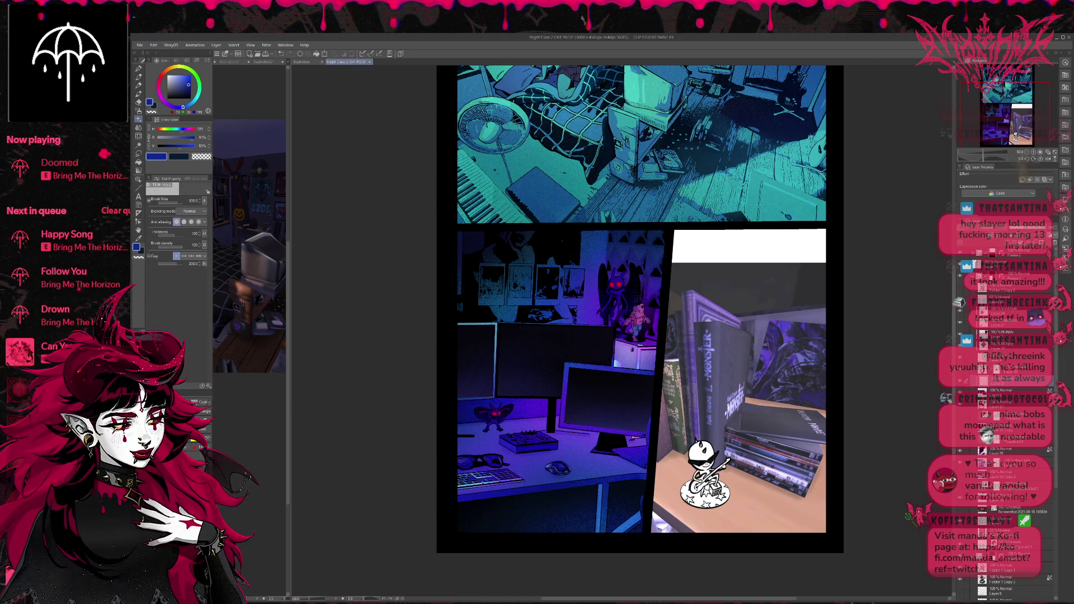
pyautogui.click(140, 113)
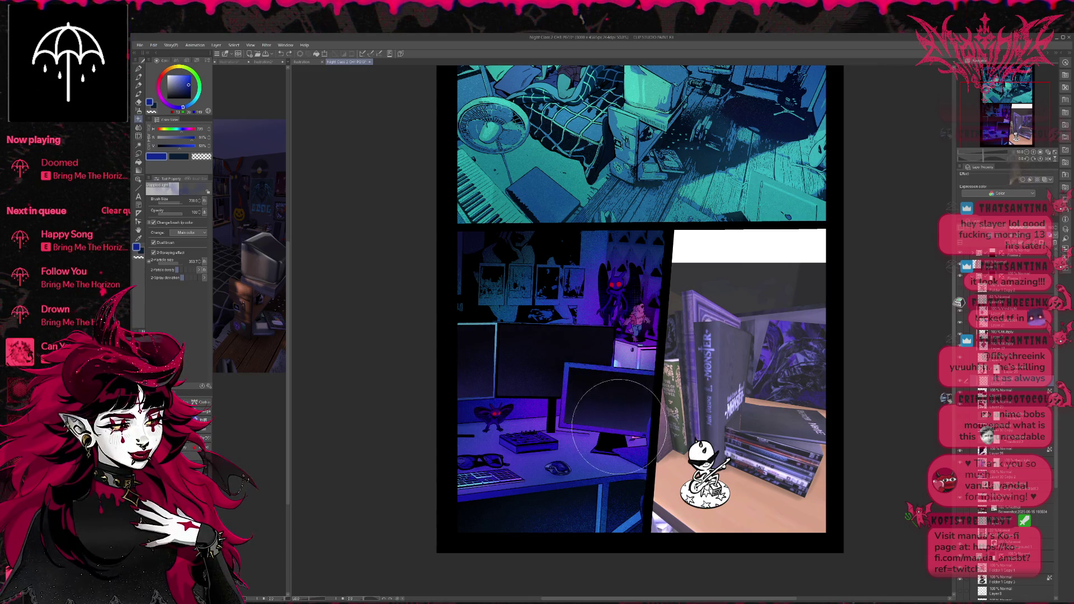
pyautogui.keyDown('alt'); pyautogui.click(646, 348); pyautogui.keyUp('alt')
# Airbrush dark magenta blotches over the monitor screens, toggling undo/redo to compare
pyautogui.moveTo(646, 348)
pyautogui.mouseDown()
pyautogui.moveTo(548, 386)
pyautogui.moveTo(615, 313)
pyautogui.moveTo(658, 414)
pyautogui.moveTo(491, 335)
pyautogui.moveTo(481, 358)
pyautogui.mouseUp()
pyautogui.hotkey('ctrl', 'z')
pyautogui.hotkey('ctrl', 'z')
pyautogui.hotkey('ctrl', 'z')
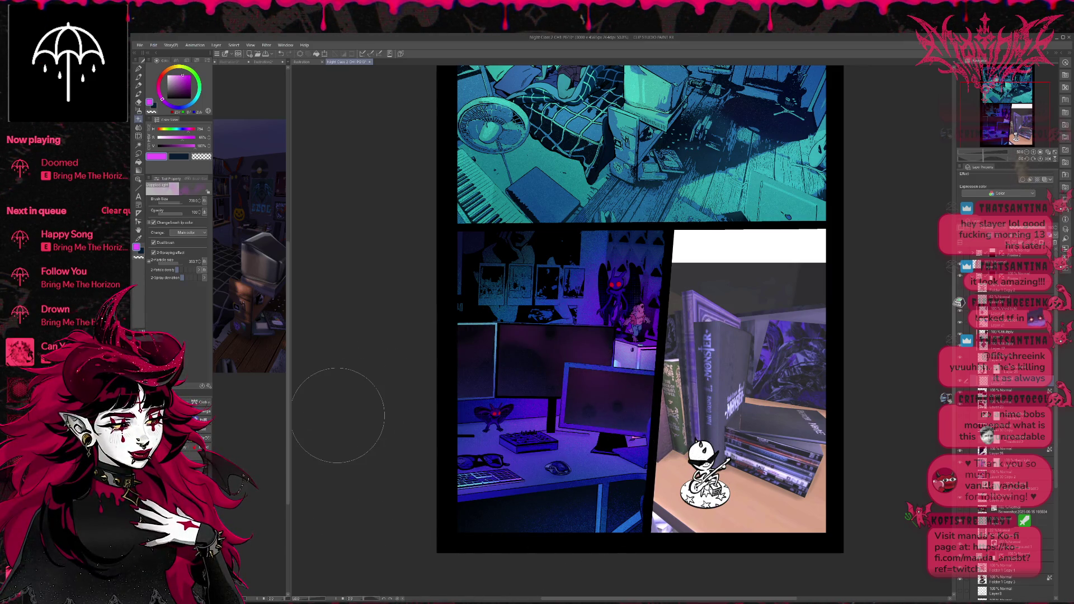
pyautogui.hotkey('ctrl', 'y')
pyautogui.hotkey('ctrl', 'z')
pyautogui.hotkey('ctrl', 'y')
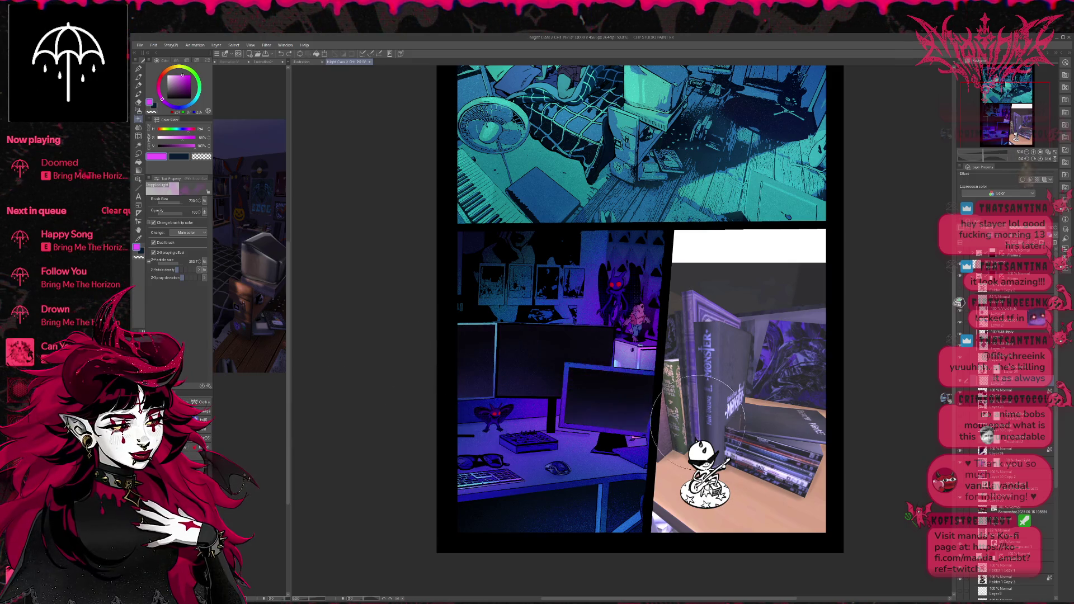
pyautogui.hotkey('ctrl', 'z')
pyautogui.hotkey('ctrl', 'z')
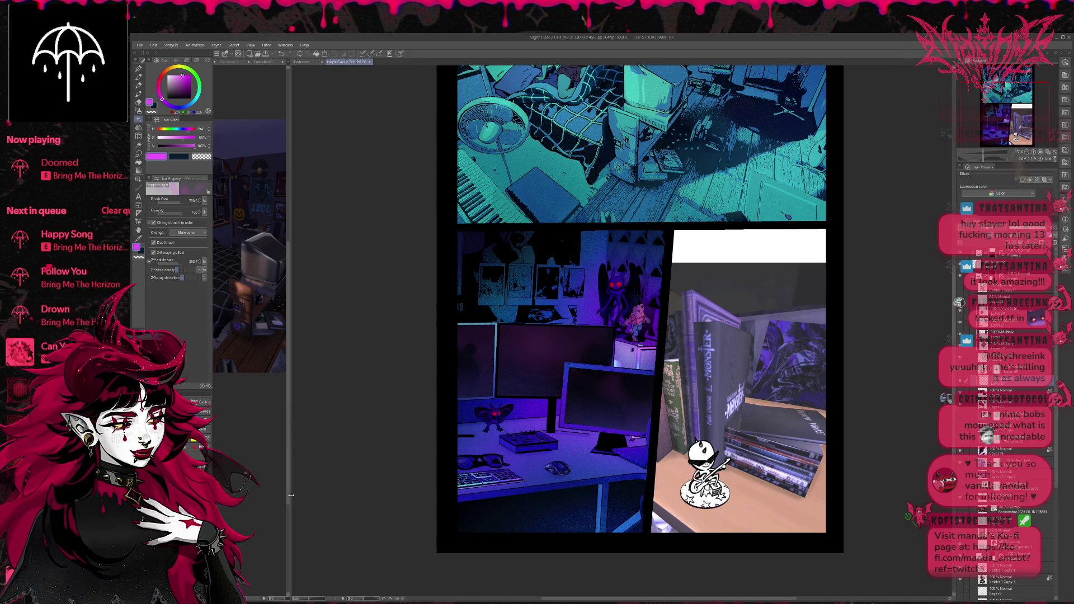
pyautogui.hotkey('ctrl', 'y')
pyautogui.hotkey('ctrl', 'z')
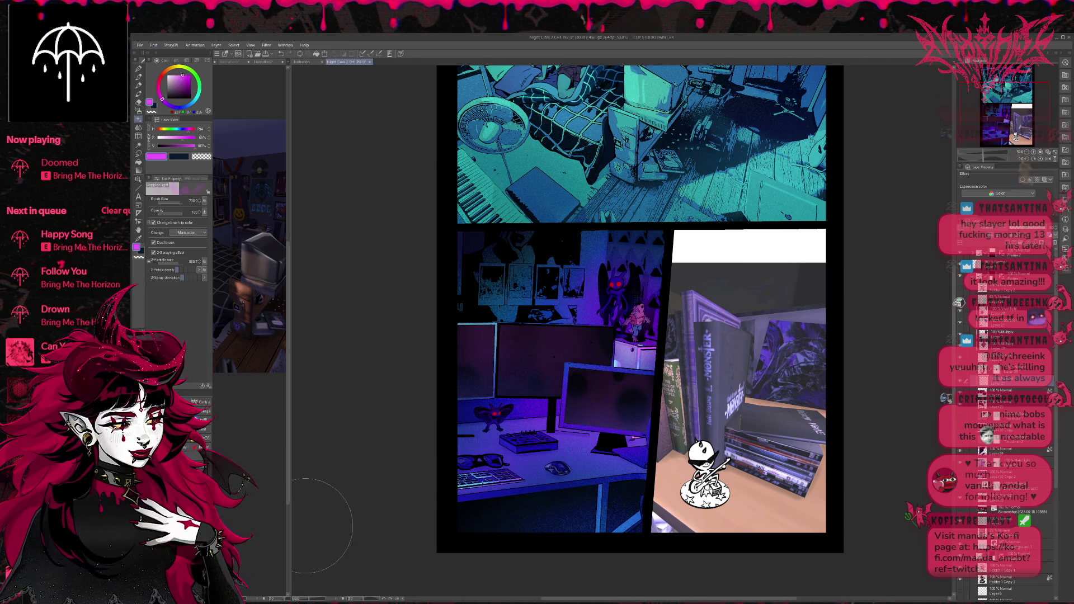
pyautogui.hotkey('ctrl', 'y')
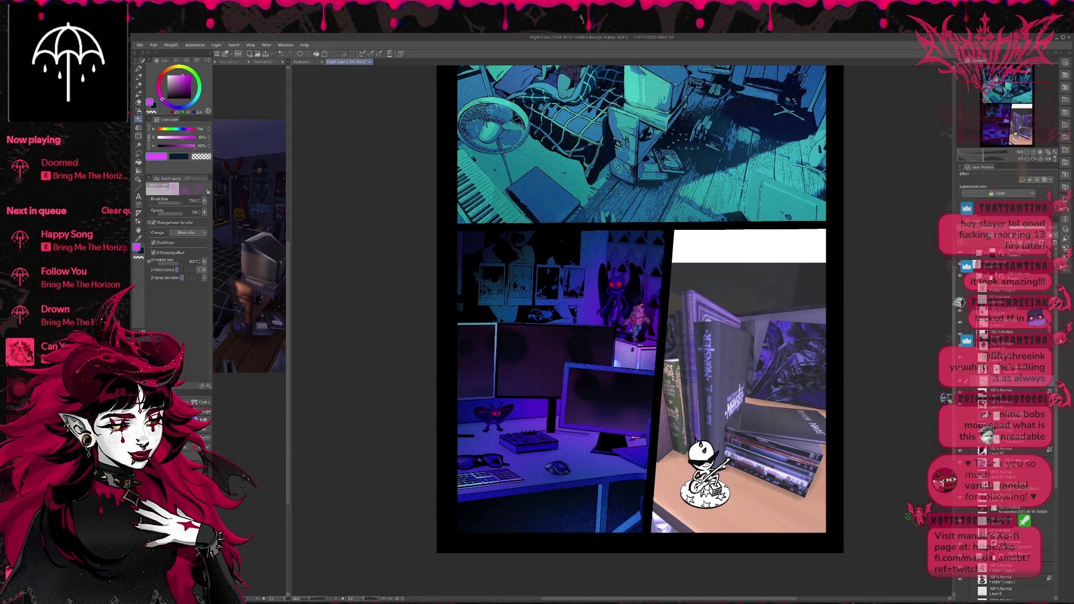
# Keep comparing the monitors with and without the blotches, then switch to the Soft airbrush
pyautogui.hotkey('ctrl', 'z')
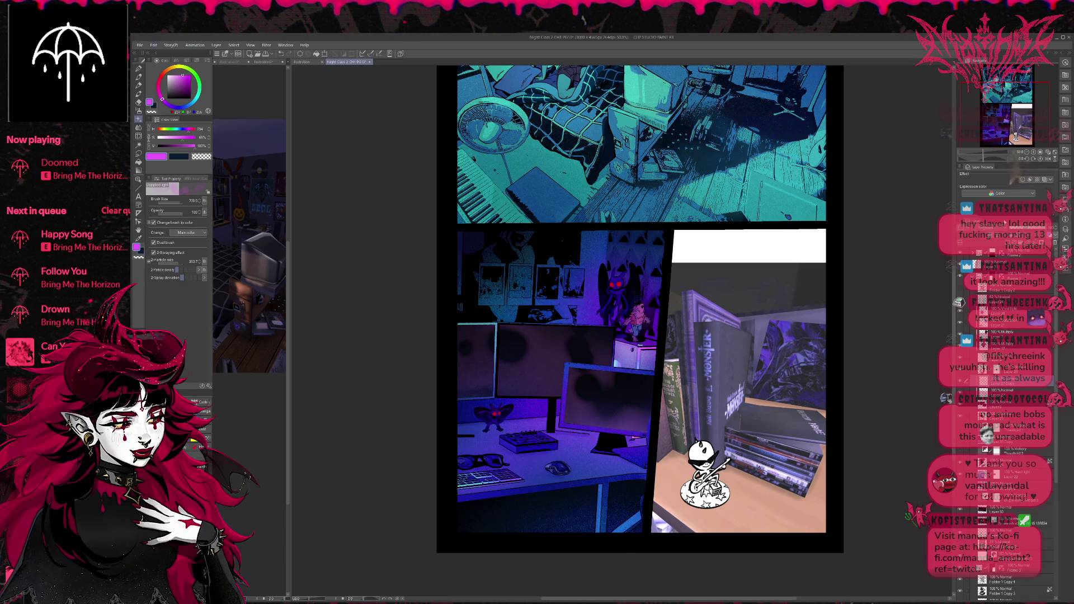
pyautogui.hotkey('ctrl', 'y')
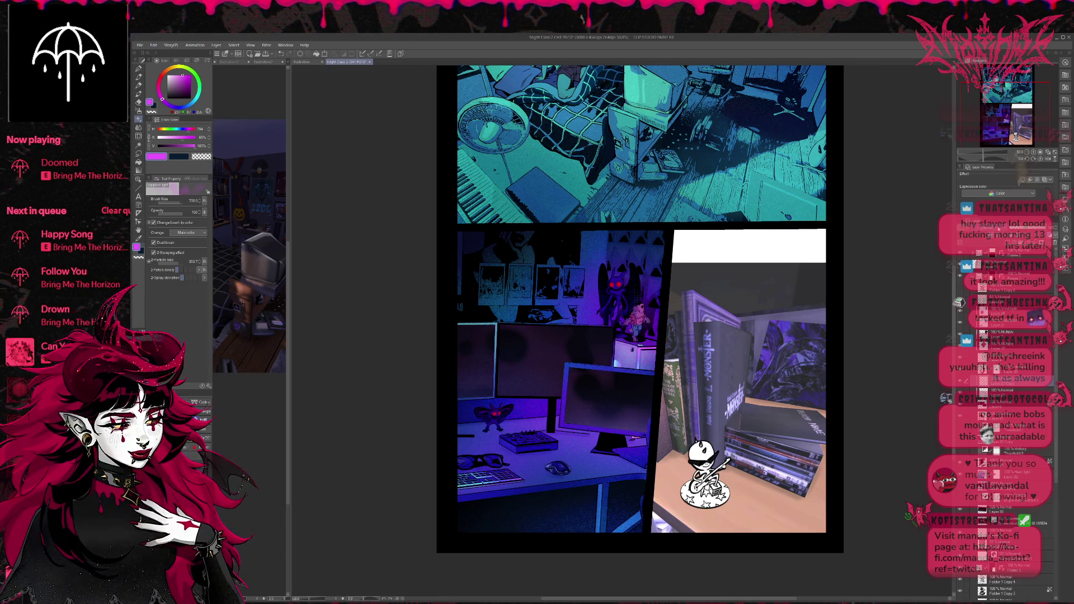
pyautogui.hotkey('ctrl', 'y')
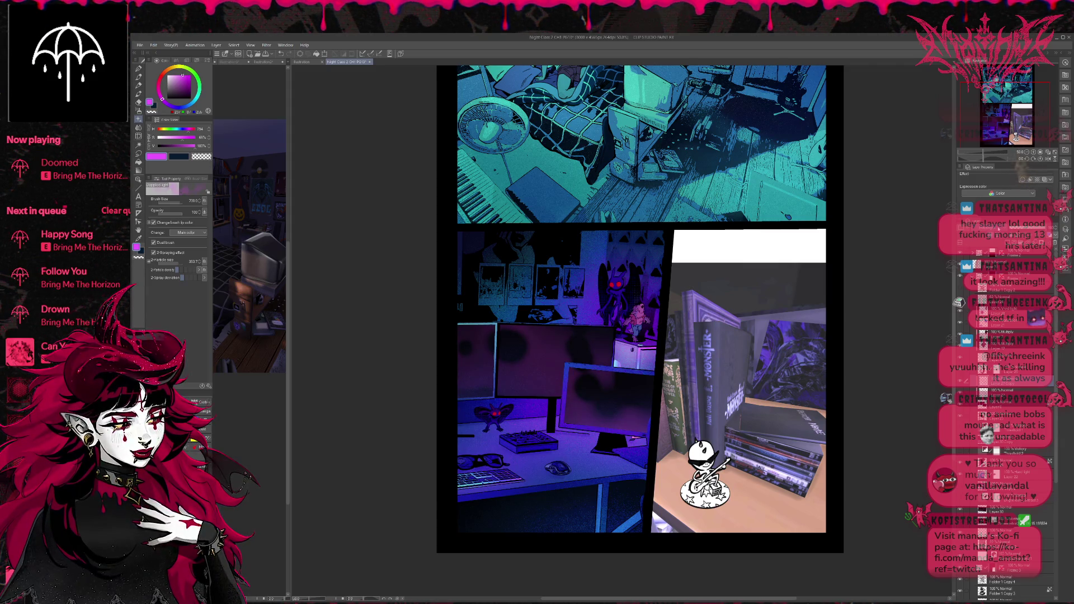
pyautogui.hotkey('ctrl', 'z')
pyautogui.hotkey('ctrl', 'y')
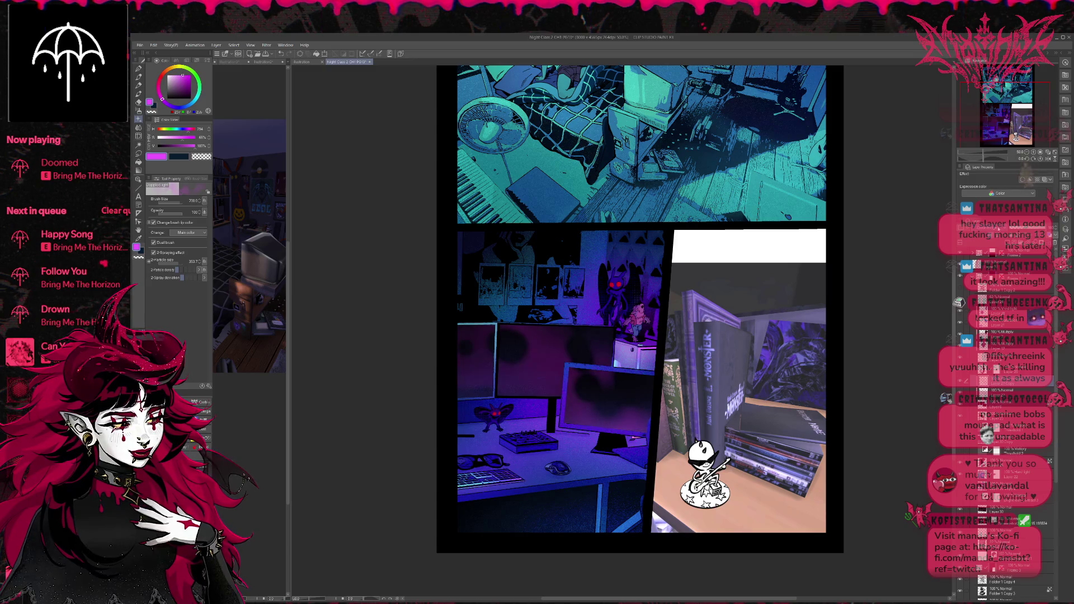
pyautogui.hotkey('ctrl', 'y')
pyautogui.hotkey('ctrl', 'z')
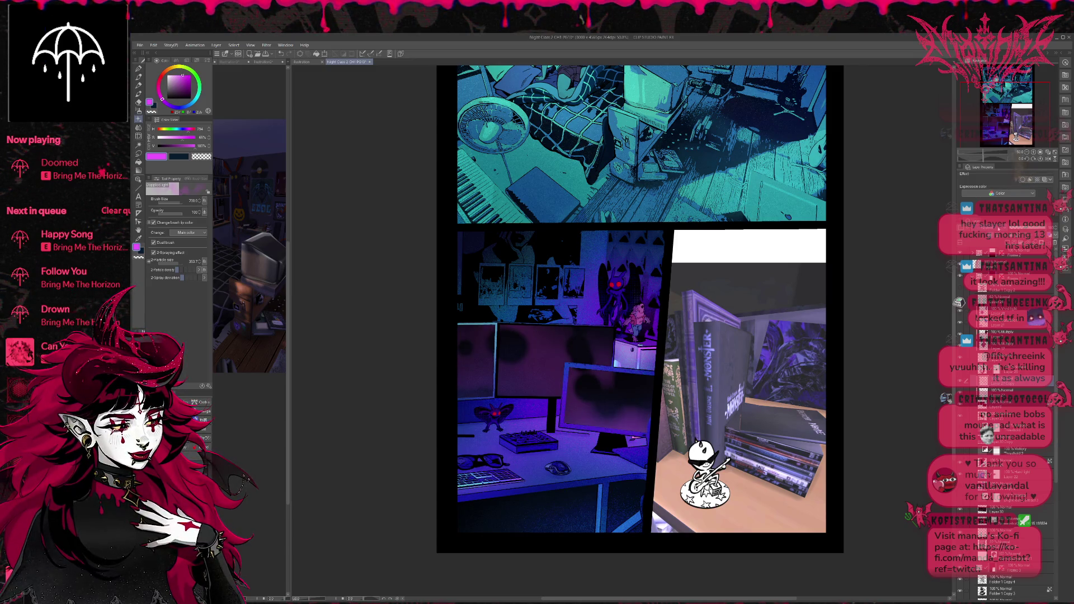
pyautogui.hotkey('ctrl', 'y')
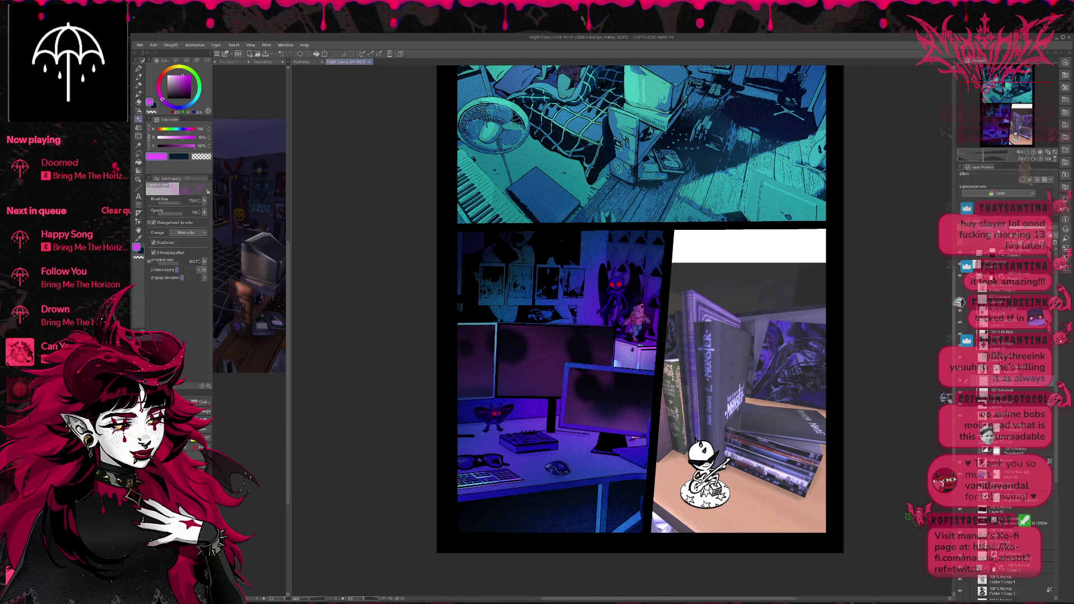
pyautogui.hotkey('ctrl', 'z')
pyautogui.hotkey('ctrl', 'y')
pyautogui.hotkey('ctrl', 'z')
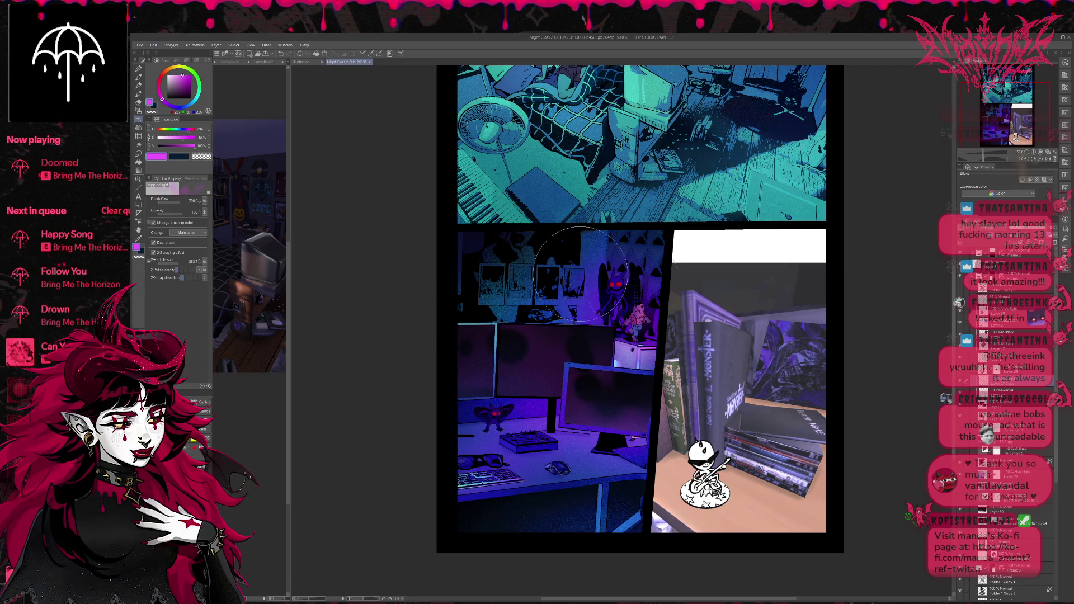
pyautogui.press('b')
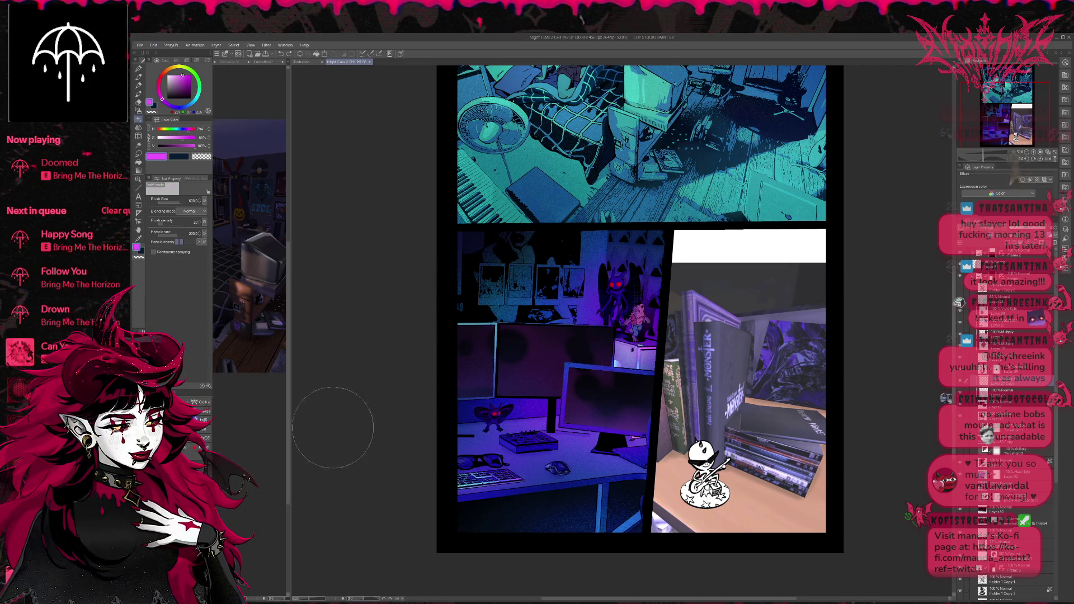
# Dab sparkles at brush size 250, then soft-paint darker, smoother shading over the monitors on the layer below
pyautogui.press('b')
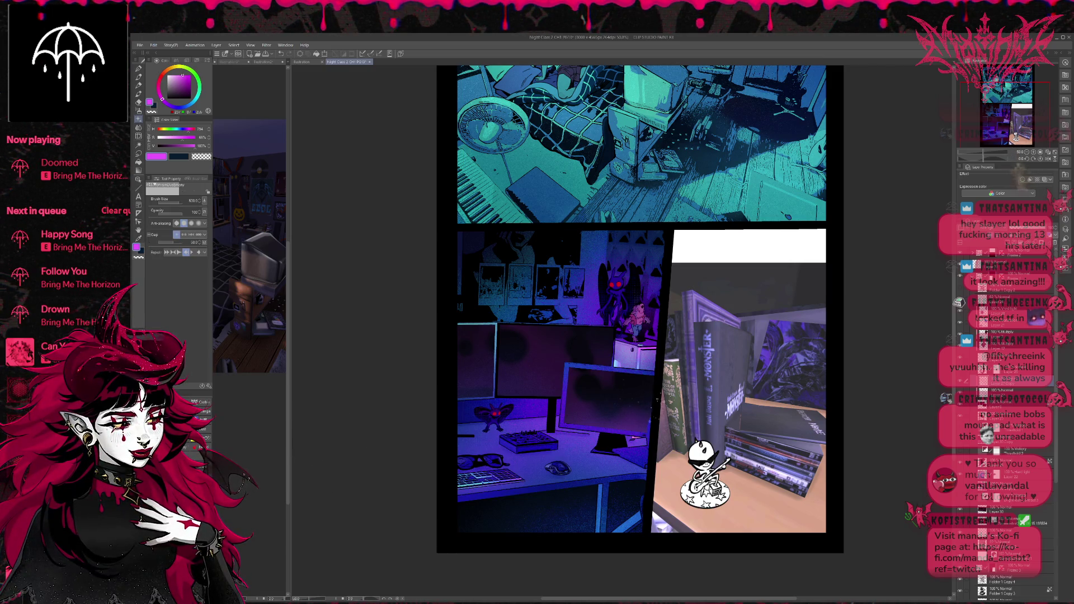
pyautogui.press('[')
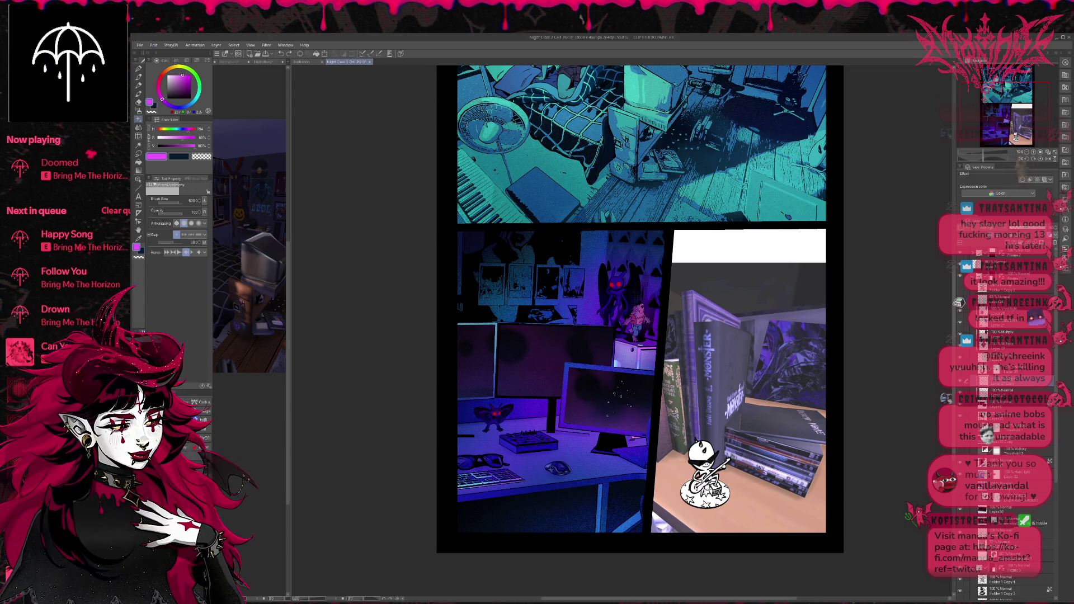
pyautogui.moveTo(623, 385); pyautogui.dragTo(638, 391)
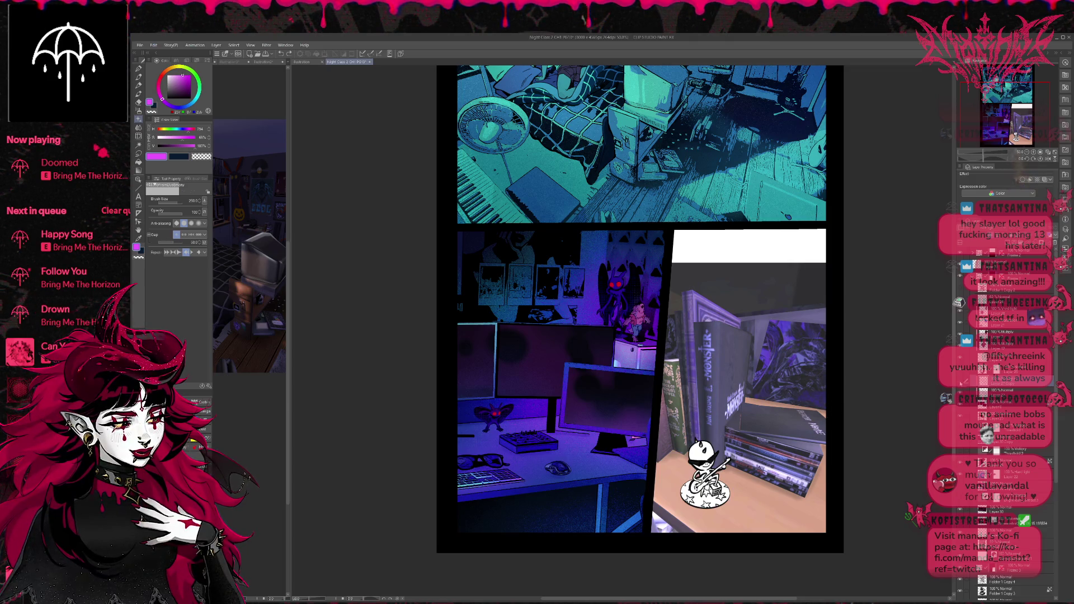
pyautogui.click(987, 391)
pyautogui.moveTo(528, 344); pyautogui.dragTo(562, 389)
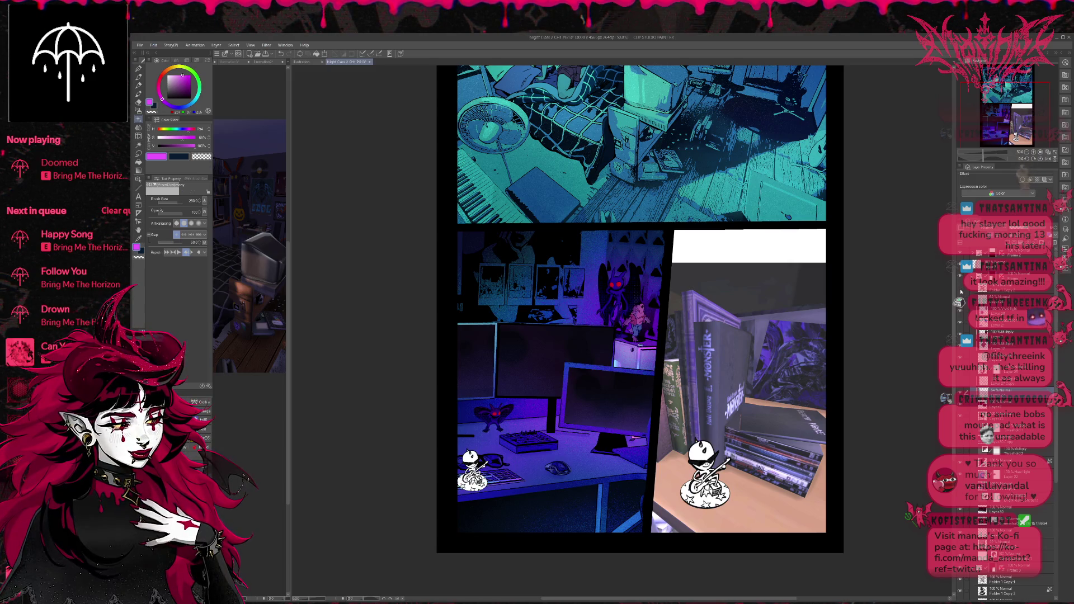
pyautogui.scroll(3, 638, 314)
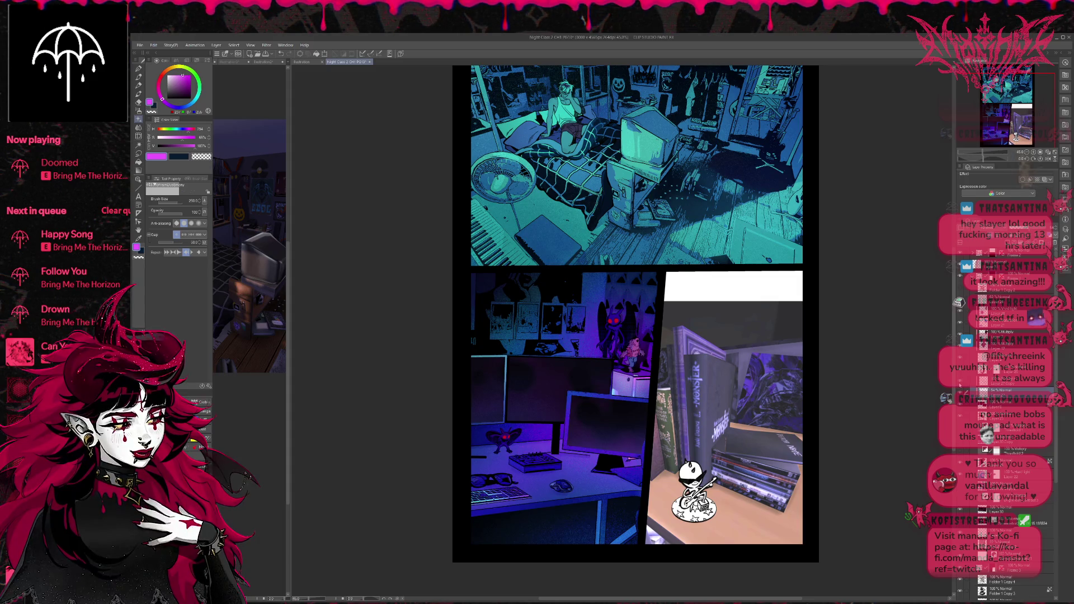
# Select the 54% opacity layer, add a new layer above it, and switch to a speckle pen brush
pyautogui.scroll(-3, 621, 330)
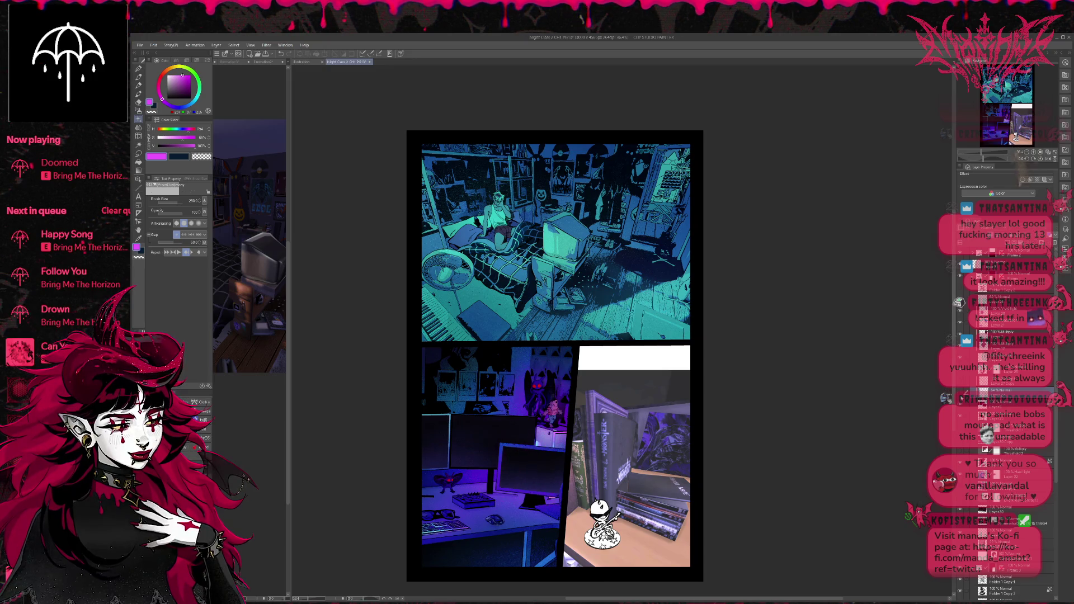
pyautogui.click(1001, 401)
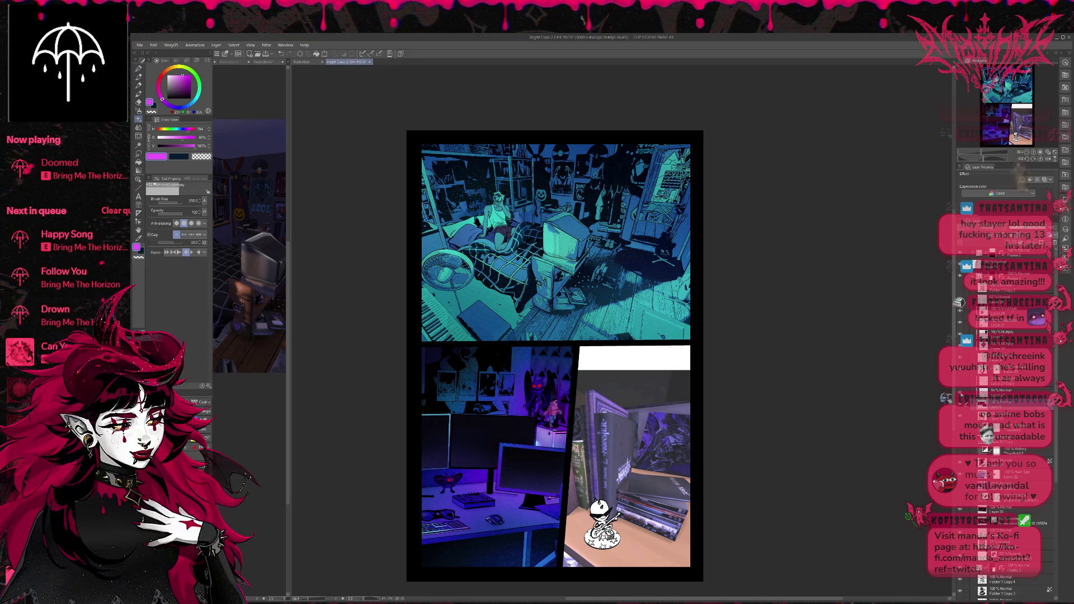
pyautogui.hotkey('ctrl', 'a')
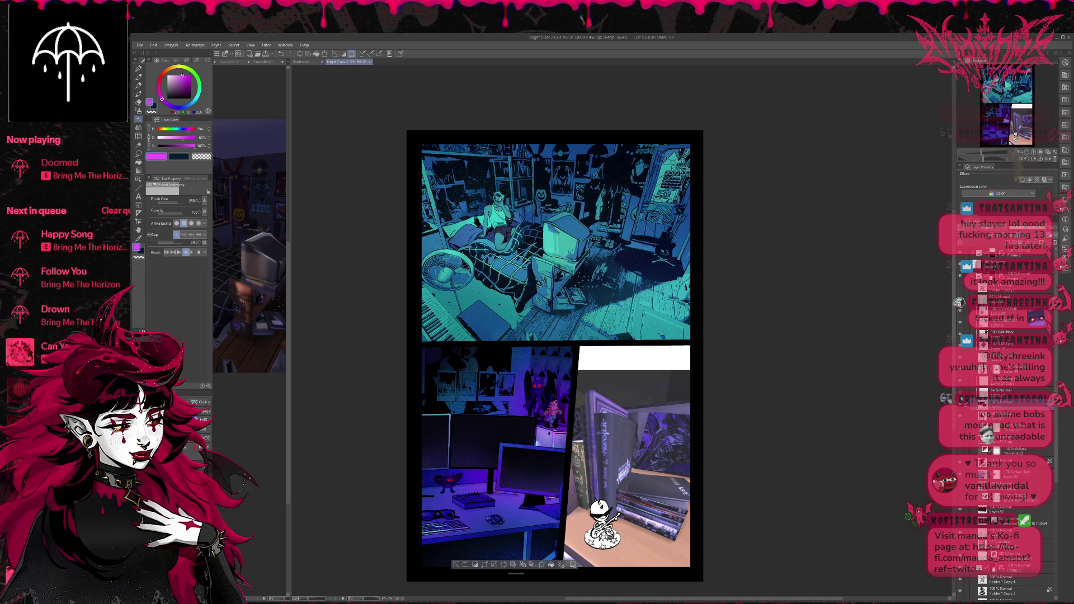
pyautogui.click(991, 390)
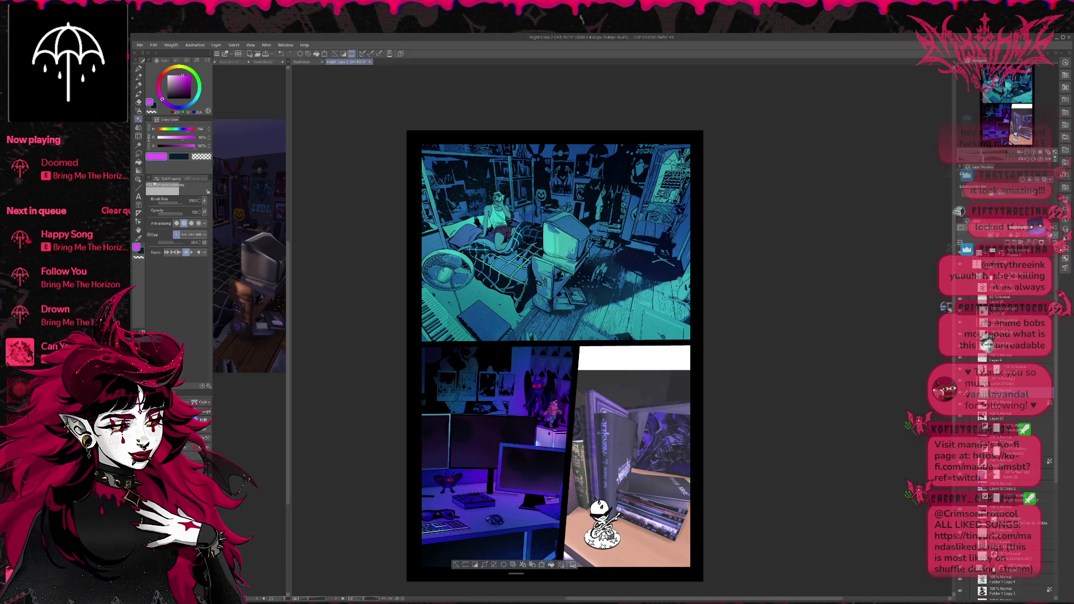
pyautogui.hotkey('ctrl', 'shift', 'n')
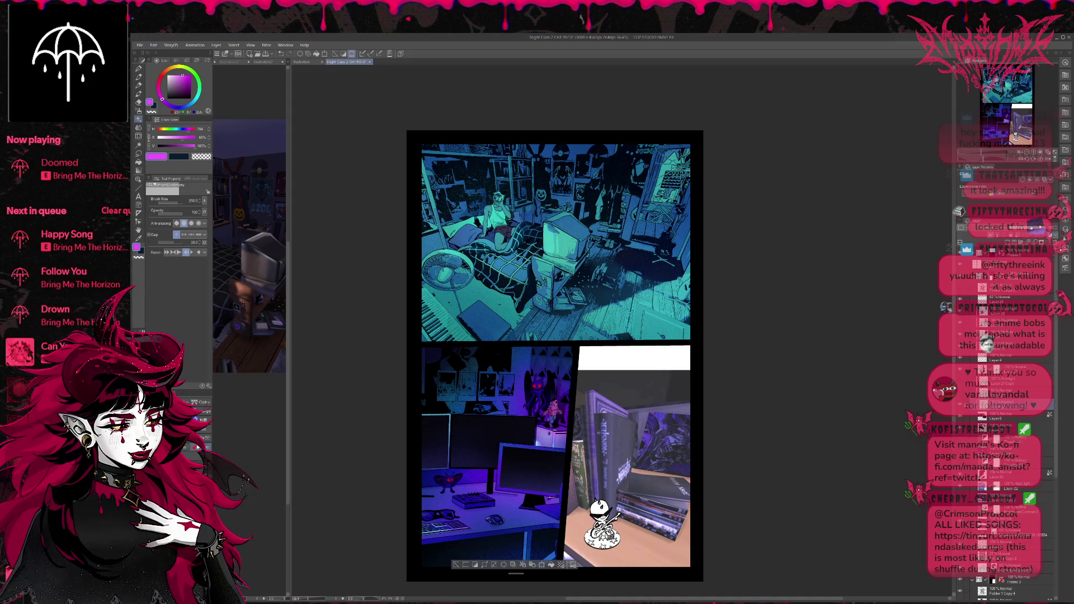
pyautogui.press('p')
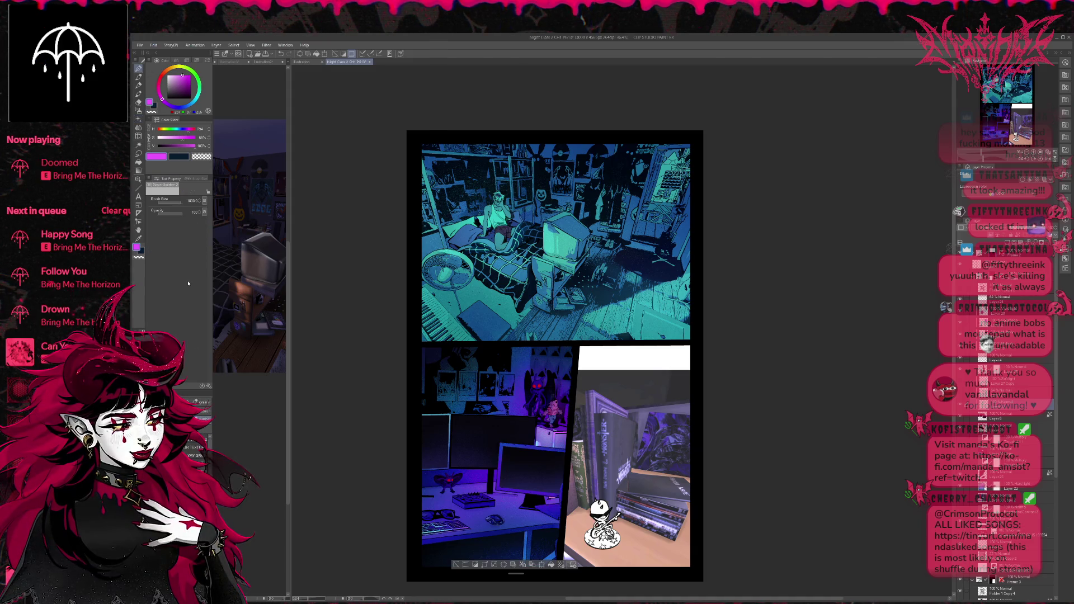
pyautogui.press('p')
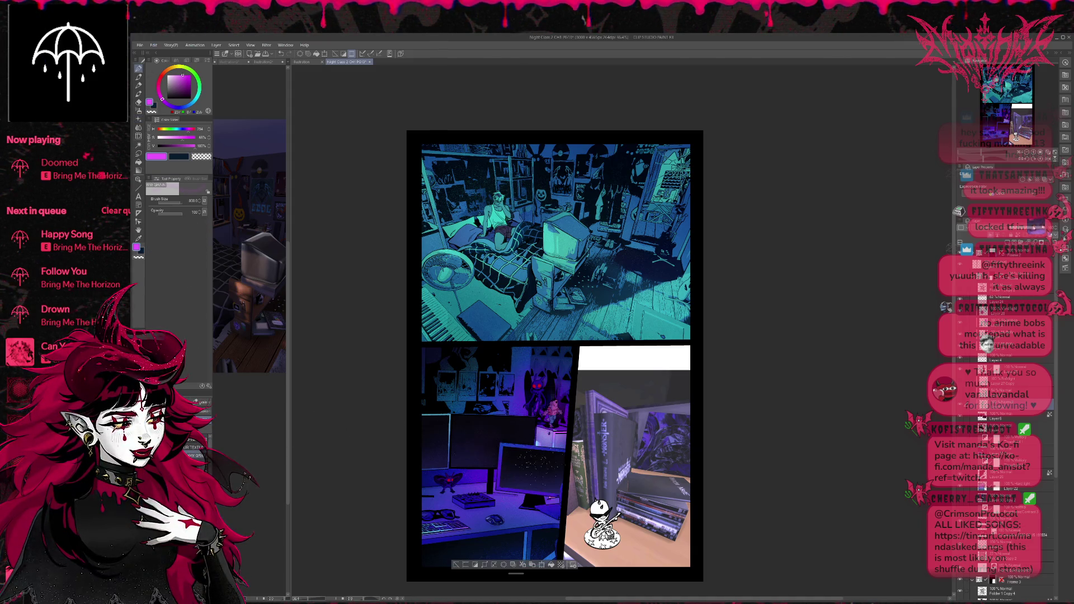
pyautogui.scroll(3, 563, 438)
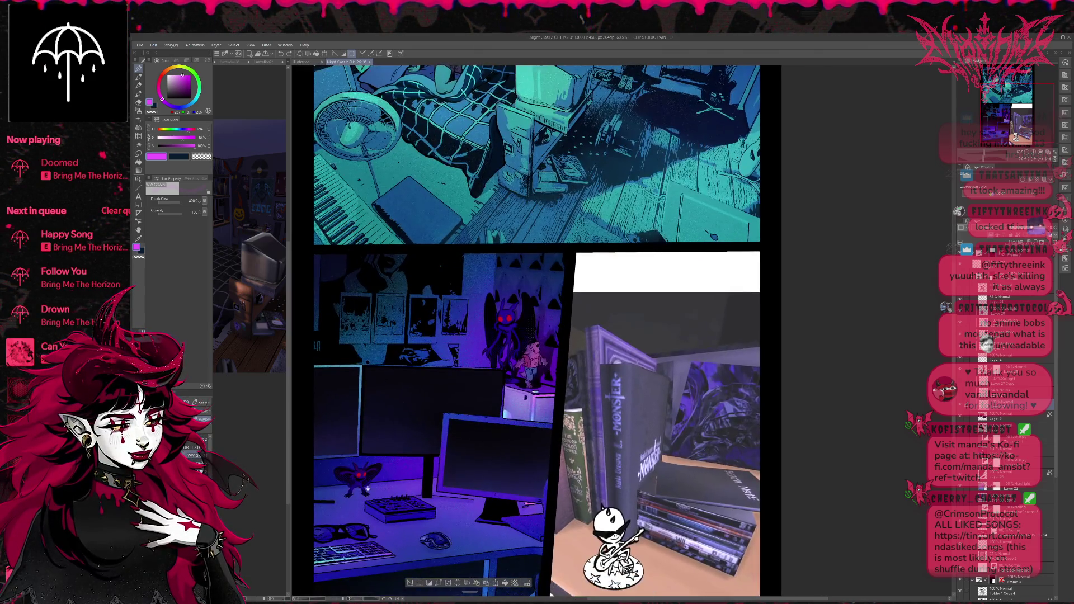
# Try white star speckles on the monitor and undo them, then select Layer 24 and clear the selection
pyautogui.keyDown('alt'); pyautogui.click(330, 476); pyautogui.keyUp('alt')
pyautogui.moveTo(369, 386); pyautogui.dragTo(447, 425)
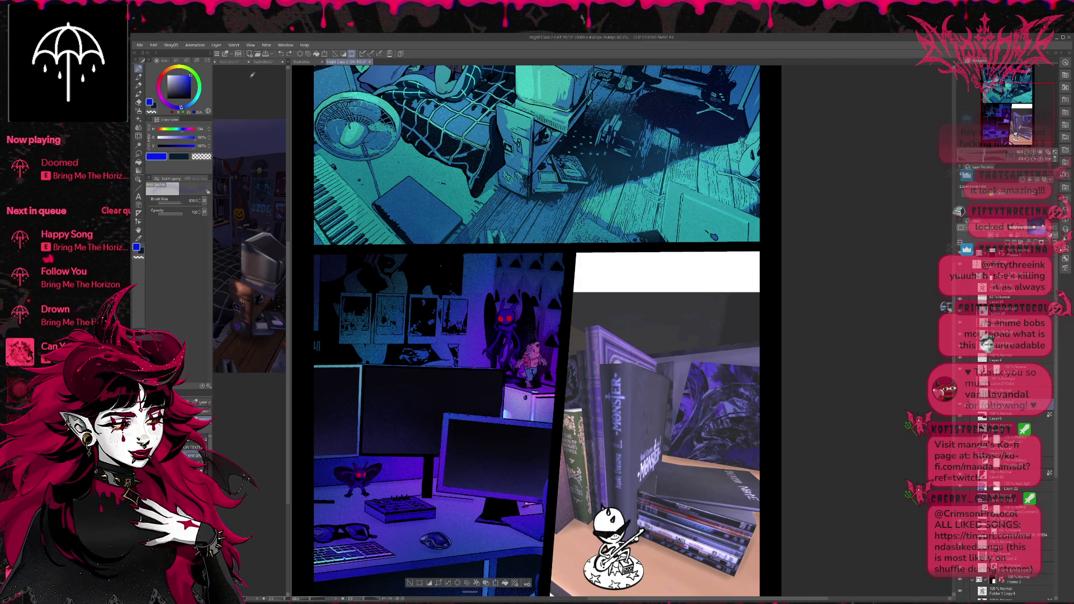
pyautogui.hotkey('ctrl', 'z')
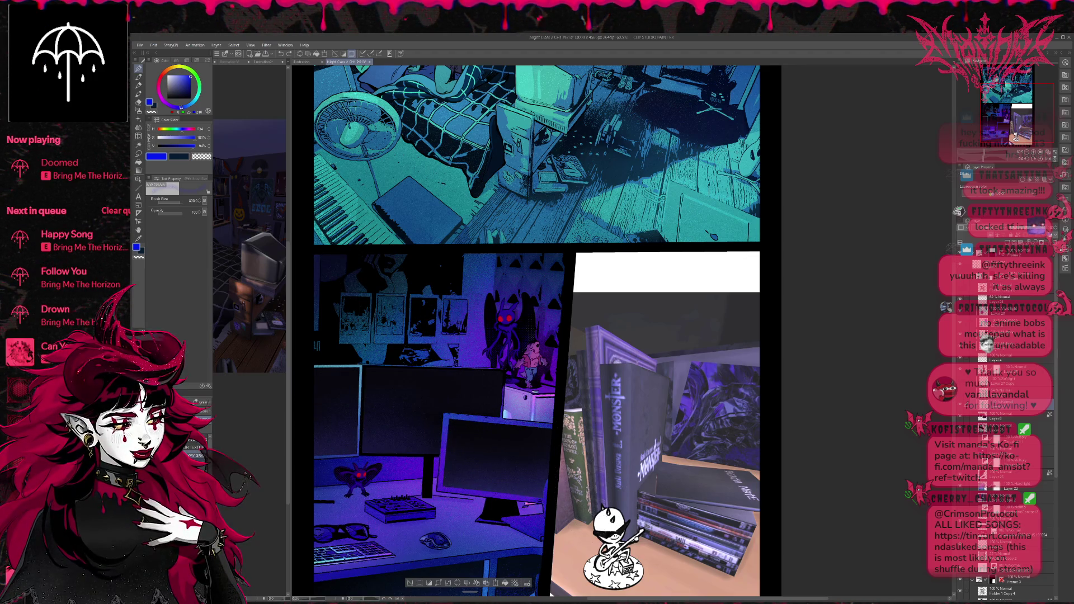
pyautogui.press('b')
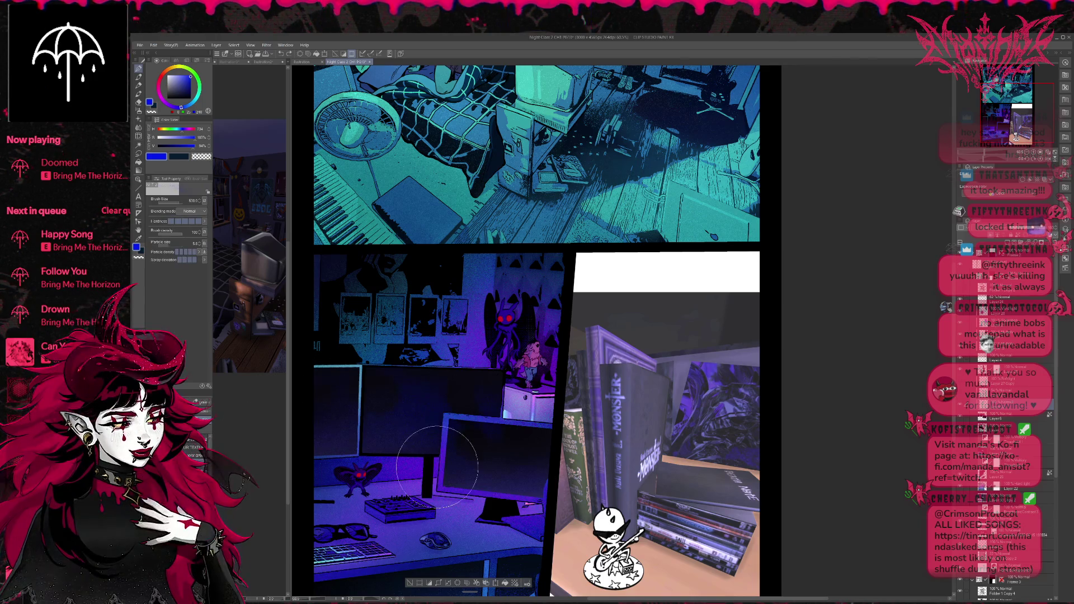
pyautogui.scroll(-5, 540, 453)
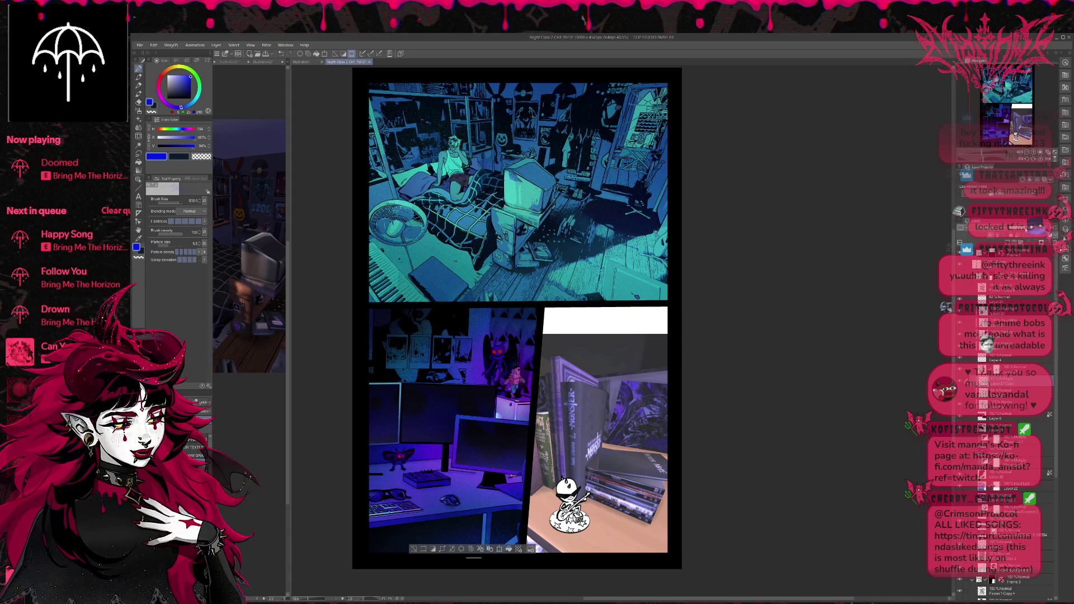
pyautogui.scroll(-1, 841, 319)
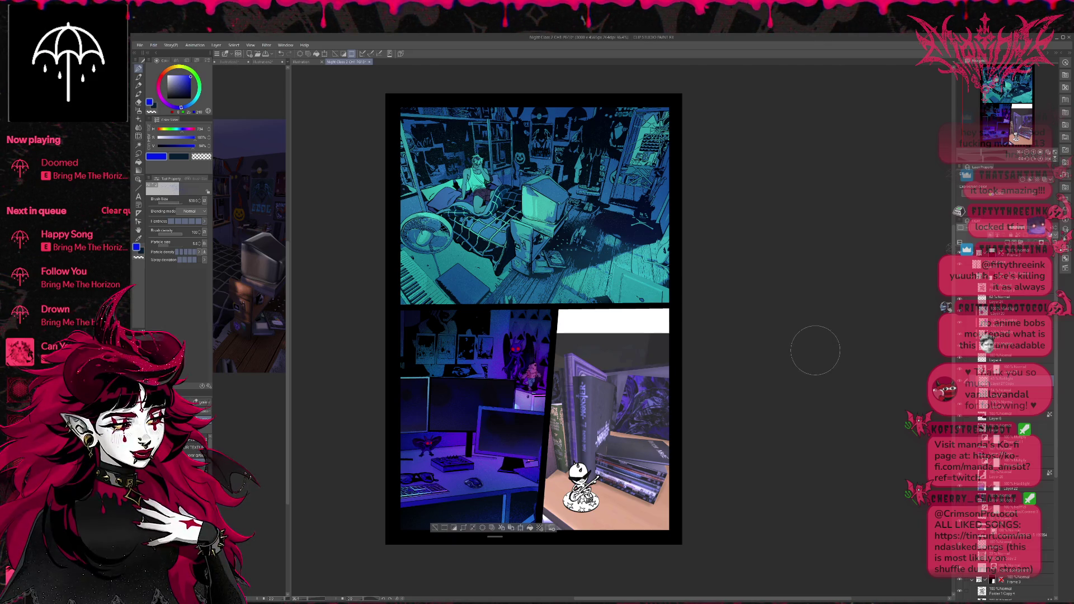
pyautogui.click(1001, 297)
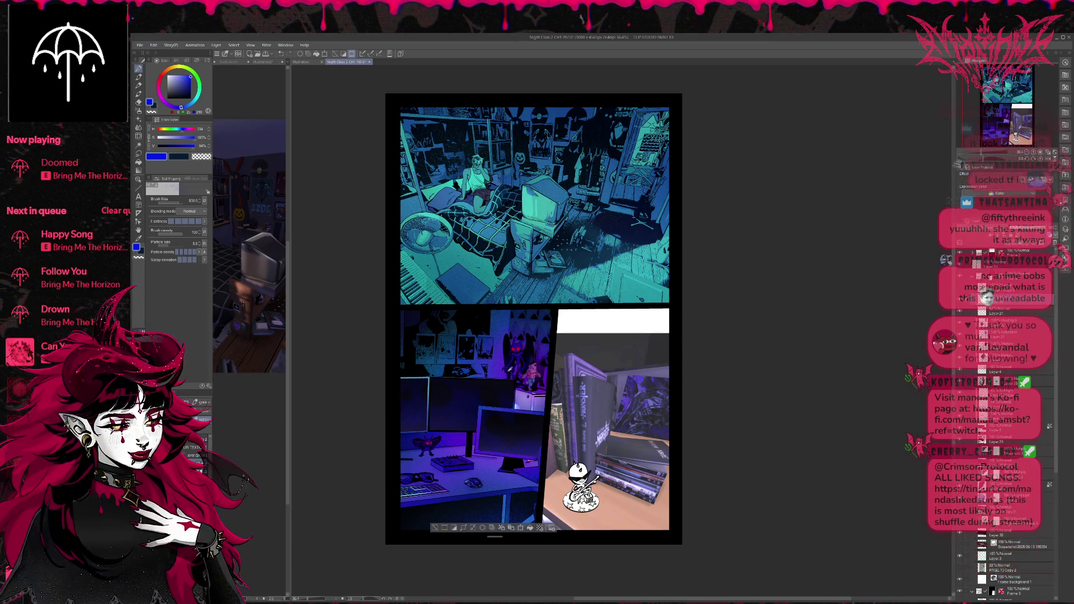
pyautogui.keyDown('alt'); pyautogui.click(516, 347); pyautogui.keyUp('alt')
pyautogui.keyDown('alt'); pyautogui.click(516, 348); pyautogui.keyUp('alt')
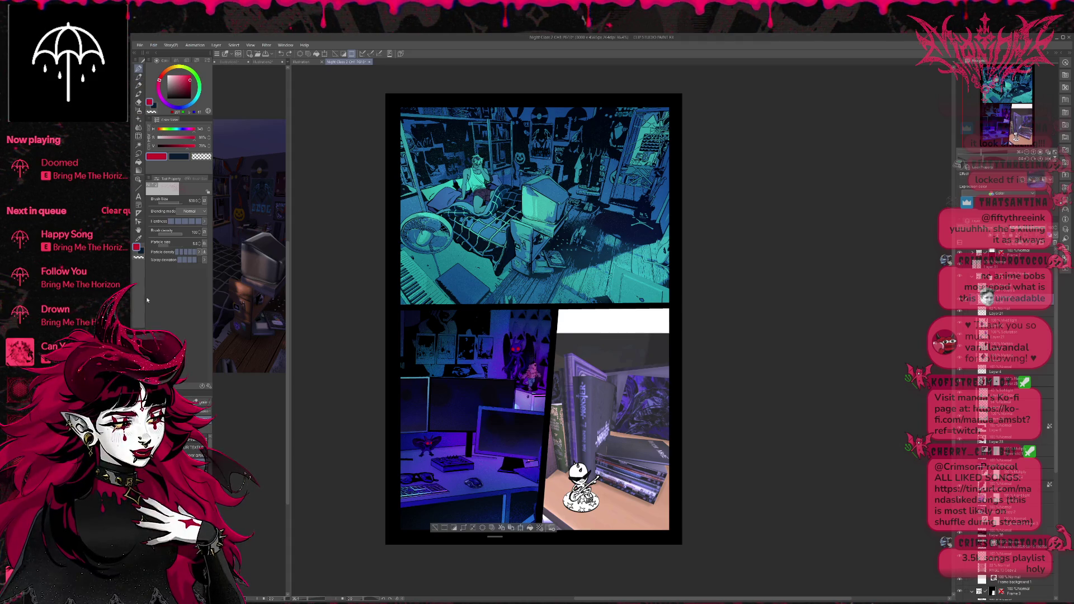
pyautogui.press('e')
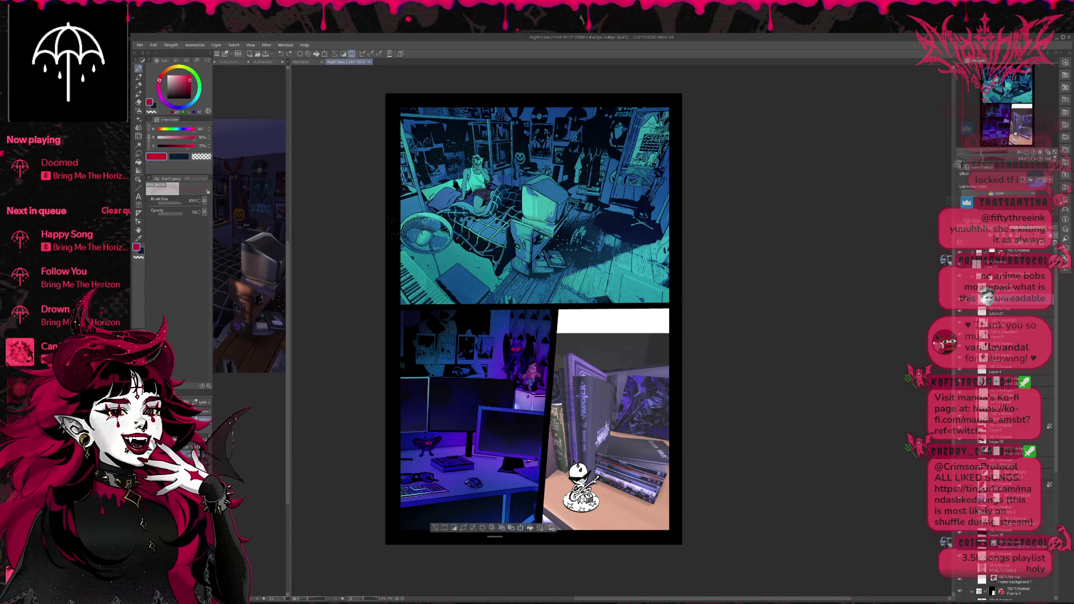
pyautogui.hotkey('ctrl', 'd')
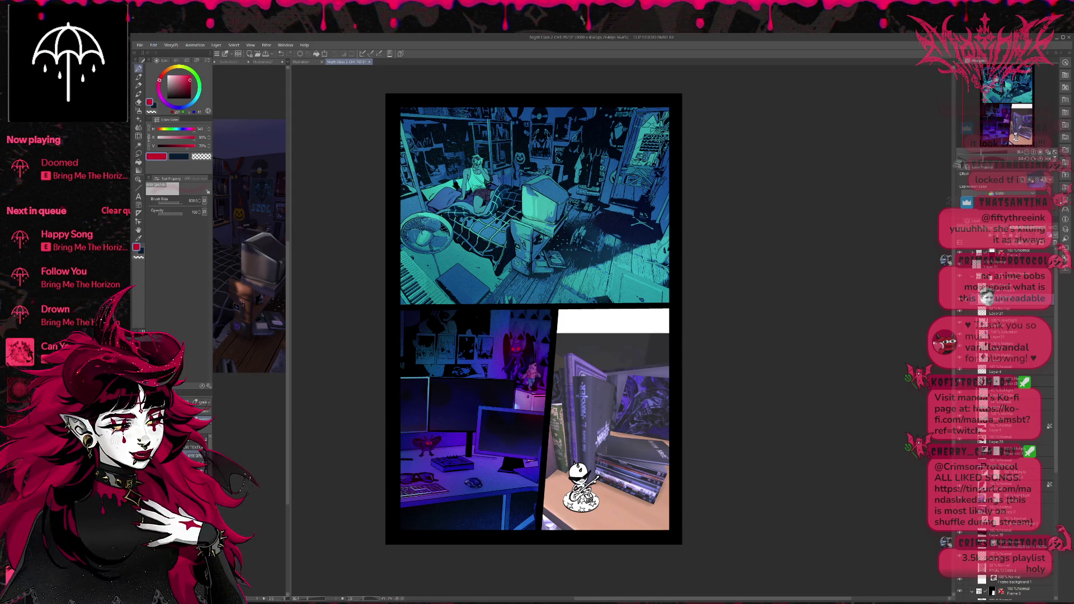
# Sample teal and airbrush soft teal shading along the desk panel's top and bottom
pyautogui.keyDown('alt'); pyautogui.click(627, 284); pyautogui.keyUp('alt')
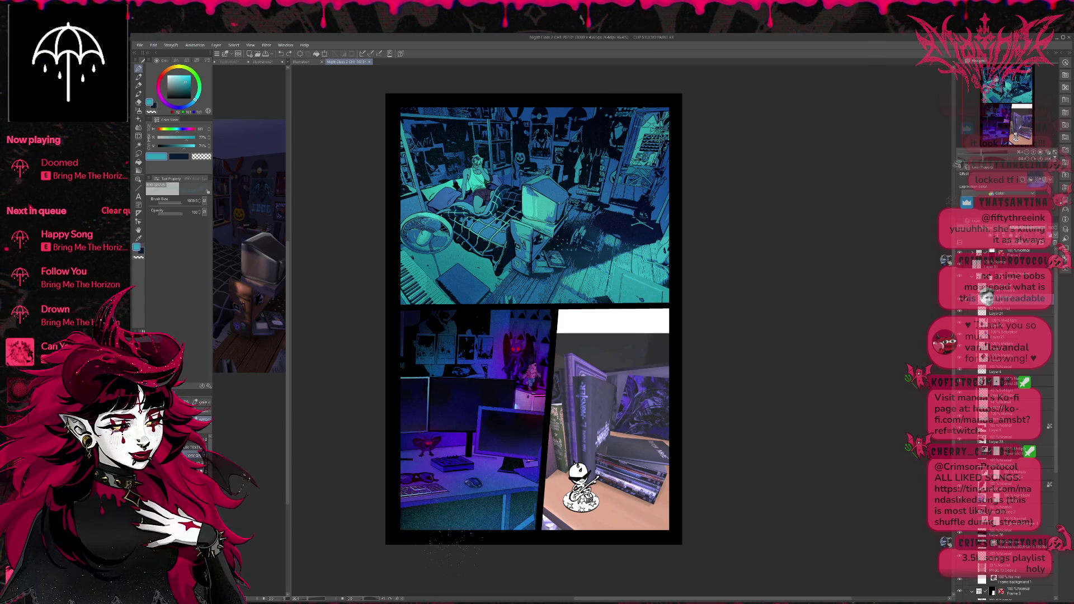
pyautogui.moveTo(470, 503); pyautogui.dragTo(507, 552)
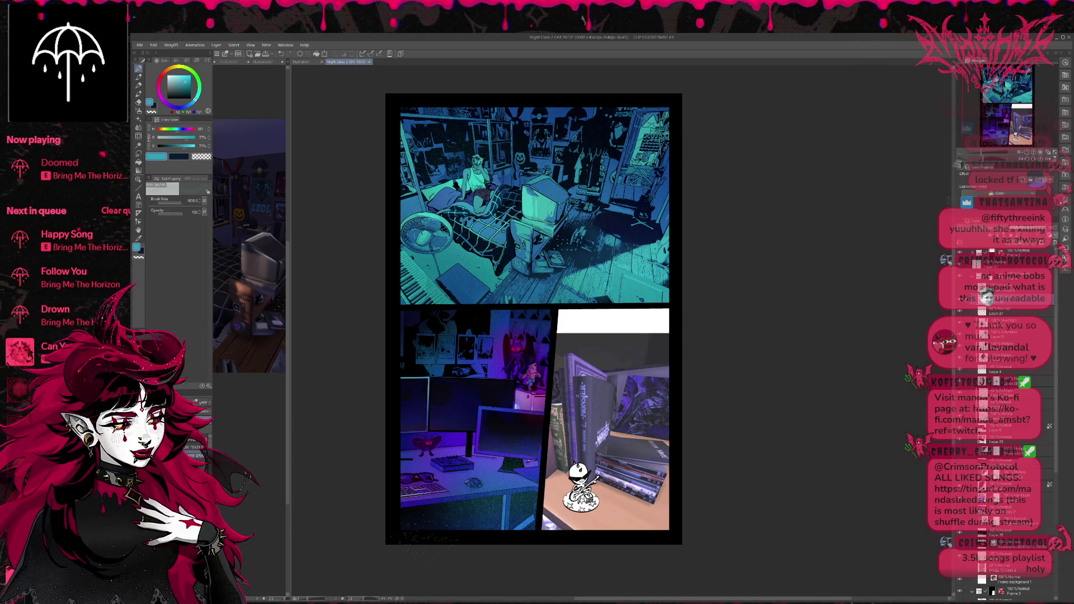
pyautogui.moveTo(437, 392)
pyautogui.mouseDown()
pyautogui.moveTo(428, 344)
pyautogui.moveTo(453, 321)
pyautogui.moveTo(487, 341)
pyautogui.moveTo(387, 386)
pyautogui.moveTo(425, 330)
pyautogui.moveTo(408, 322)
pyautogui.mouseUp()
pyautogui.moveTo(417, 523)
pyautogui.mouseDown()
pyautogui.moveTo(548, 537)
pyautogui.moveTo(518, 456)
pyautogui.moveTo(492, 436)
pyautogui.moveTo(534, 540)
pyautogui.mouseUp()
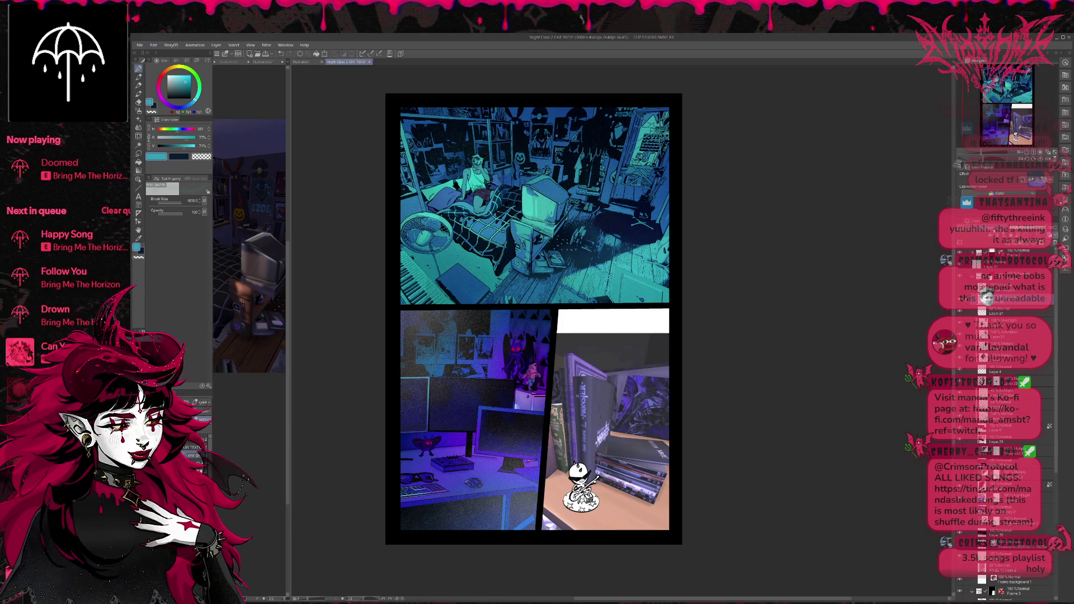
pyautogui.hotkey('ctrl', 'z')
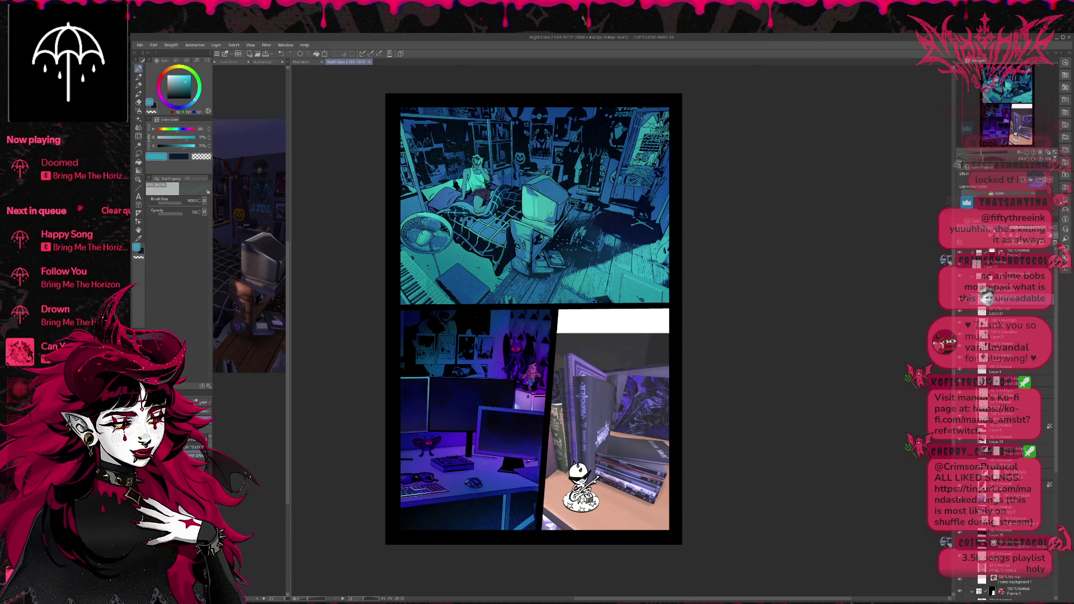
pyautogui.hotkey('ctrl', 'y')
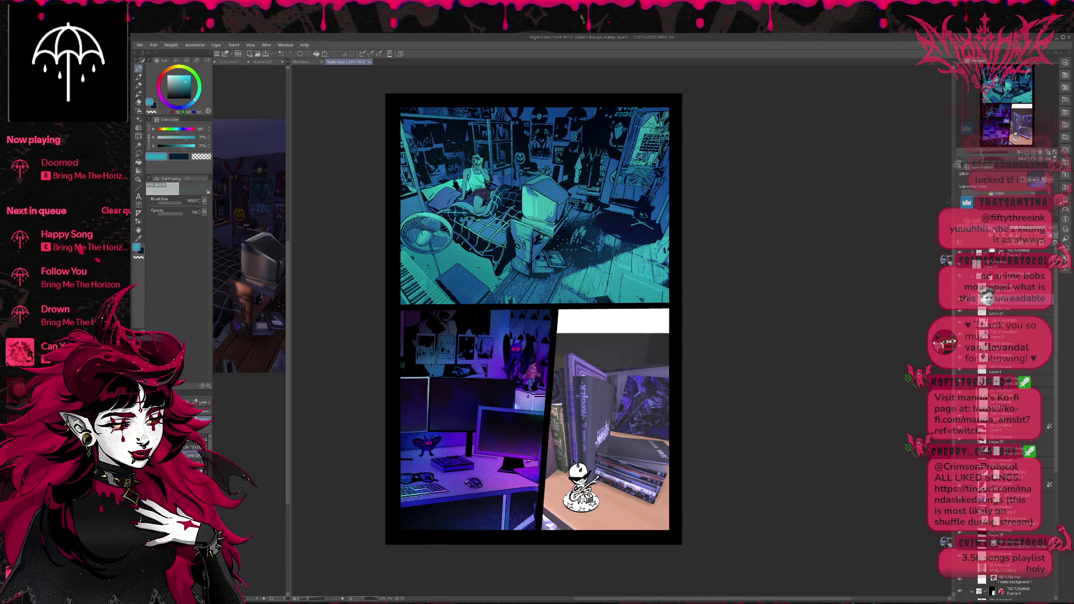
# Toggle undo/redo to compare the desk panel with and without the teal shading
pyautogui.hotkey('ctrl', 'y')
pyautogui.hotkey('ctrl', 'z')
pyautogui.hotkey('ctrl', 'y')
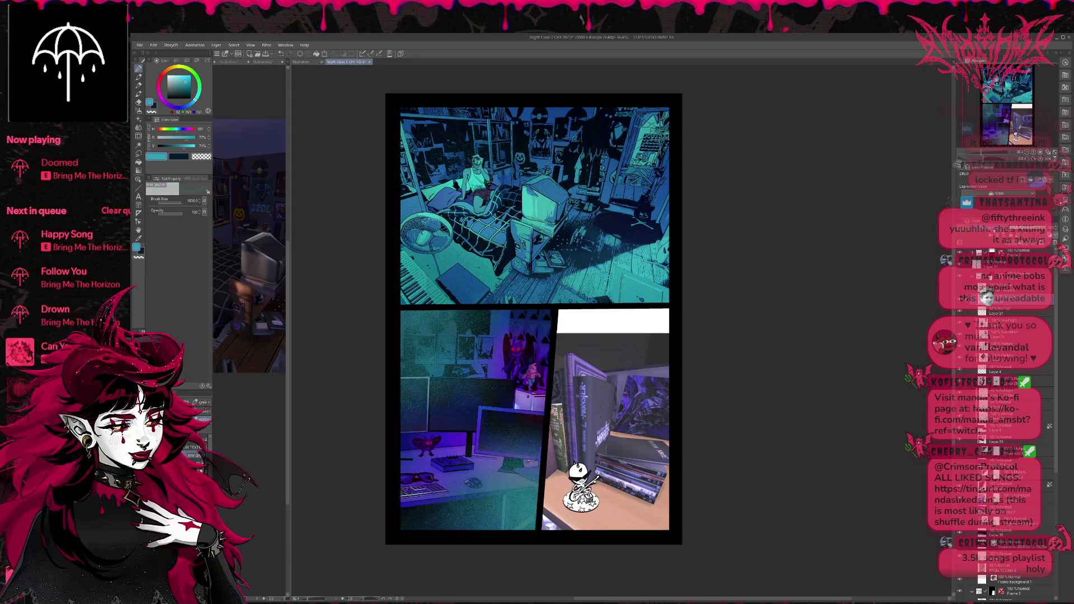
pyautogui.hotkey('ctrl', 'z')
pyautogui.hotkey('ctrl', 'z')
pyautogui.hotkey('ctrl', 'z')
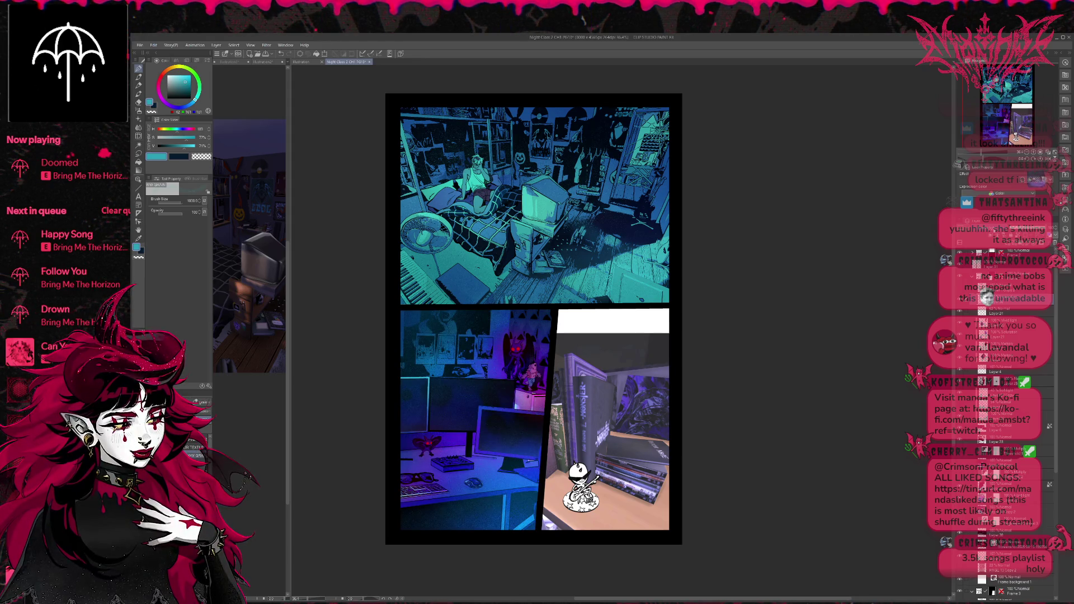
pyautogui.hotkey('ctrl', 'y')
pyautogui.hotkey('ctrl', 'z')
pyautogui.hotkey('ctrl', 'y')
pyautogui.hotkey('ctrl', 'y')
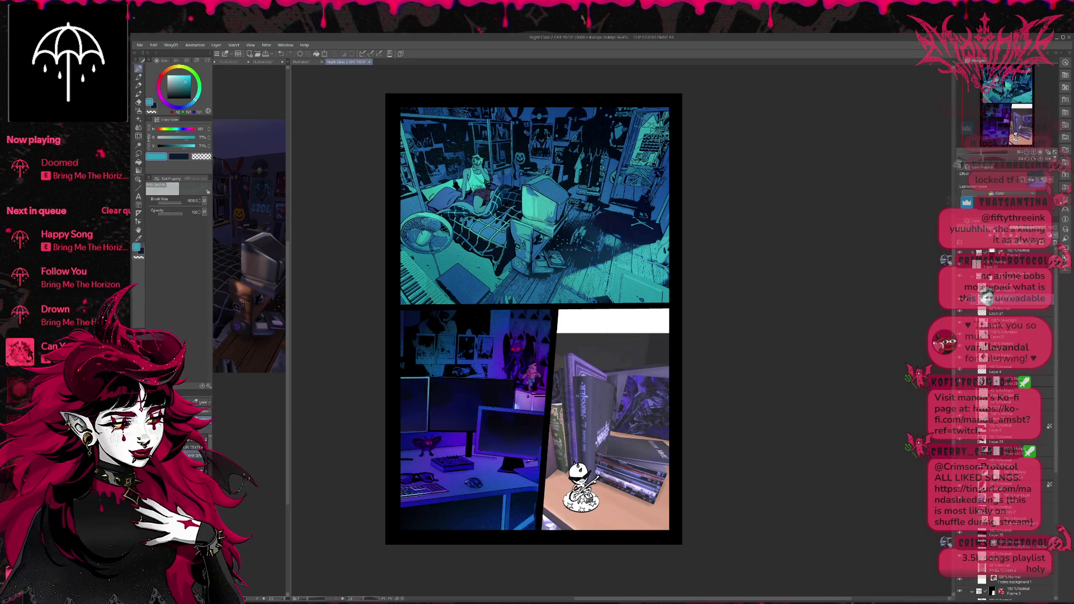
pyautogui.hotkey('ctrl', 'z')
pyautogui.hotkey('ctrl', 'y')
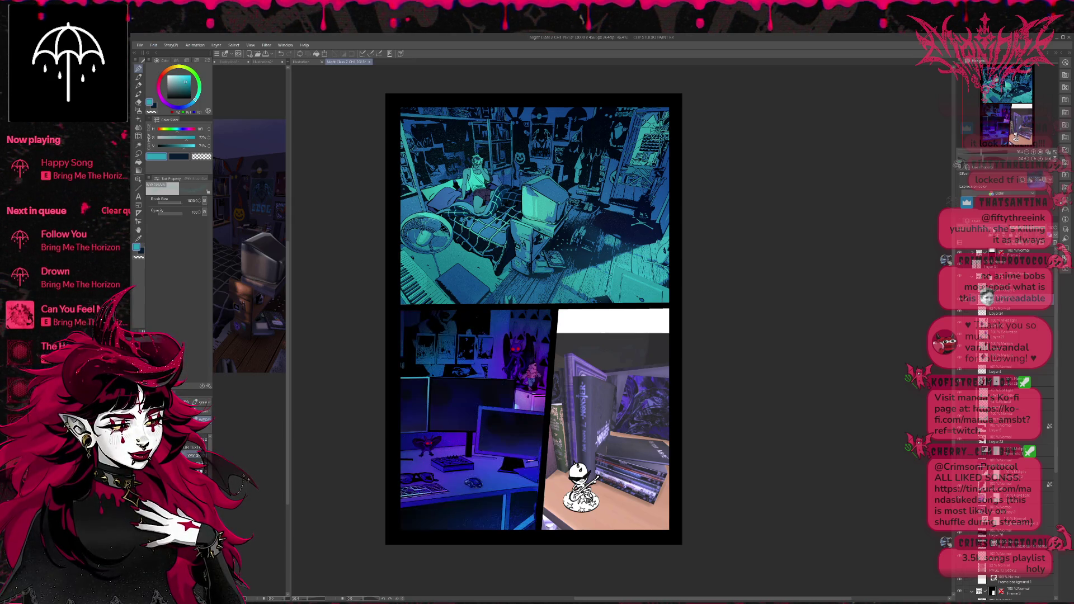
pyautogui.hotkey('ctrl', 'z')
pyautogui.press('j')
pyautogui.hotkey('ctrl', '0')
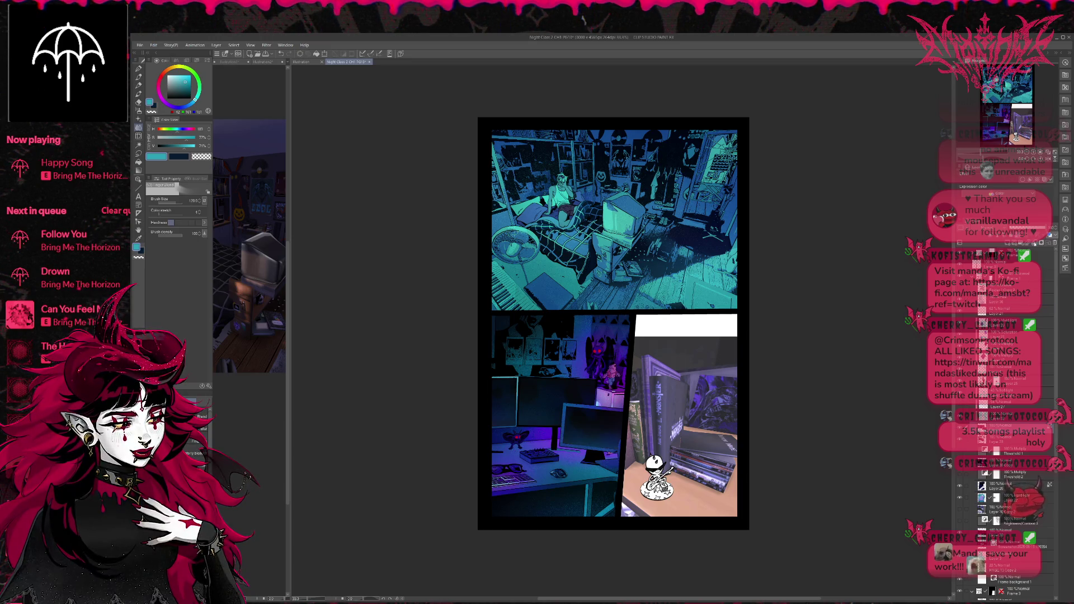
# Pick a colour and paint a glow over the desk panel's monitors with the pen
pyautogui.click(215, 137)
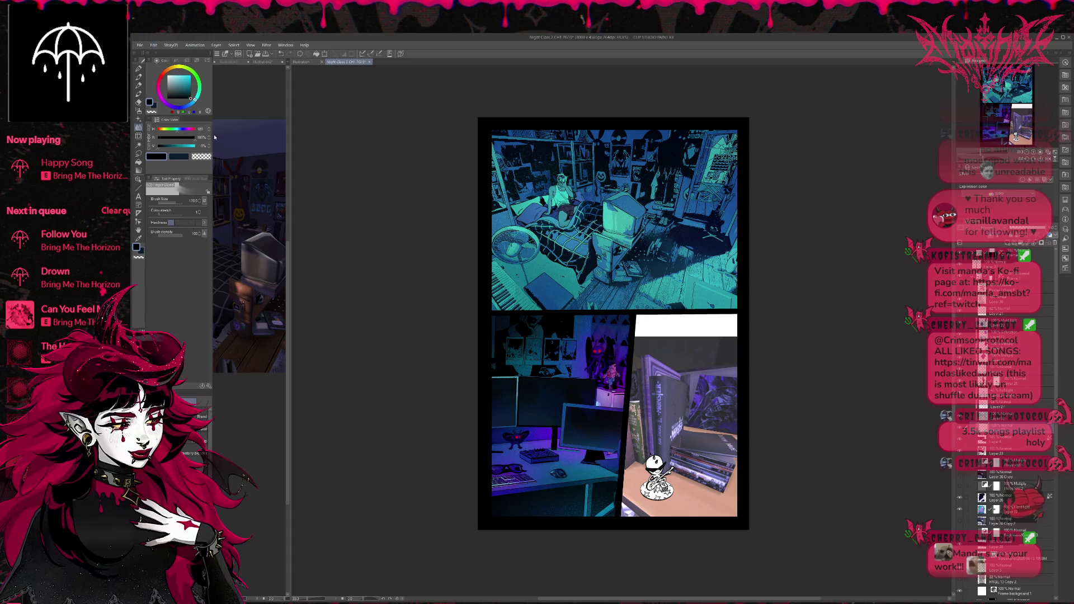
pyautogui.click(138, 69)
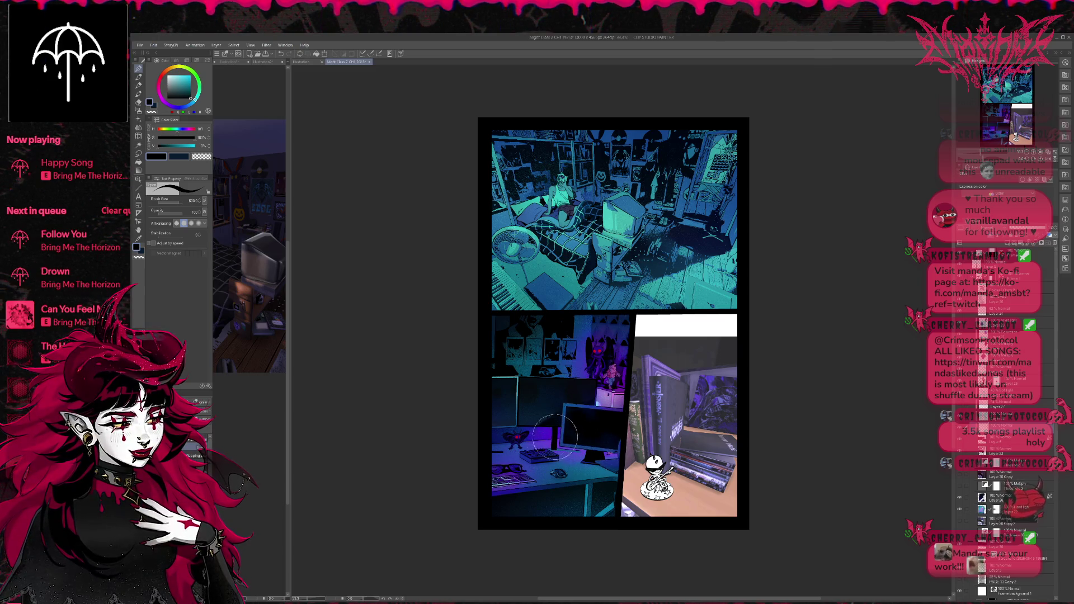
pyautogui.moveTo(549, 373); pyautogui.dragTo(593, 431)
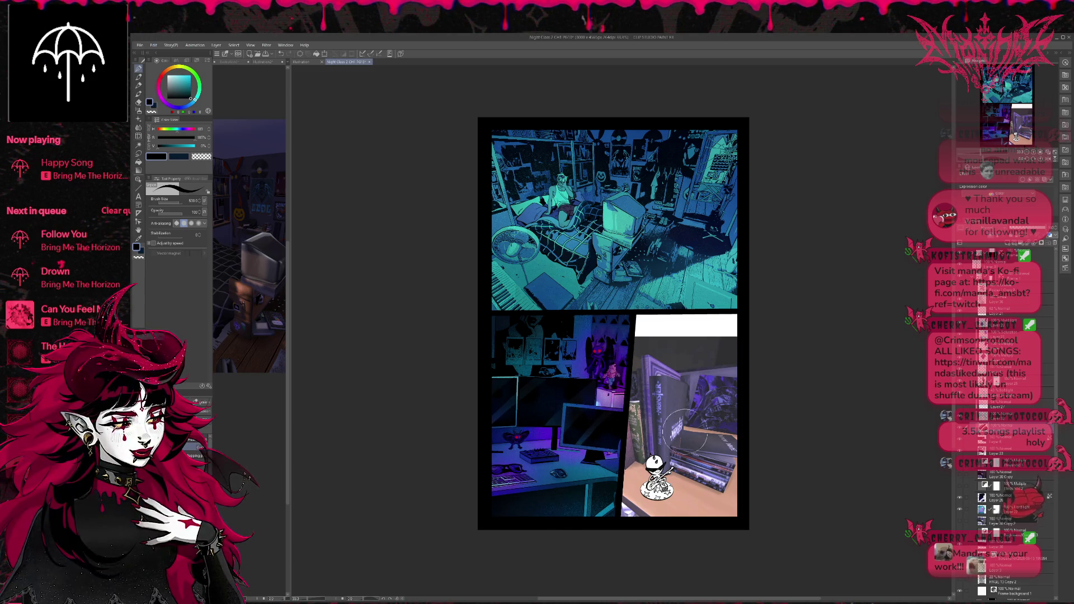
pyautogui.moveTo(621, 442); pyautogui.dragTo(603, 440)
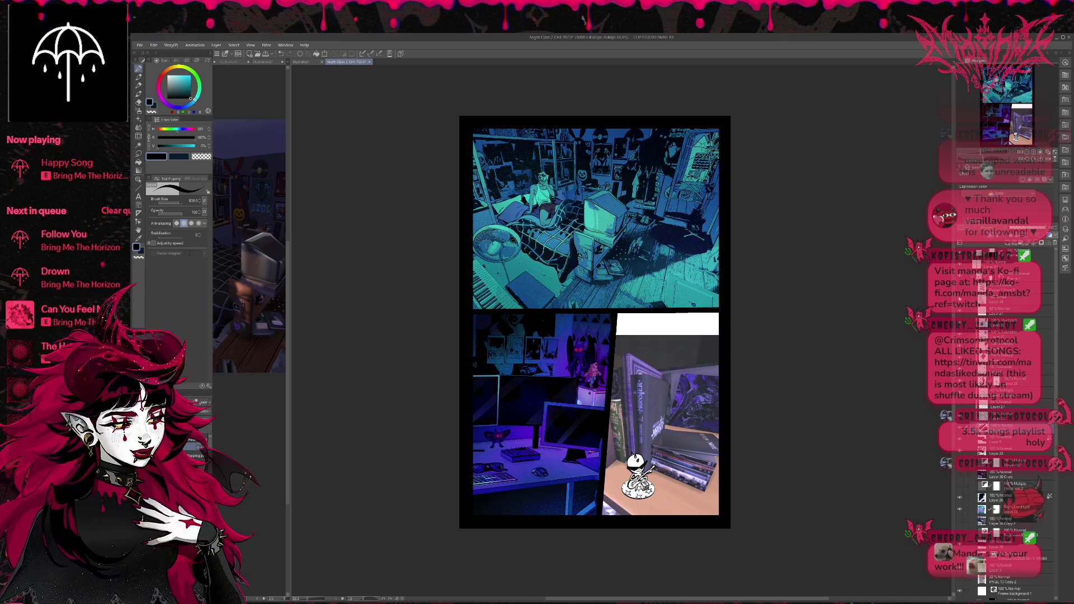
# Select another layer and set the Soft airbrush to brush size 250
pyautogui.click(1007, 300)
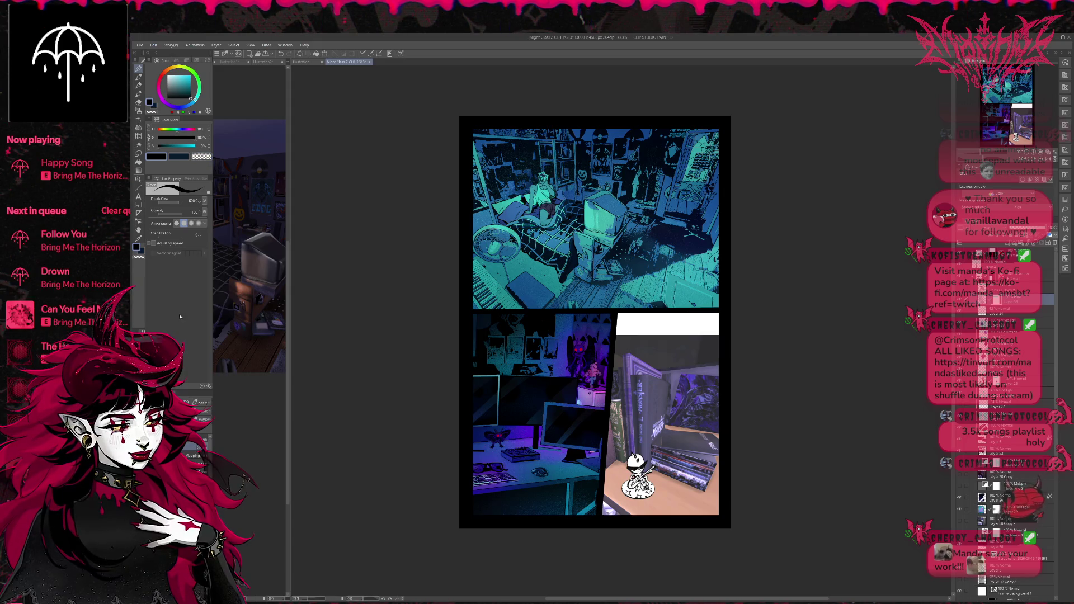
pyautogui.click(138, 111)
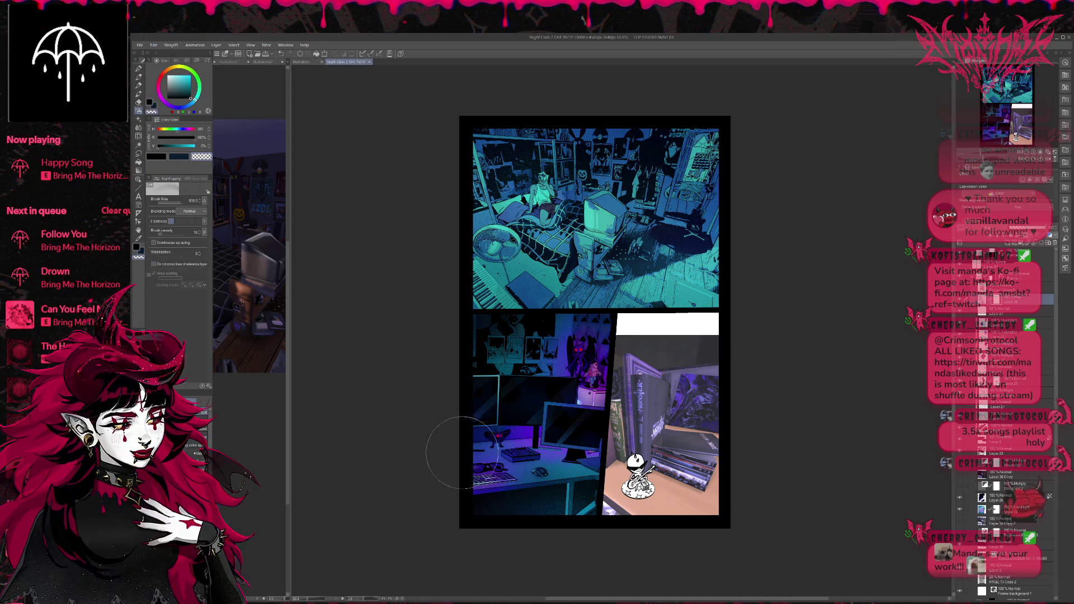
pyautogui.press('[')
pyautogui.press('[')
pyautogui.press('[')
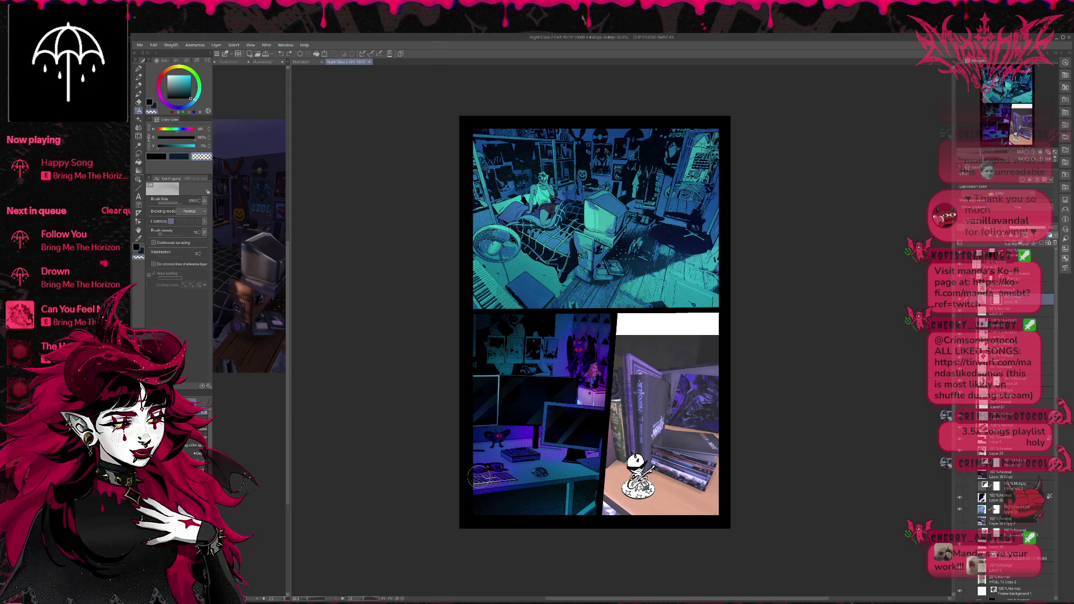
pyautogui.scroll(-1, 704, 386)
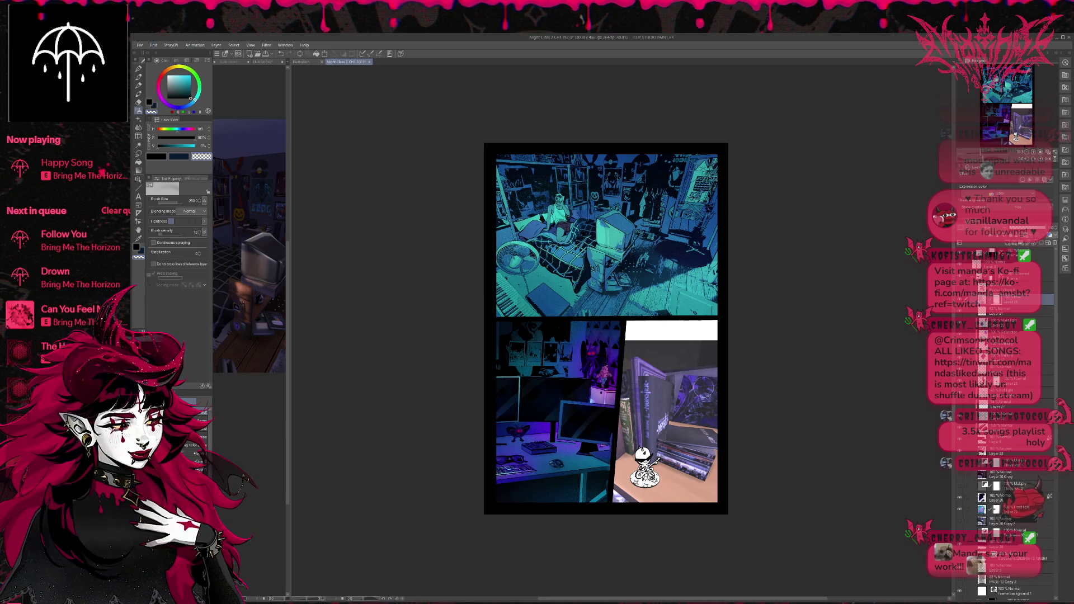
# Paint dark strokes over the wall posters with the Pen at size 60, then sample the creature's purple
pyautogui.moveTo(705, 388); pyautogui.dragTo(694, 407)
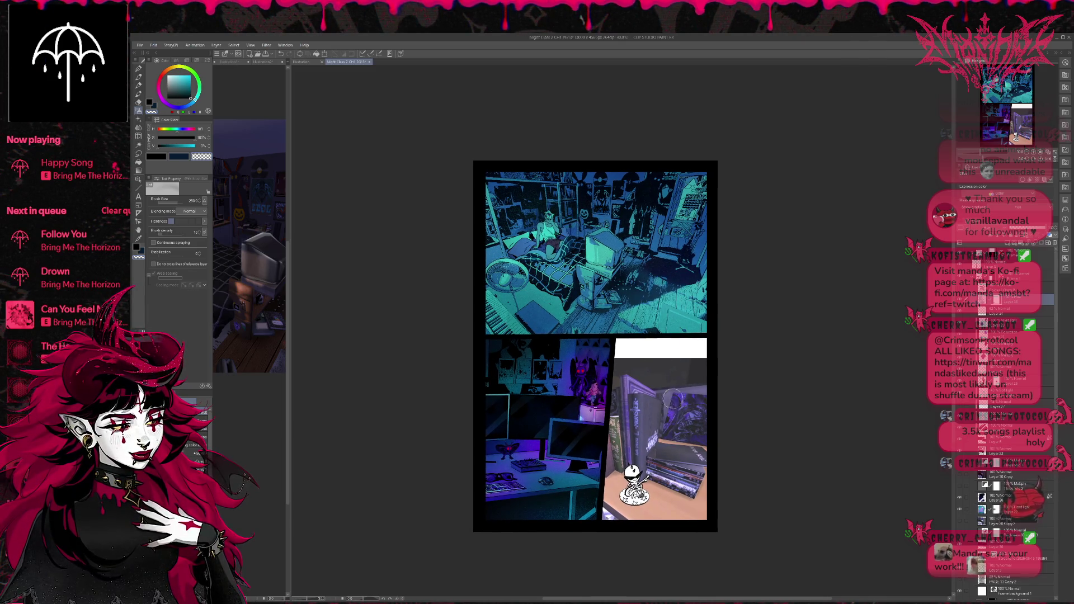
pyautogui.scroll(2, 624, 401)
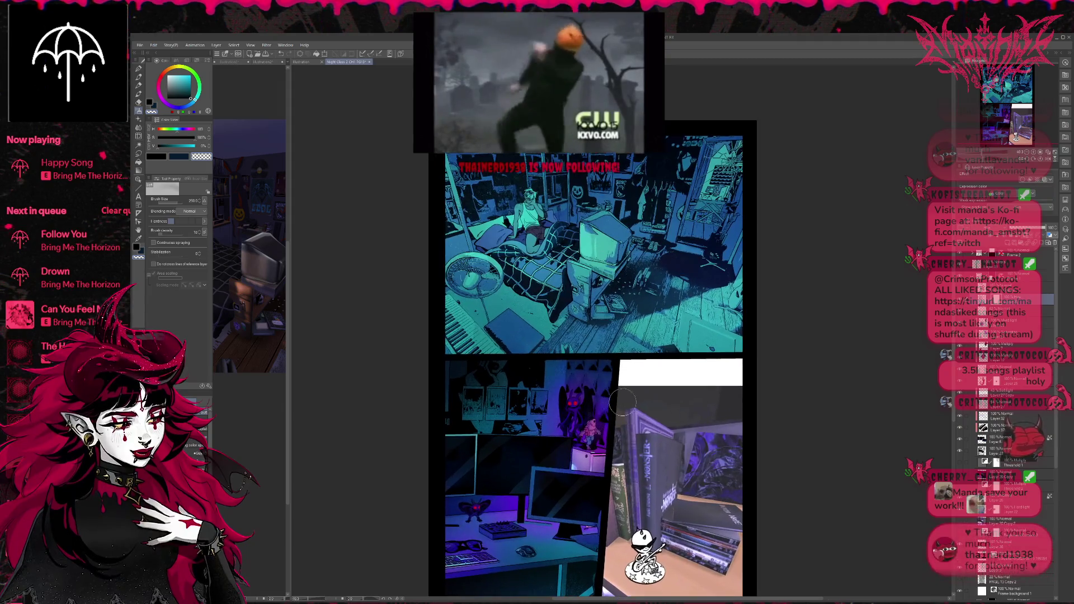
pyautogui.scroll(1, 623, 401)
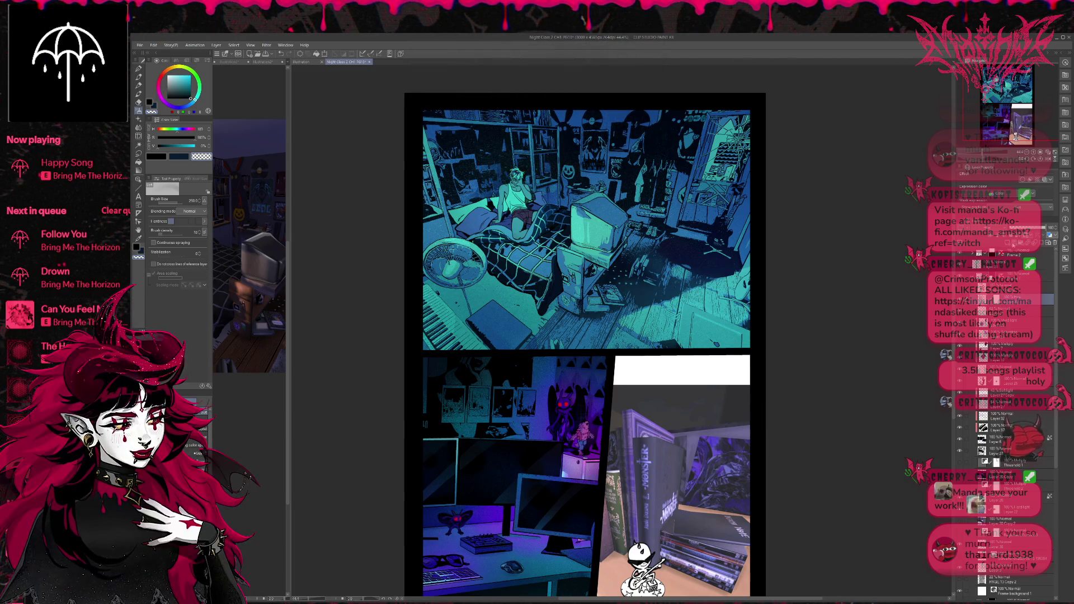
pyautogui.click(139, 71)
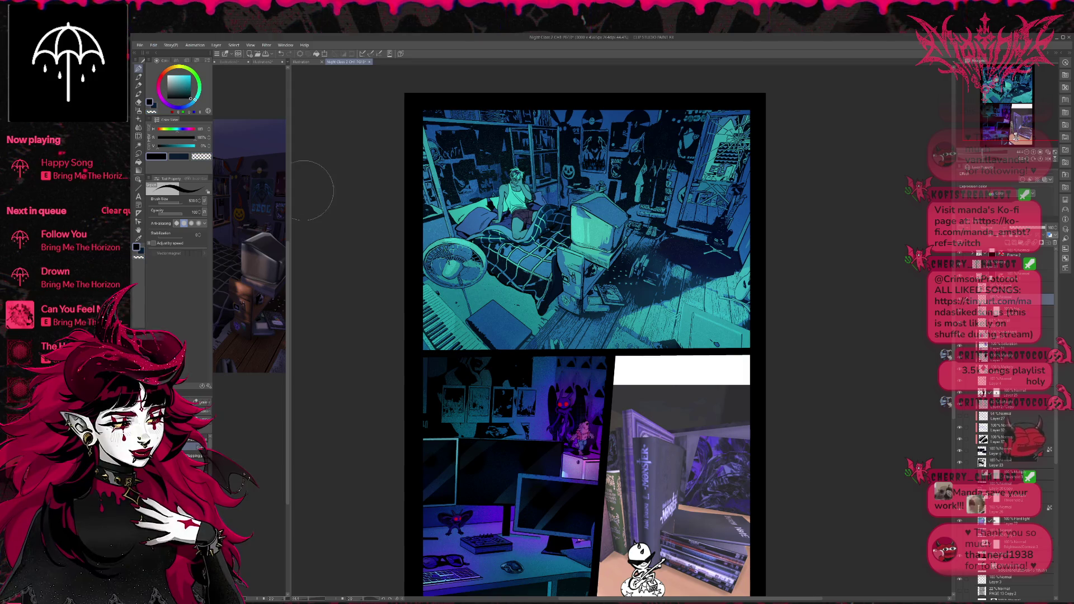
pyautogui.press('[')
pyautogui.press('[')
pyautogui.press('[')
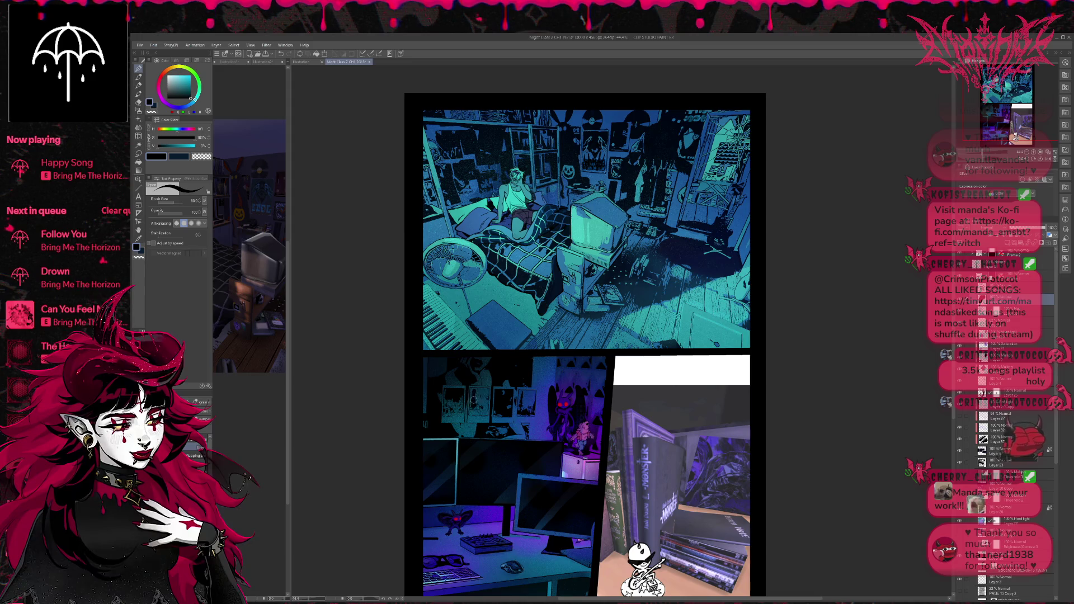
pyautogui.moveTo(477, 399)
pyautogui.mouseDown()
pyautogui.moveTo(471, 413)
pyautogui.moveTo(487, 412)
pyautogui.moveTo(492, 382)
pyautogui.moveTo(455, 411)
pyautogui.moveTo(462, 394)
pyautogui.moveTo(463, 417)
pyautogui.moveTo(533, 395)
pyautogui.mouseUp()
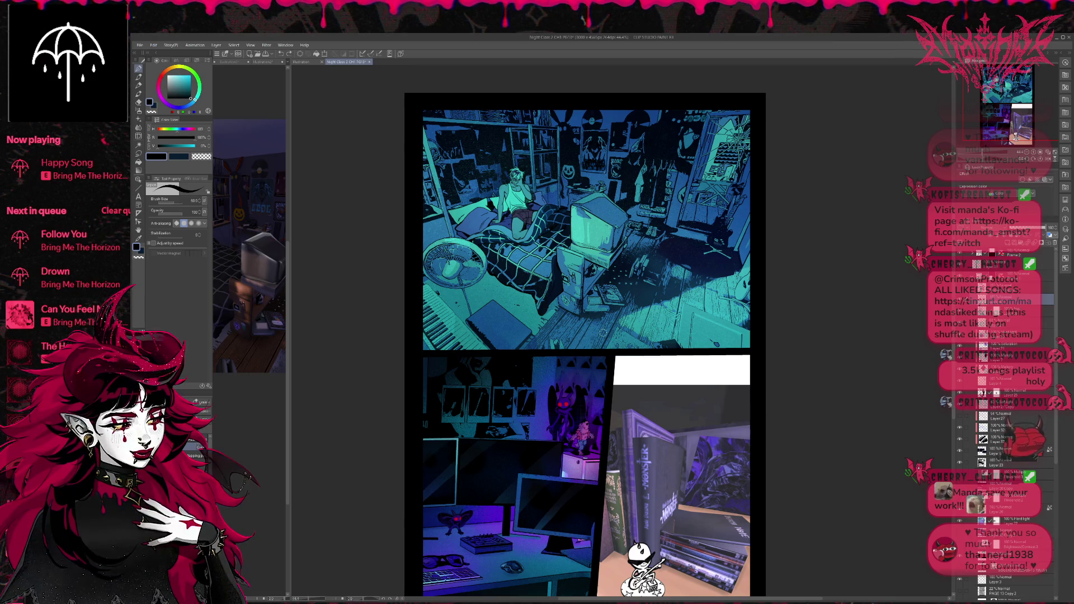
pyautogui.keyDown('alt'); pyautogui.click(582, 384); pyautogui.keyUp('alt')
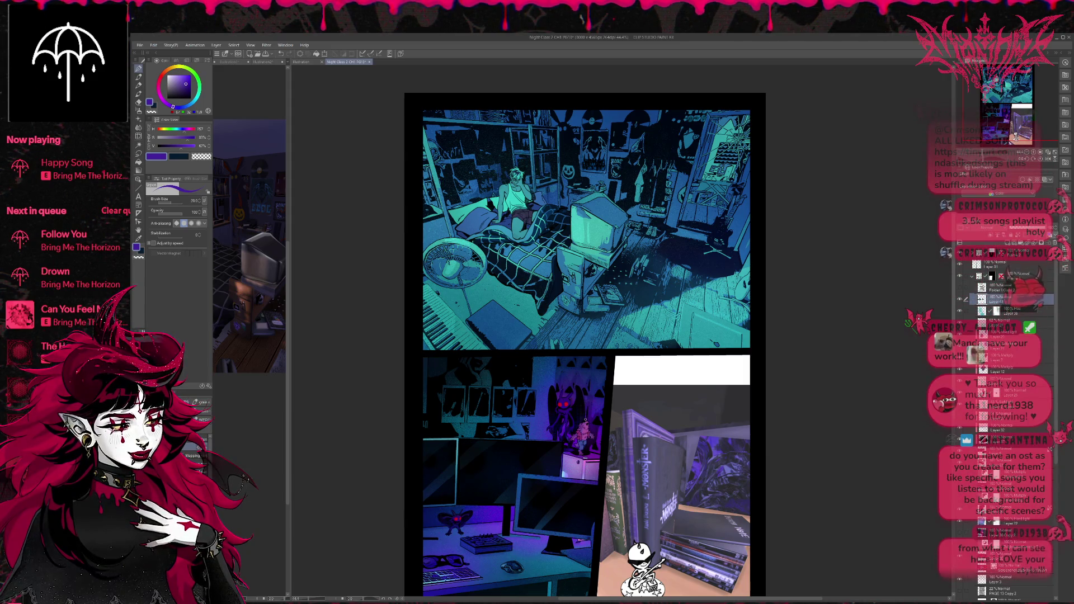
pyautogui.scroll(3, 633, 350)
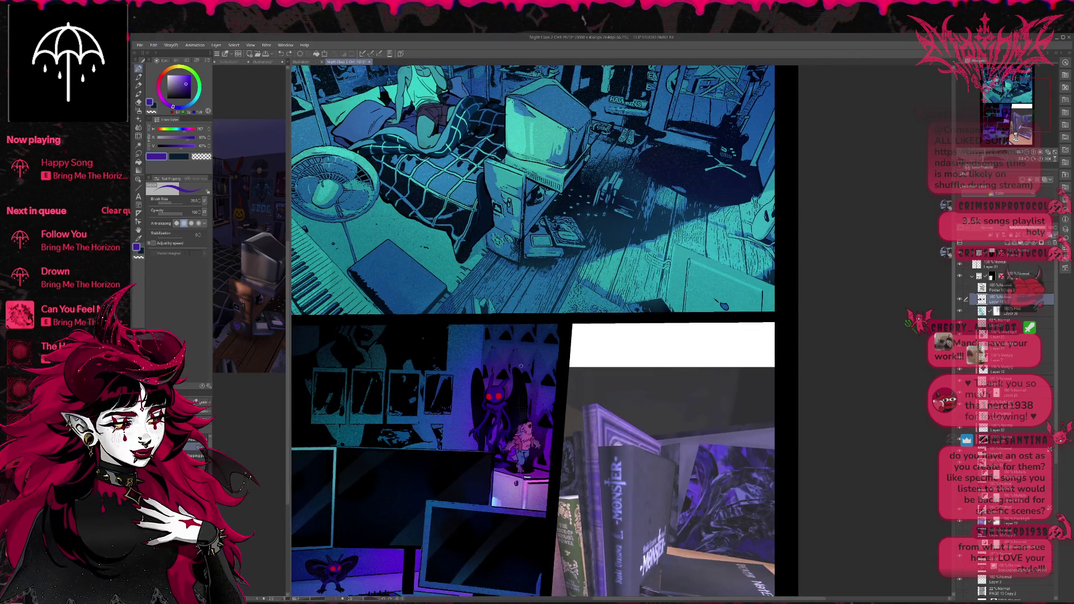
# Eyedrop the desk-panel wall's purple, then its dark blue, then the purple again as main colour
pyautogui.keyDown('alt'); pyautogui.click(519, 366); pyautogui.keyUp('alt')
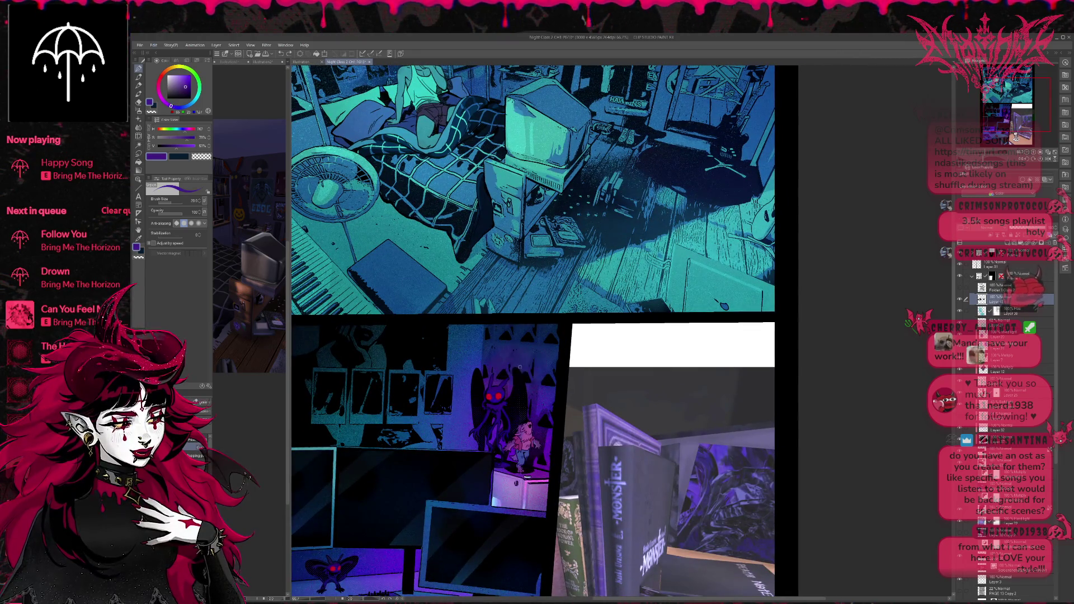
pyautogui.keyDown('alt'); pyautogui.click(522, 359); pyautogui.keyUp('alt')
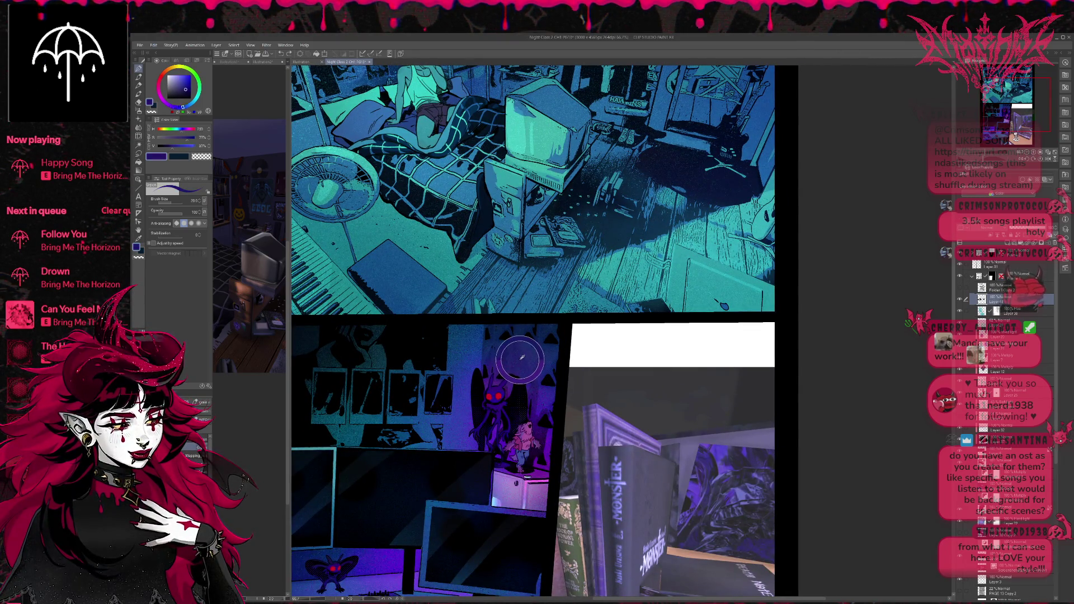
pyautogui.keyDown('alt'); pyautogui.click(518, 372); pyautogui.keyUp('alt')
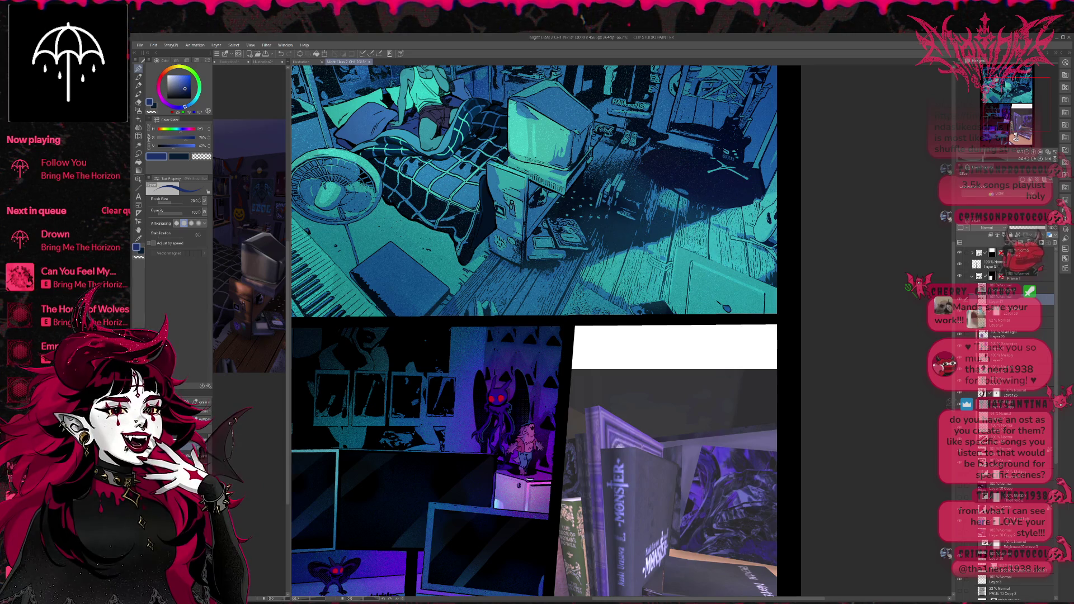
# Widen the sub-view and show the previous page with the 'CRACK' window as reference
pyautogui.scroll(-2, 505, 271)
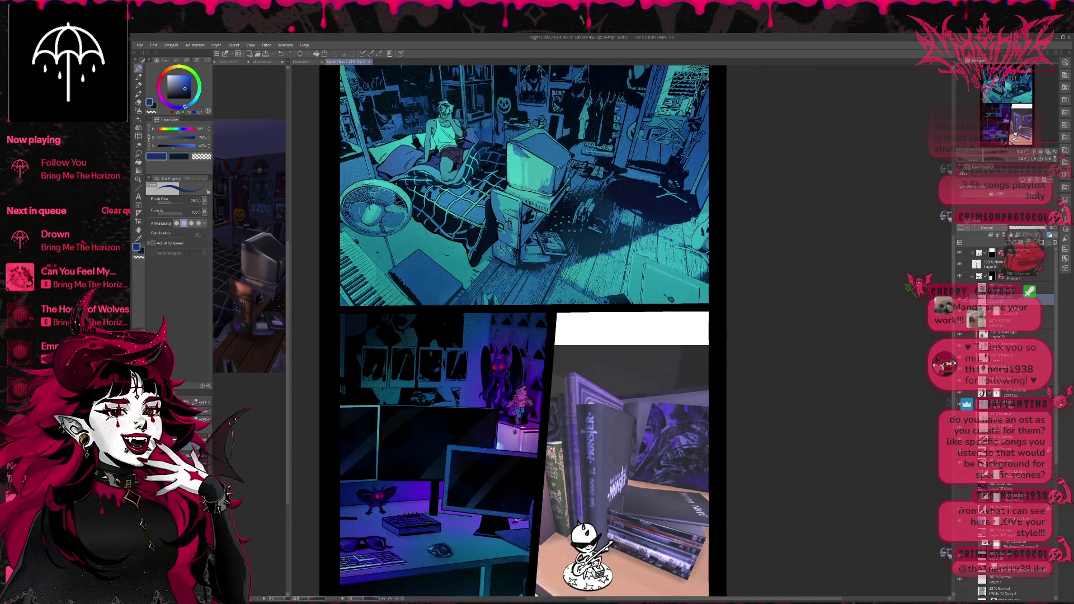
pyautogui.moveTo(564, 278); pyautogui.dragTo(594, 282)
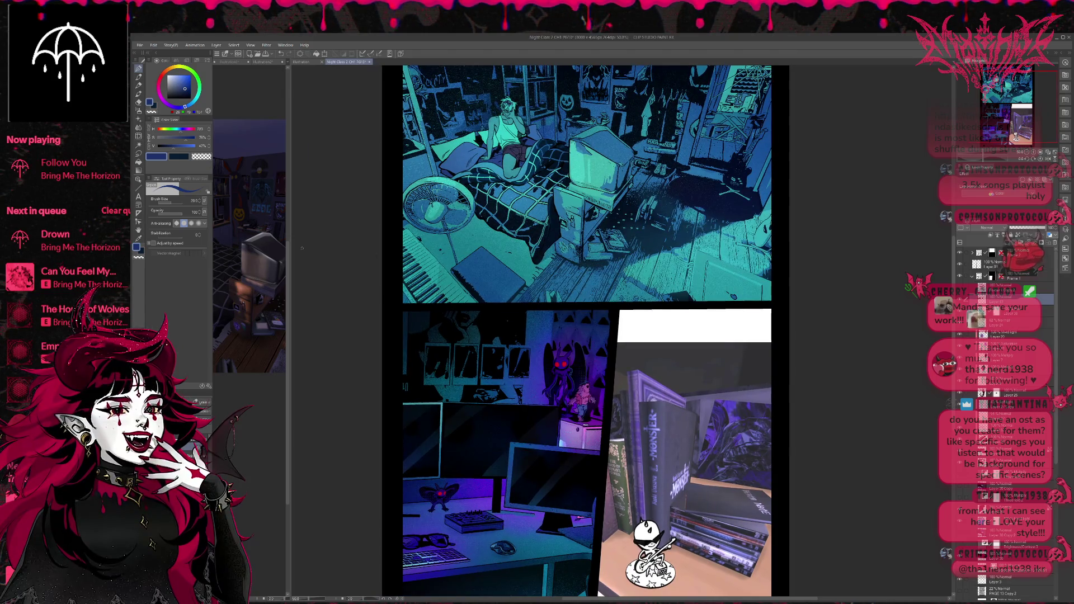
pyautogui.moveTo(291, 203); pyautogui.dragTo(501, 203)
pyautogui.click(441, 64)
pyautogui.scroll(3, 434, 241)
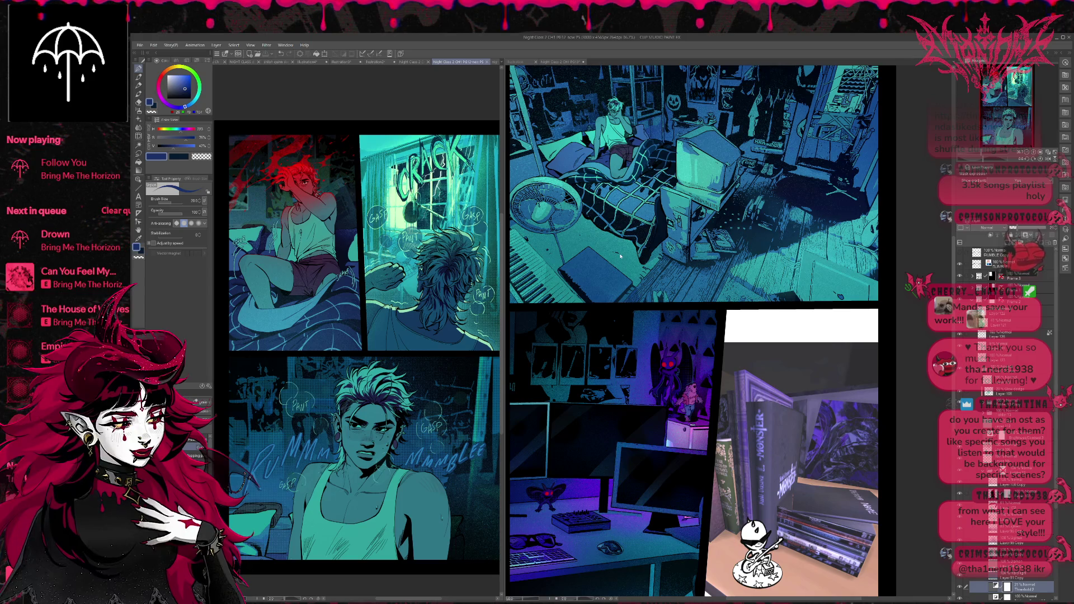
# Return to the PG13 page and zoom out until the whole three-panel page fits
pyautogui.hotkey('ctrl', 'Tab')
pyautogui.scroll(-4, 618, 268)
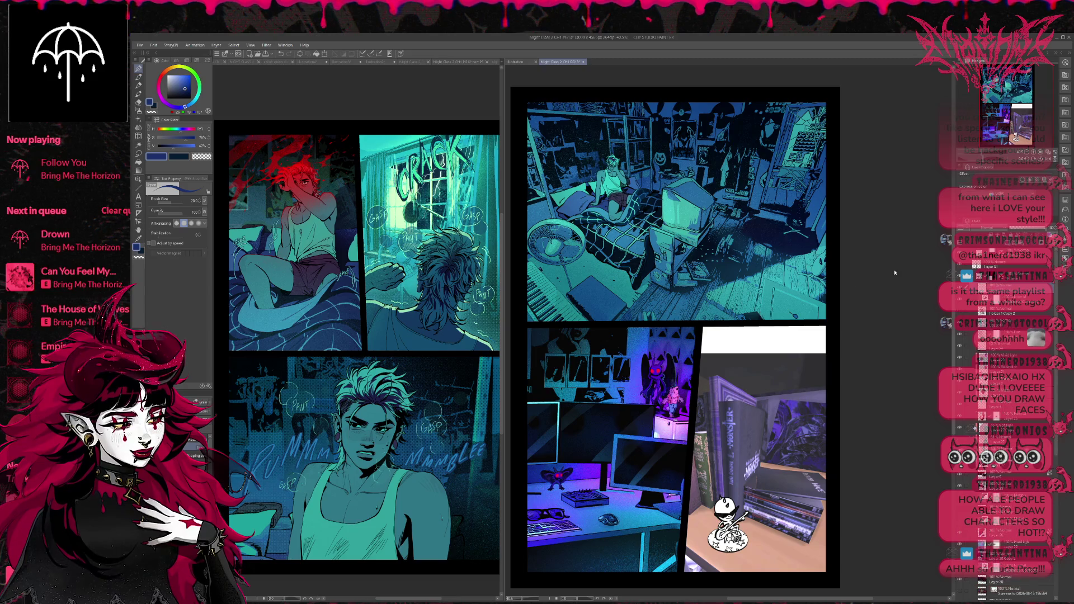
# Sample teal from the top panel and spray a size-1500 soft Airbrush wash over the desk panel
pyautogui.keyDown('alt'); pyautogui.click(783, 299); pyautogui.keyUp('alt')
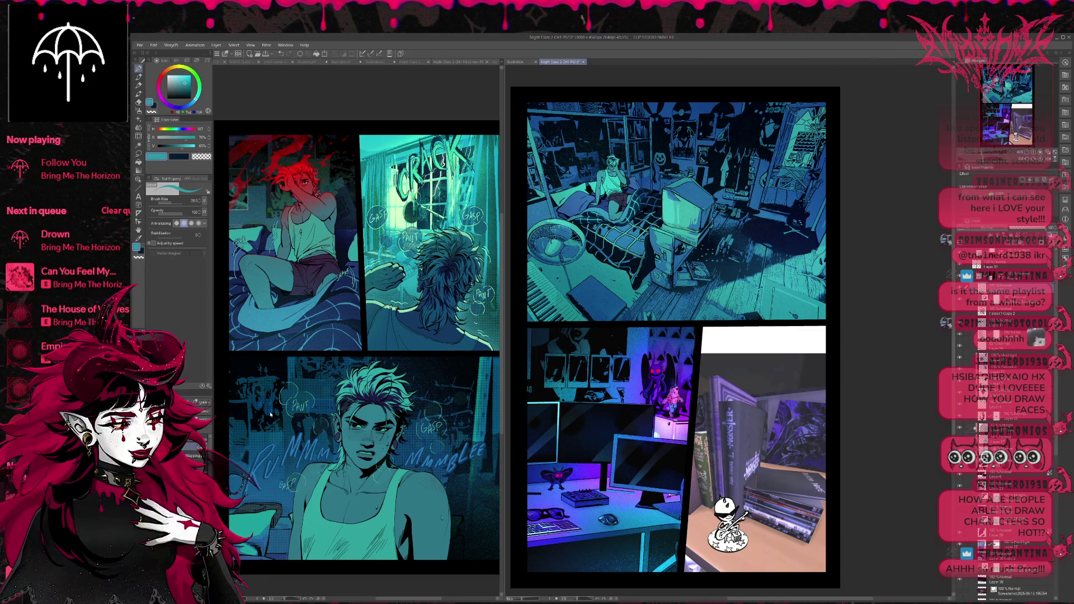
pyautogui.press('p')
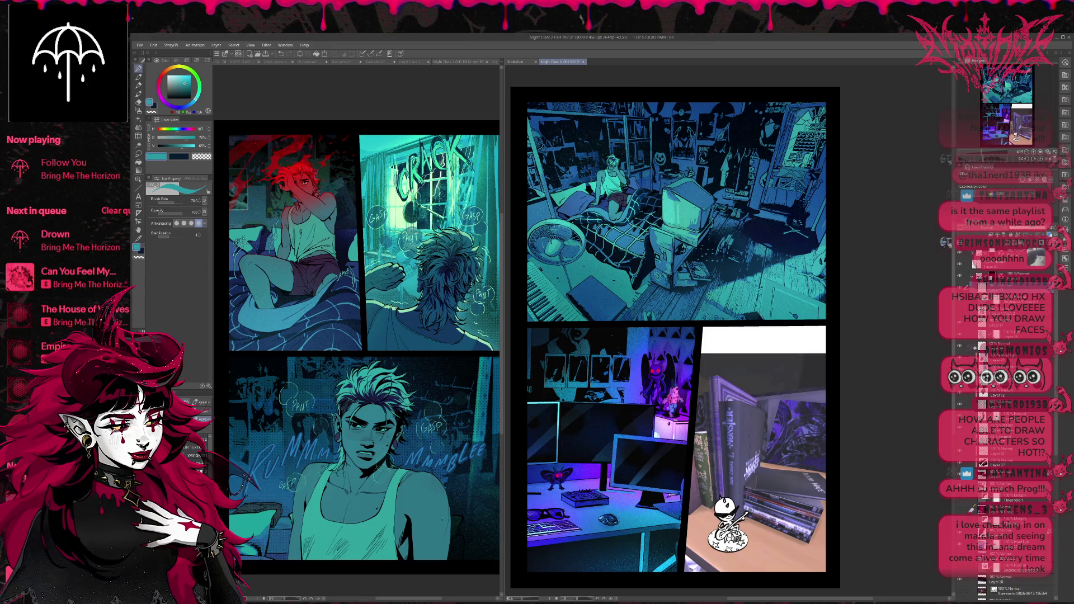
pyautogui.press('b')
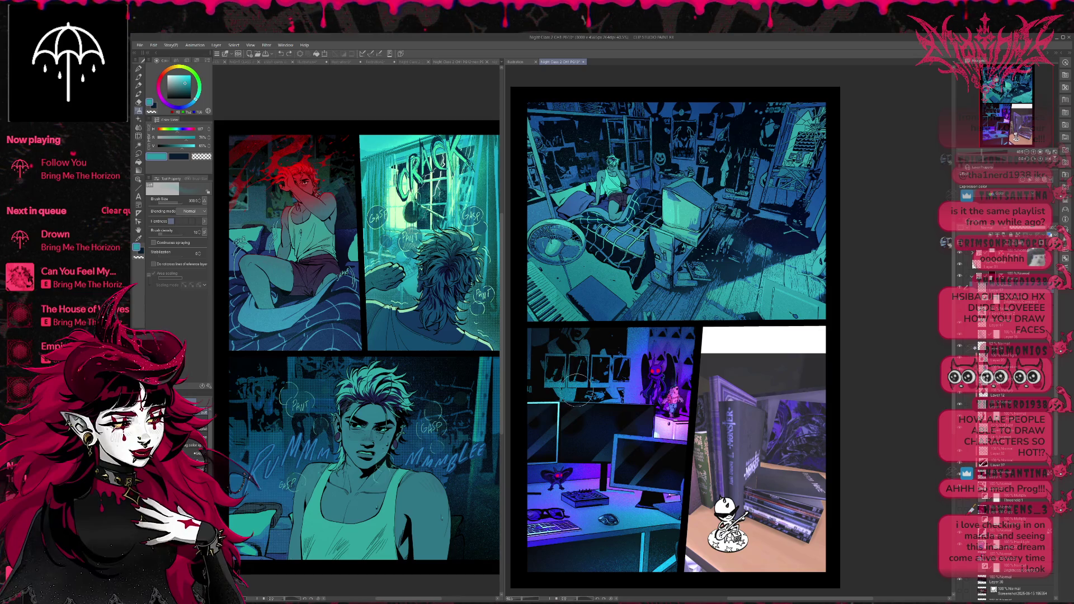
pyautogui.moveTo(578, 368)
pyautogui.mouseDown()
pyautogui.moveTo(640, 407)
pyautogui.moveTo(606, 442)
pyautogui.moveTo(584, 551)
pyautogui.moveTo(720, 489)
pyautogui.moveTo(615, 448)
pyautogui.moveTo(627, 381)
pyautogui.moveTo(671, 357)
pyautogui.moveTo(652, 587)
pyautogui.moveTo(554, 465)
pyautogui.moveTo(582, 369)
pyautogui.moveTo(672, 374)
pyautogui.mouseUp()
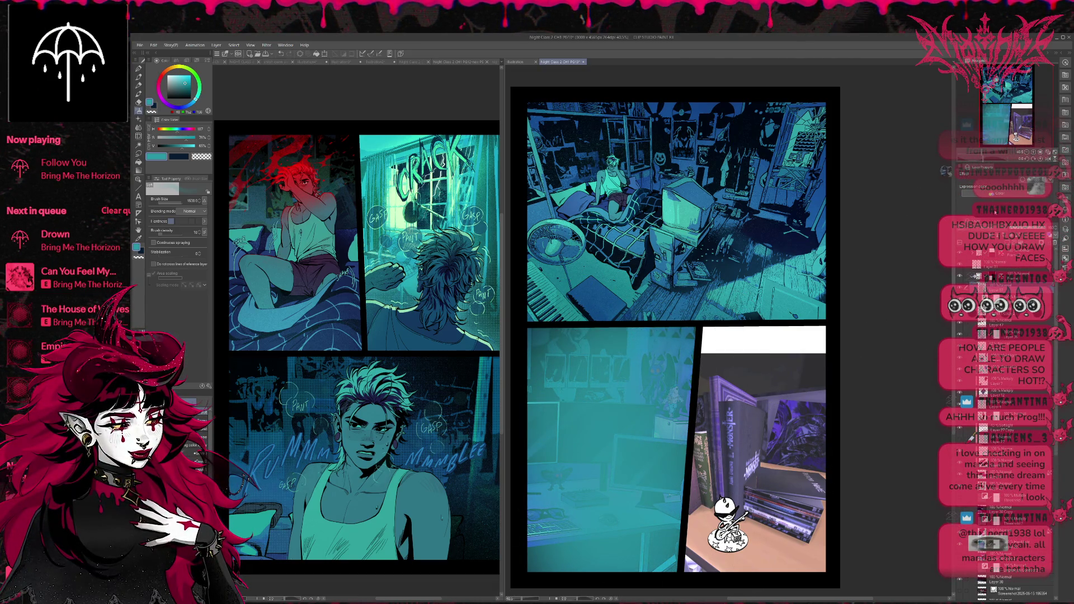
# Undo and redo the teal wash repeatedly to compare the figurine and cabinet tint
pyautogui.click(1013, 295)
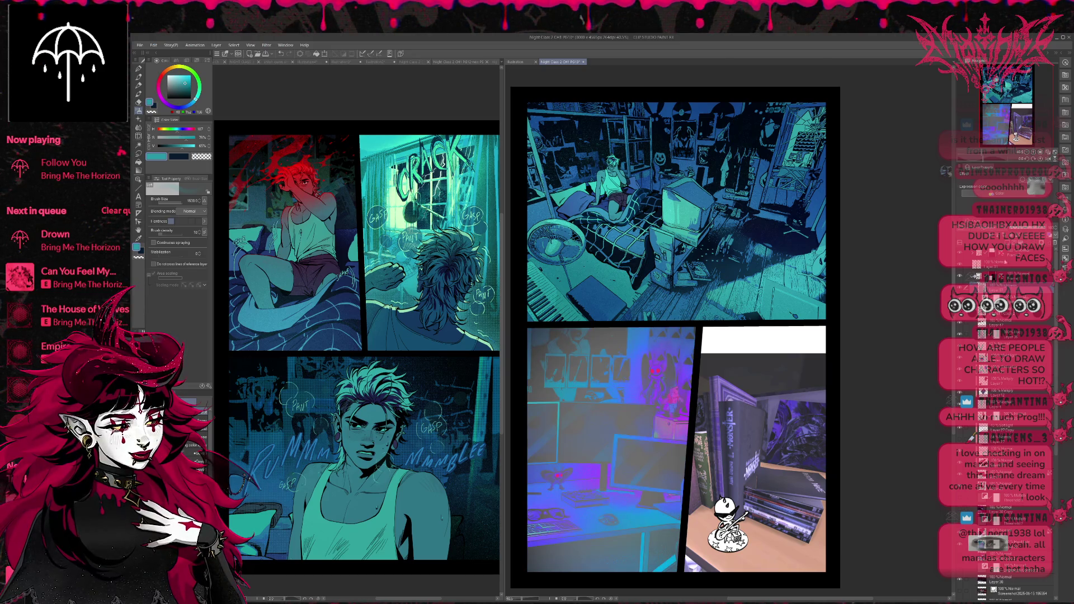
pyautogui.hotkey('ctrl', 'z')
pyautogui.hotkey('ctrl', 'z')
pyautogui.hotkey('ctrl', 'z')
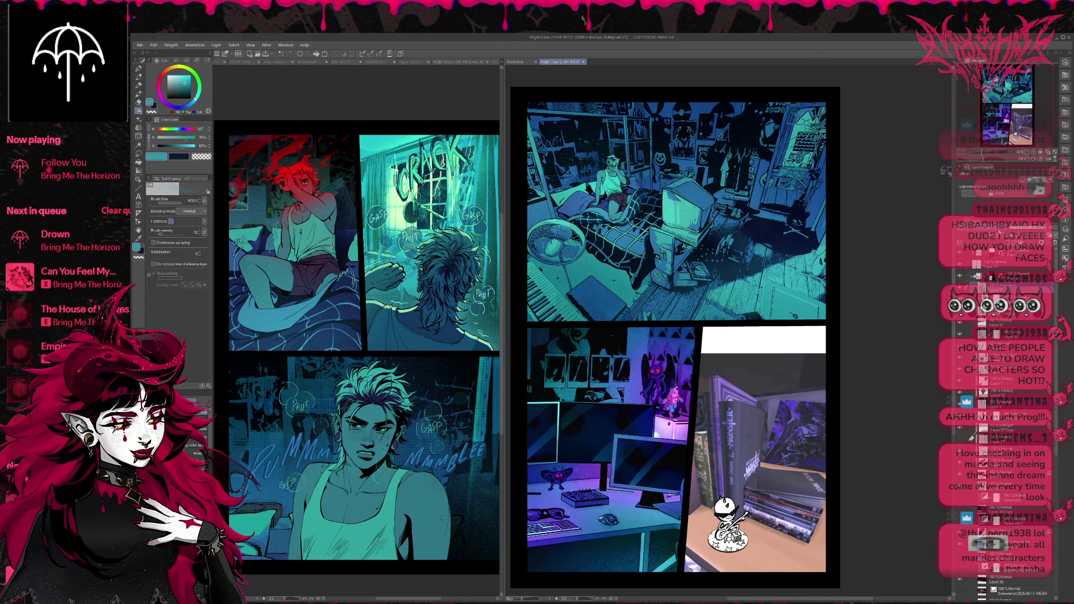
pyautogui.hotkey('ctrl', 'y')
pyautogui.hotkey('ctrl', 'z')
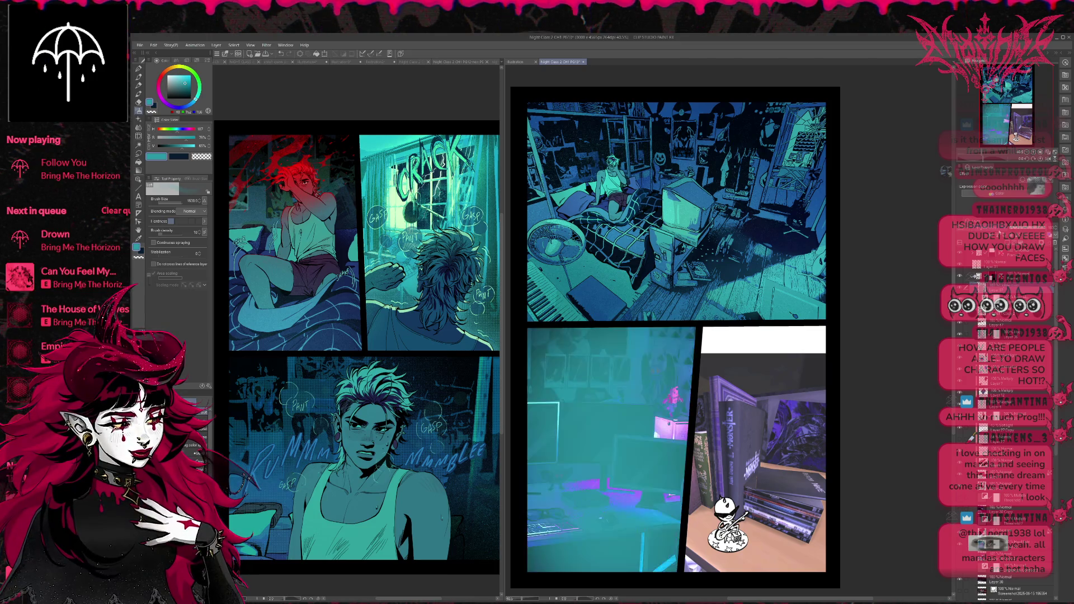
pyautogui.hotkey('ctrl', 'y')
pyautogui.hotkey('ctrl', 'z')
pyautogui.hotkey('ctrl', 'y')
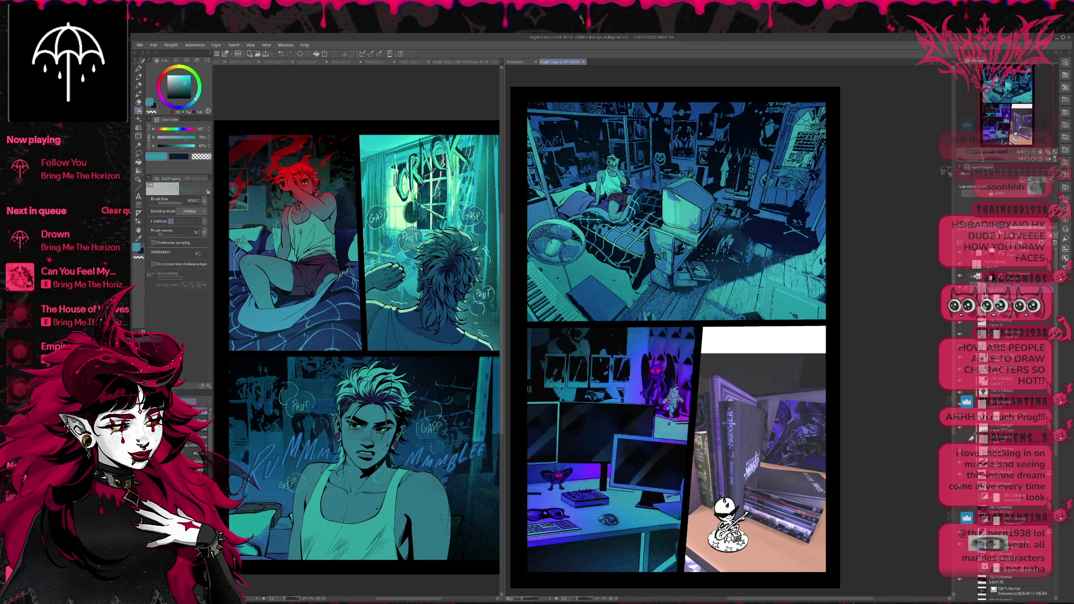
pyautogui.hotkey('ctrl', 'z')
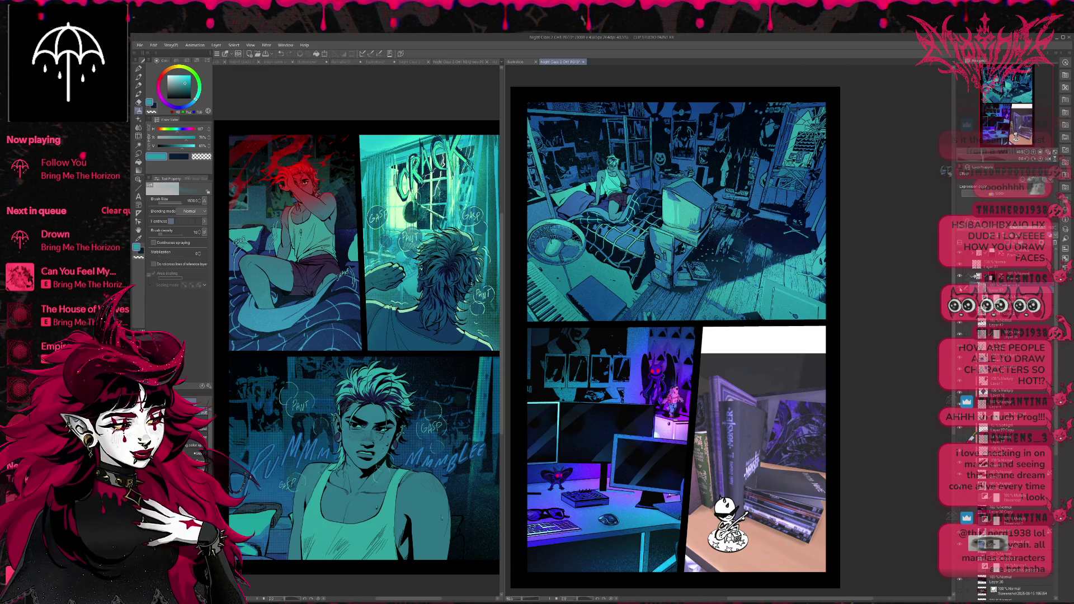
pyautogui.hotkey('ctrl', 'y')
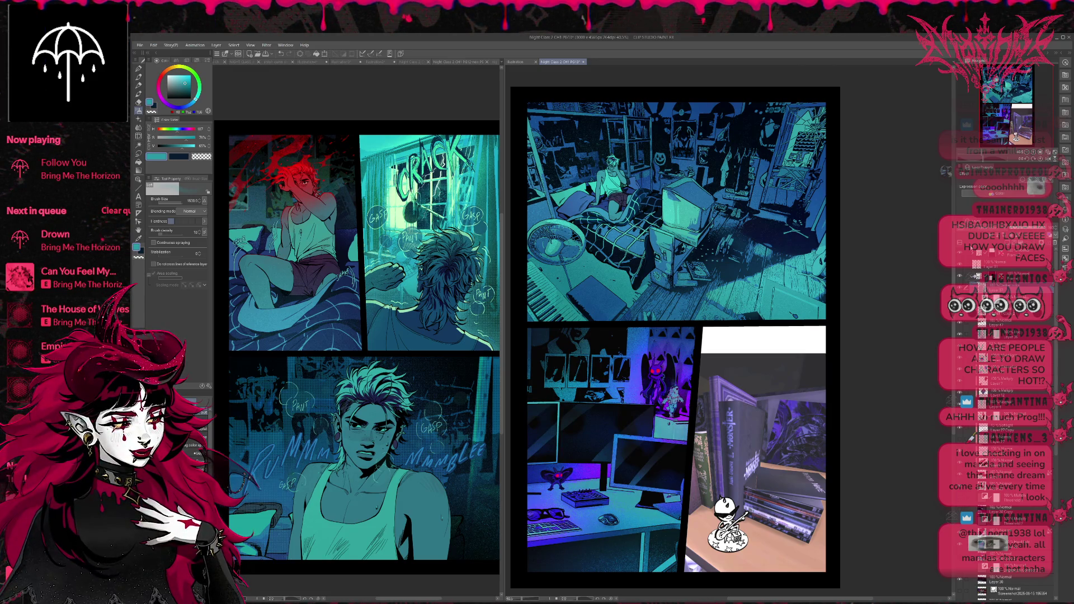
pyautogui.hotkey('ctrl', 'z')
pyautogui.hotkey('ctrl', 'y')
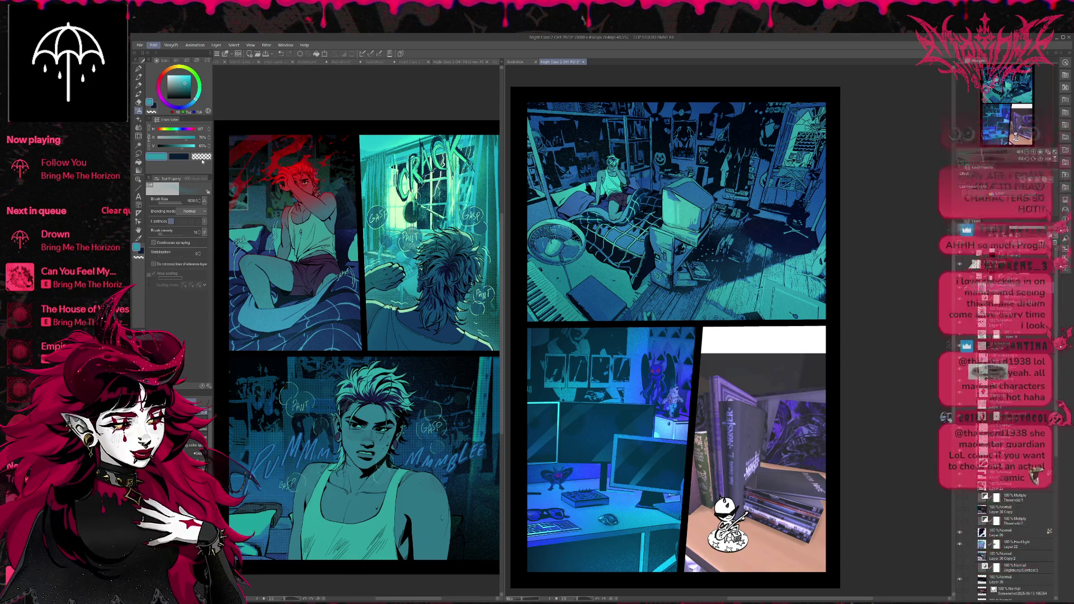
pyautogui.press('Tab')
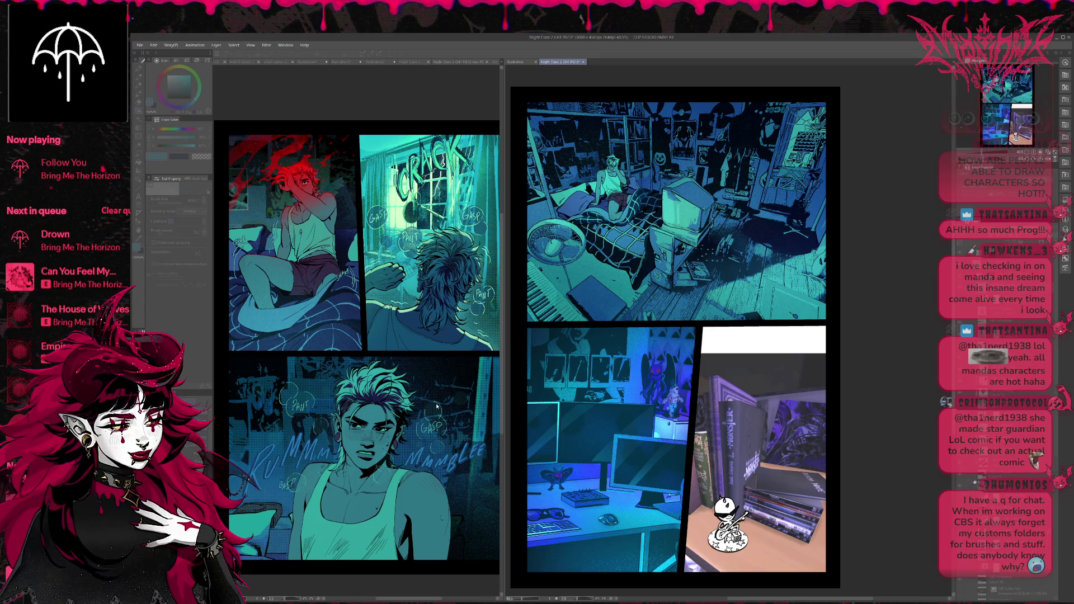
pyautogui.hotkey('ctrl', 'z')
pyautogui.hotkey('ctrl', 'y')
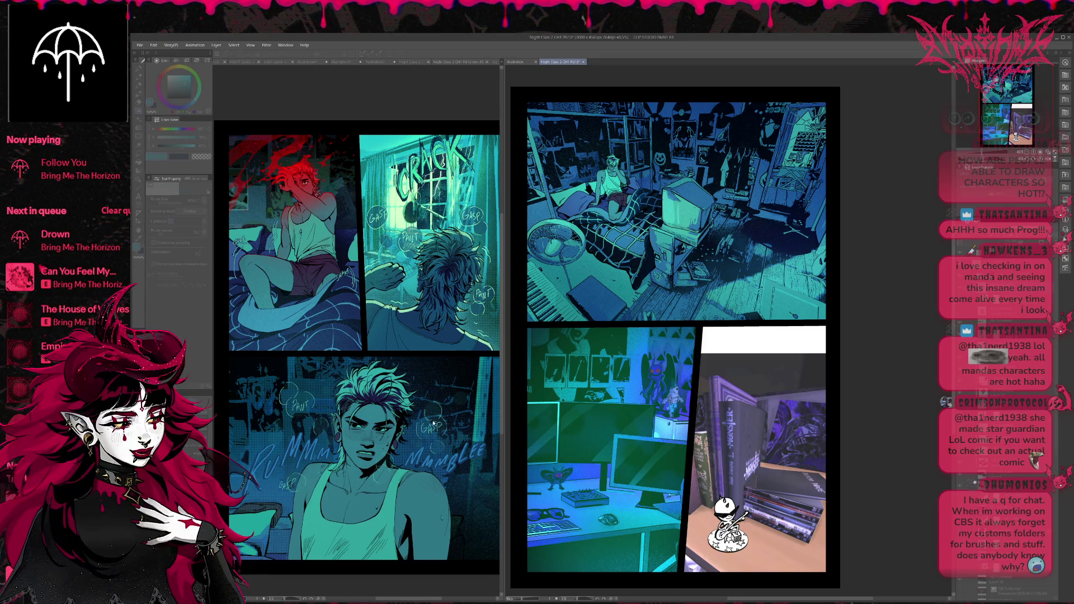
pyautogui.hotkey('ctrl', 'z')
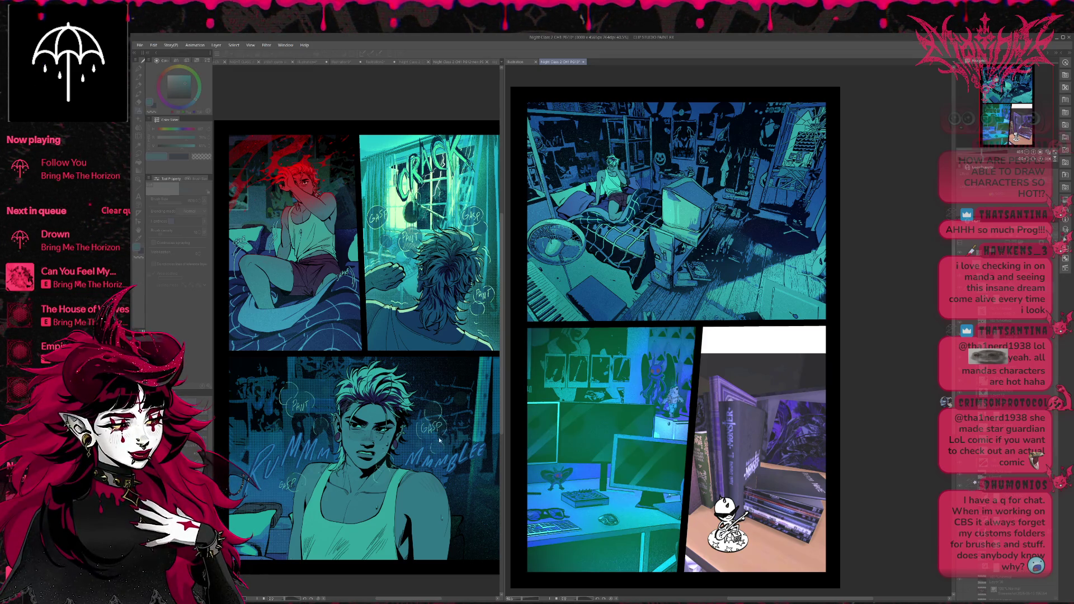
pyautogui.hotkey('ctrl', 'y')
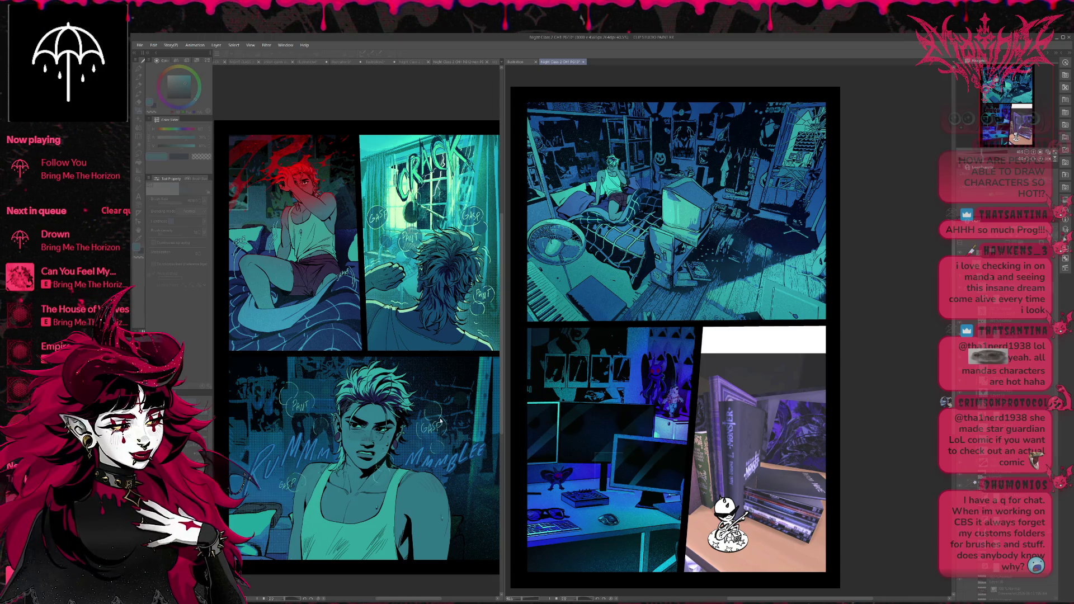
pyautogui.hotkey('ctrl', 'z')
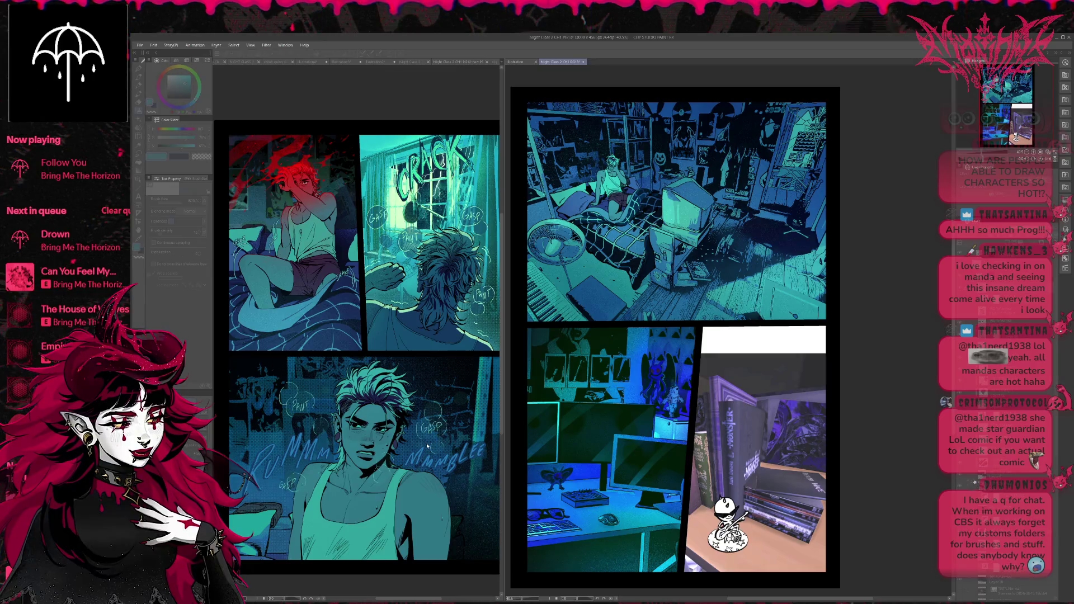
pyautogui.hotkey('ctrl', 'y')
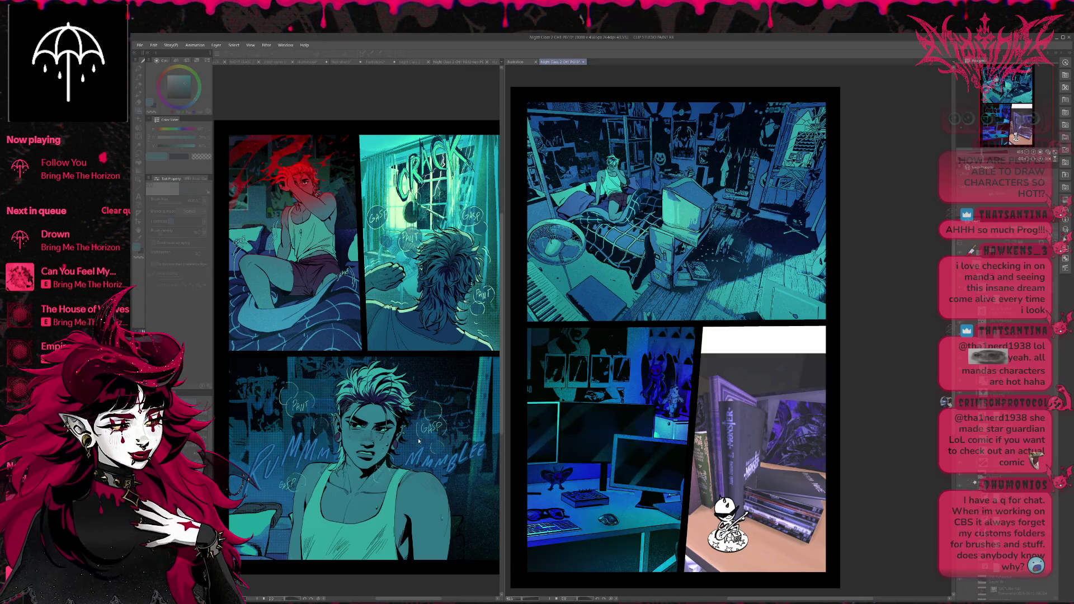
pyautogui.hotkey('ctrl', 'z')
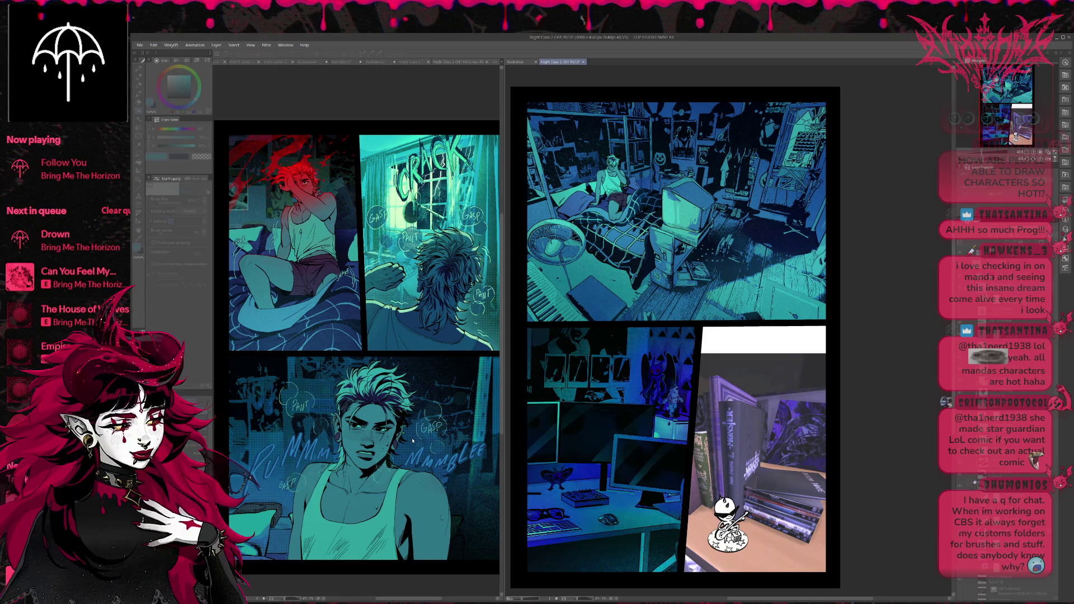
pyautogui.hotkey('ctrl', 'y')
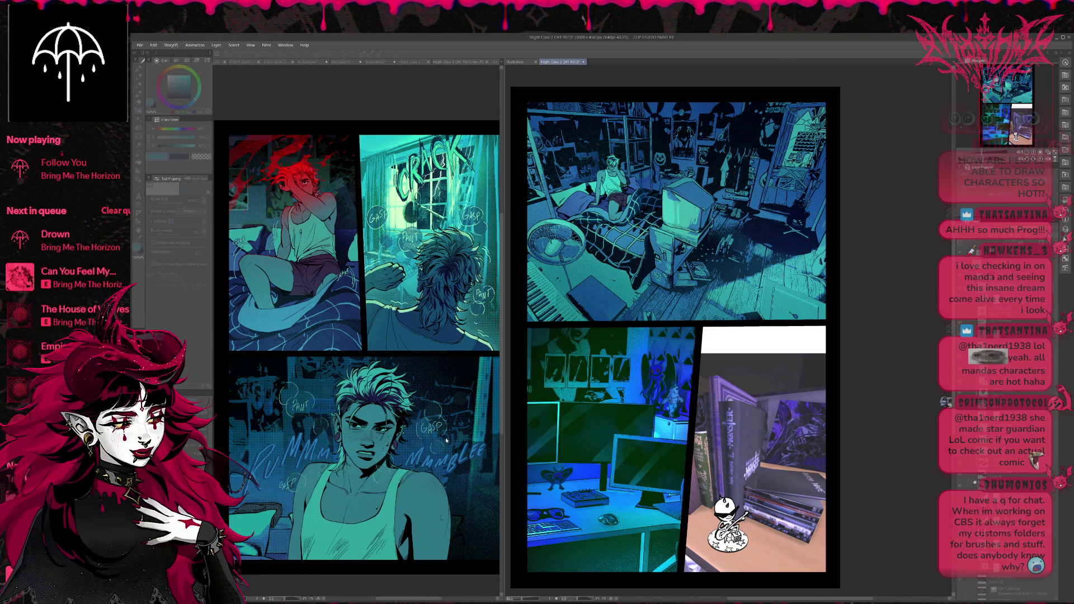
pyautogui.hotkey('ctrl', 'y')
pyautogui.hotkey('ctrl', 'z')
pyautogui.hotkey('ctrl', 'z')
pyautogui.hotkey('ctrl', 'z')
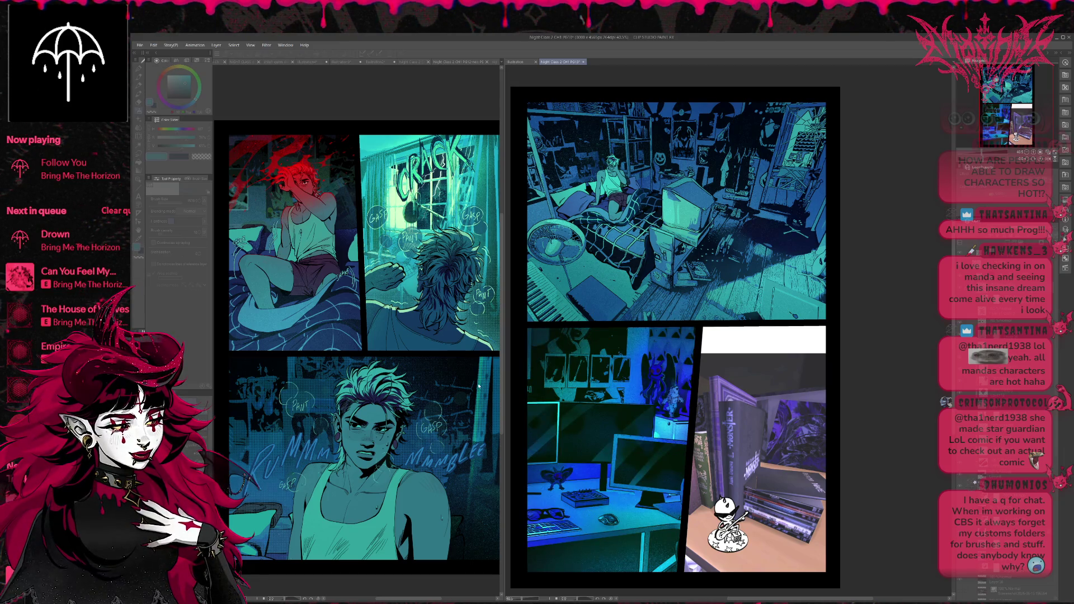
pyautogui.press('Tab')
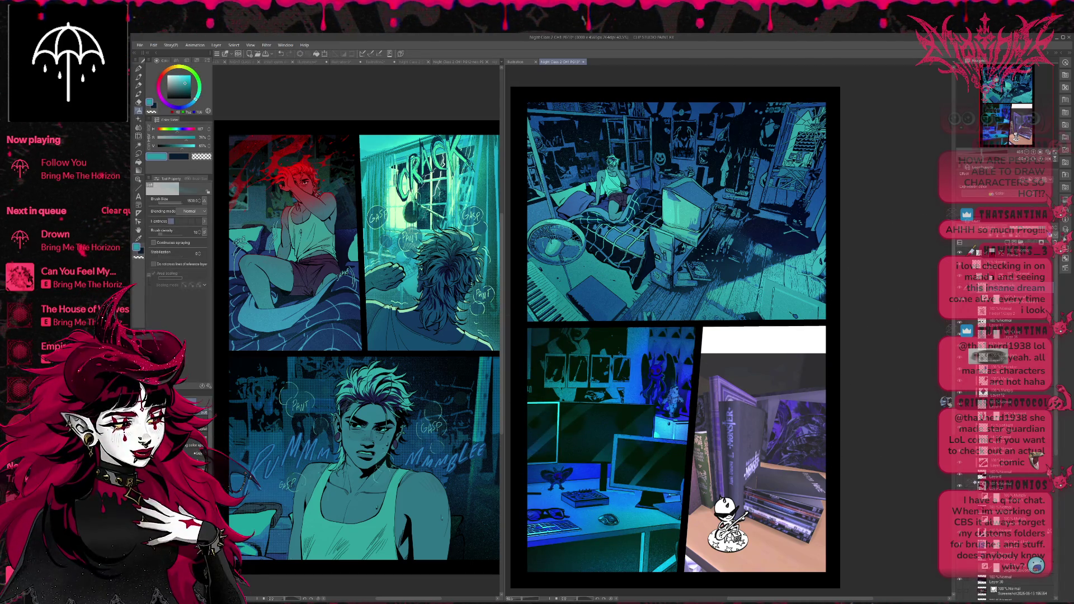
pyautogui.click(619, 407)
# Select the wash layer's mask, compare versions with undo/redo, keep the brighter glow, and save
pyautogui.hotkey('ctrl', 'z')
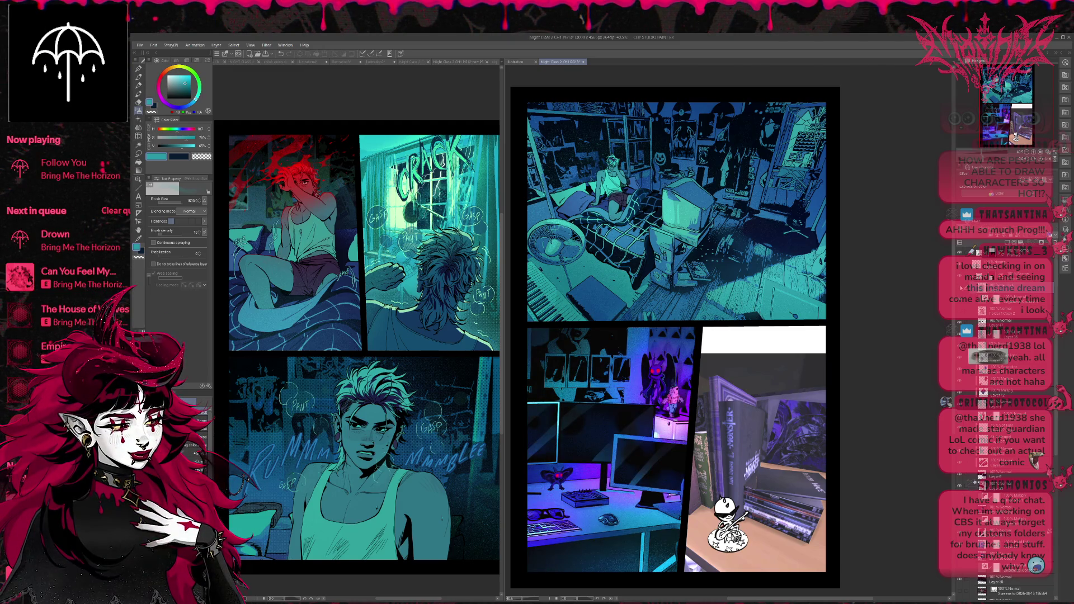
pyautogui.click(993, 300)
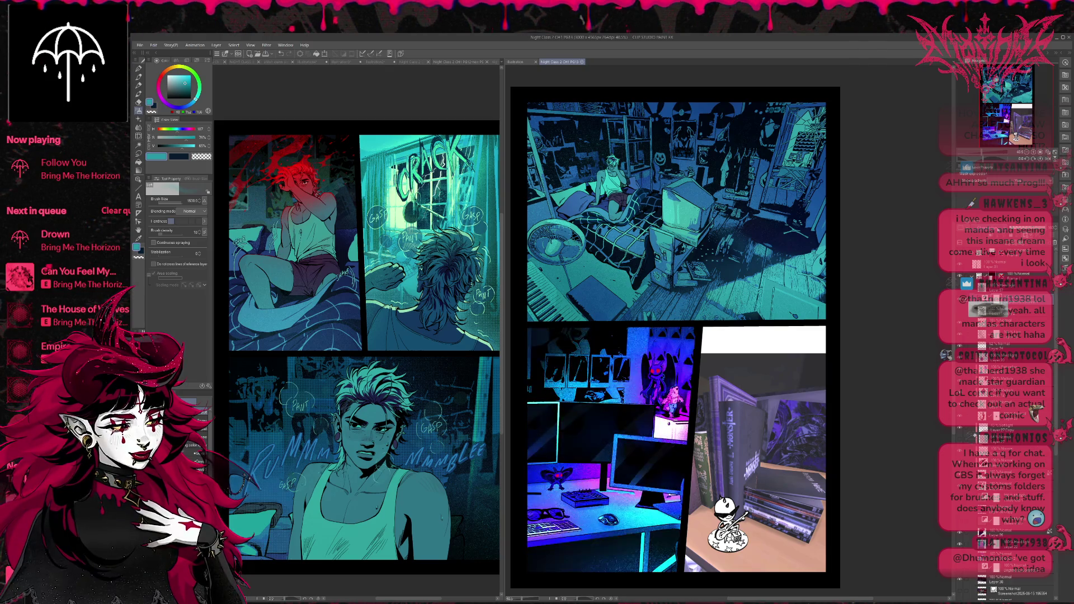
pyautogui.hotkey('ctrl', 'z')
pyautogui.hotkey('ctrl', 'y')
pyautogui.hotkey('ctrl', 'z')
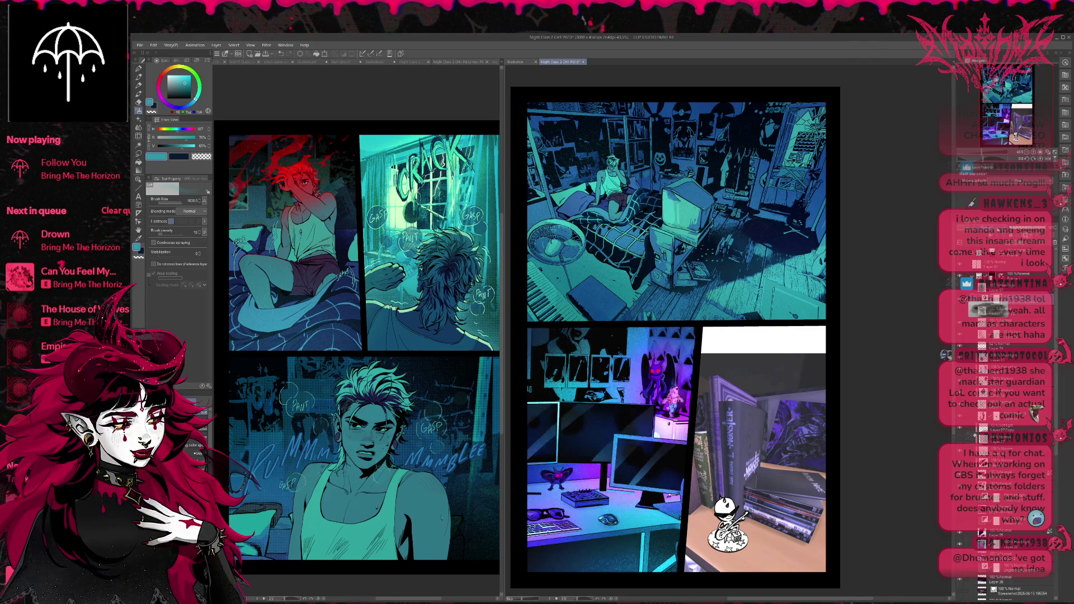
pyautogui.hotkey('ctrl', 'y')
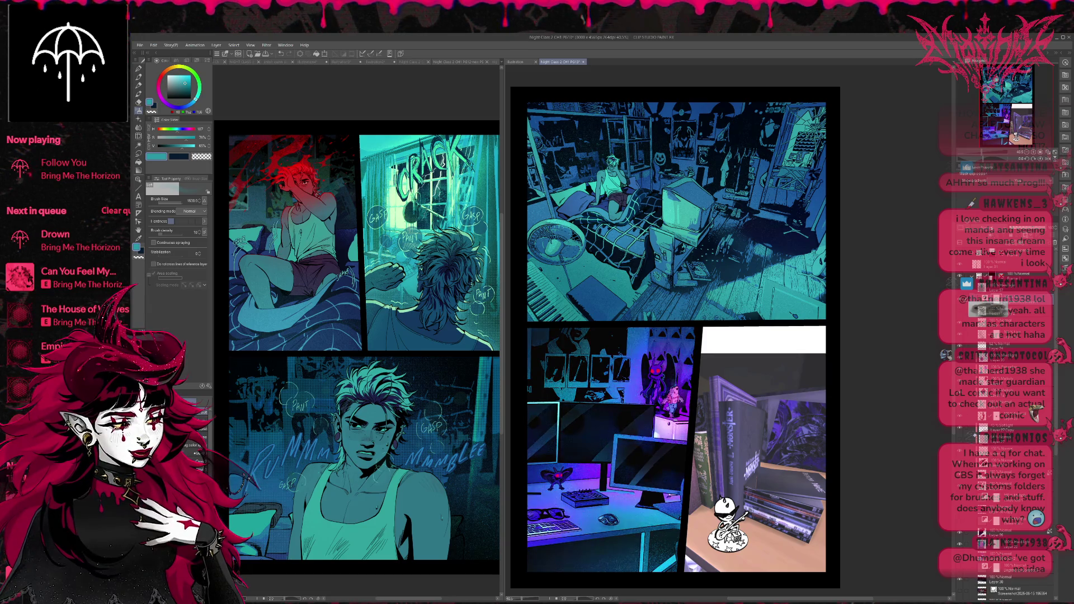
pyautogui.hotkey('ctrl', 'z')
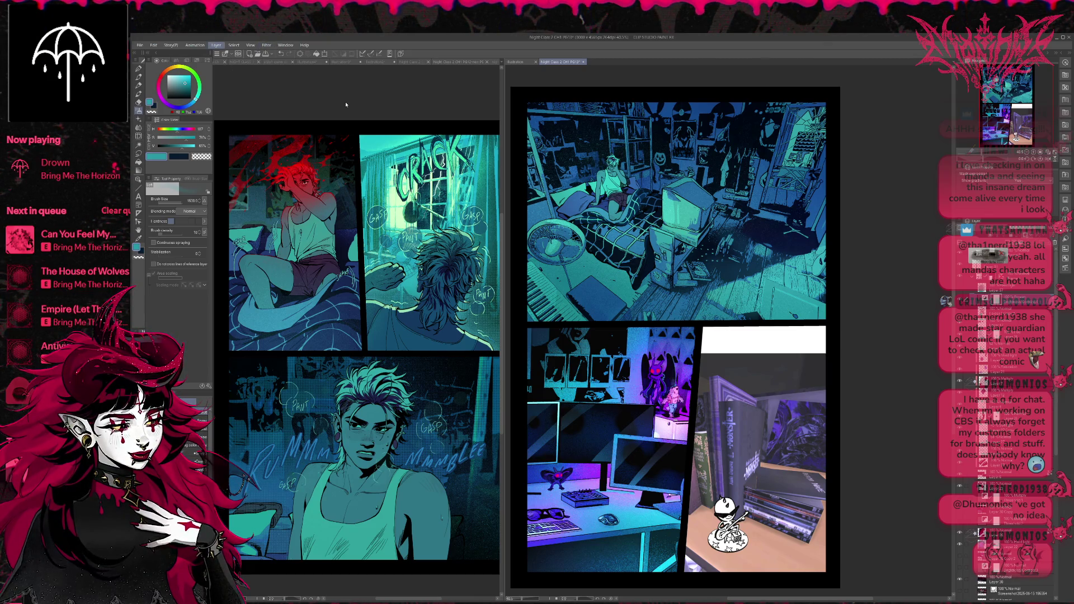
pyautogui.hotkey('ctrl', 's')
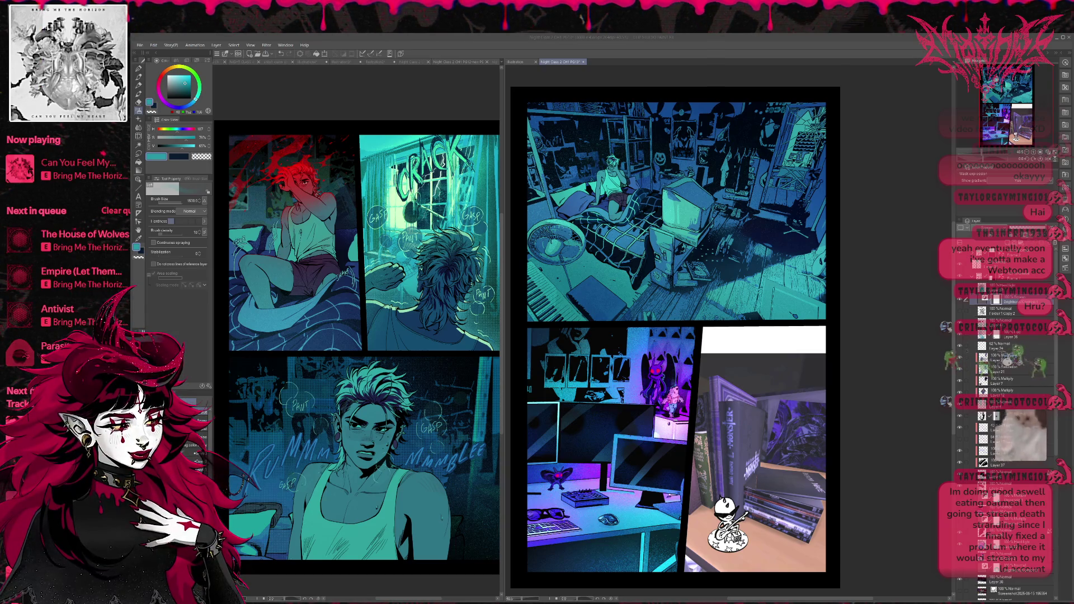
# Hide a desk-panel lighting layer and toggle the figurine layers, keeping the dark red-eyed figurines
pyautogui.click(959, 300)
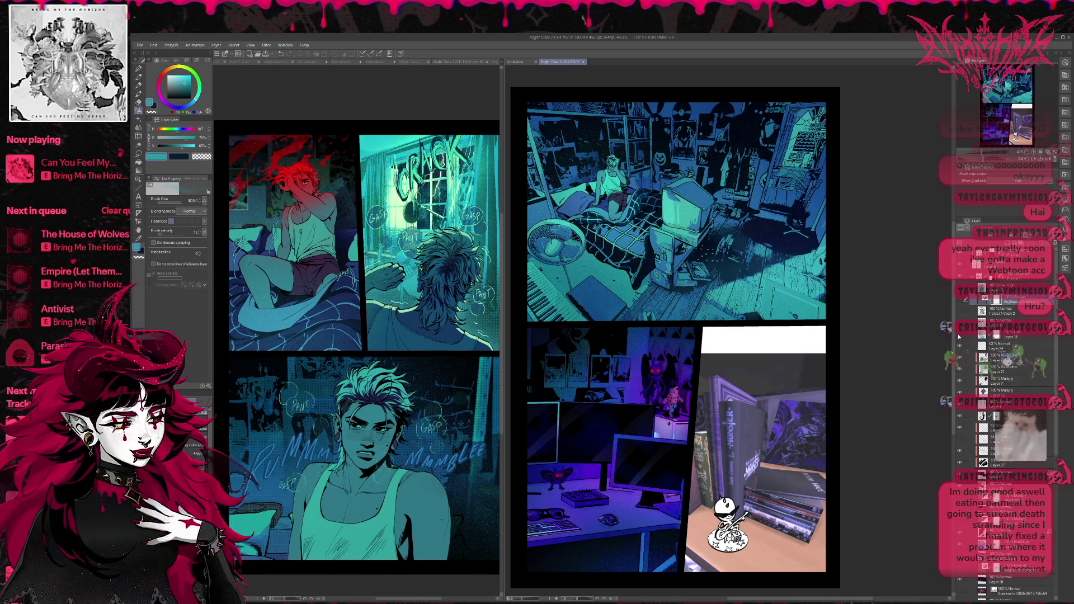
pyautogui.click(959, 369)
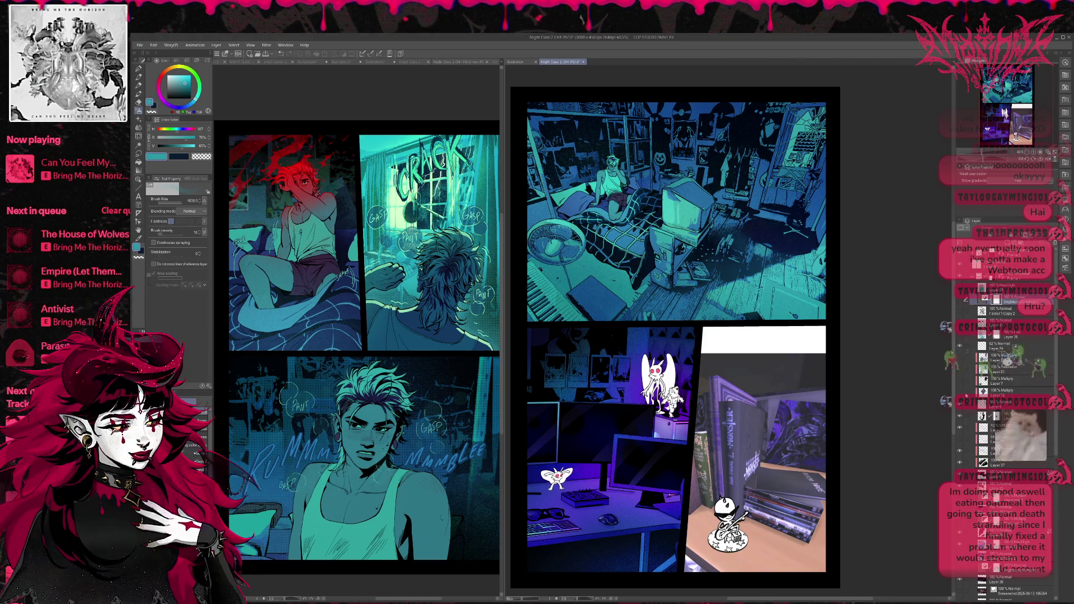
pyautogui.click(959, 385)
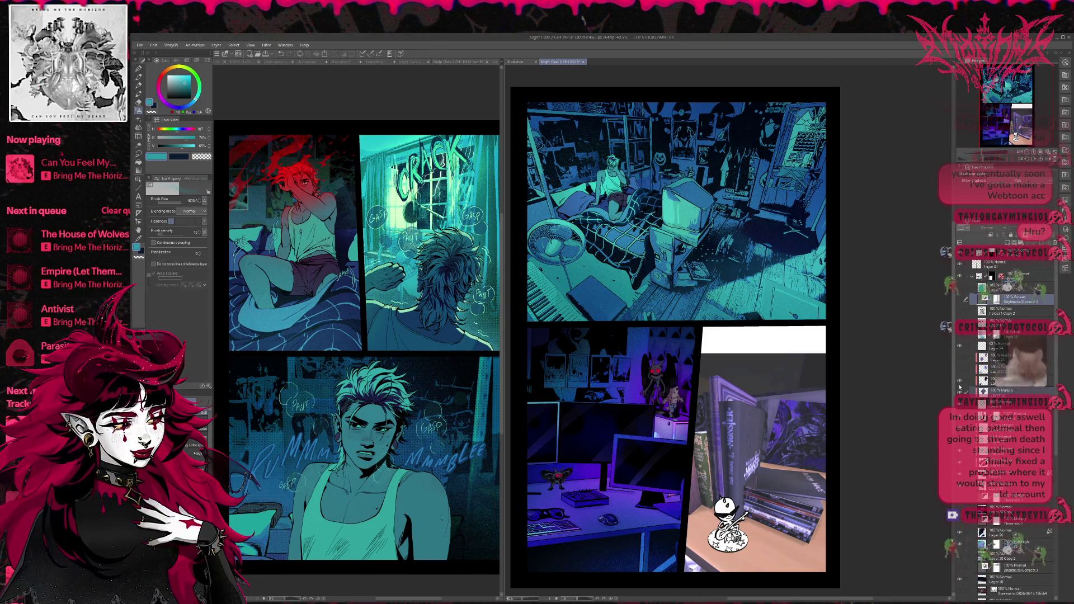
pyautogui.click(960, 407)
pyautogui.click(959, 408)
pyautogui.click(959, 417)
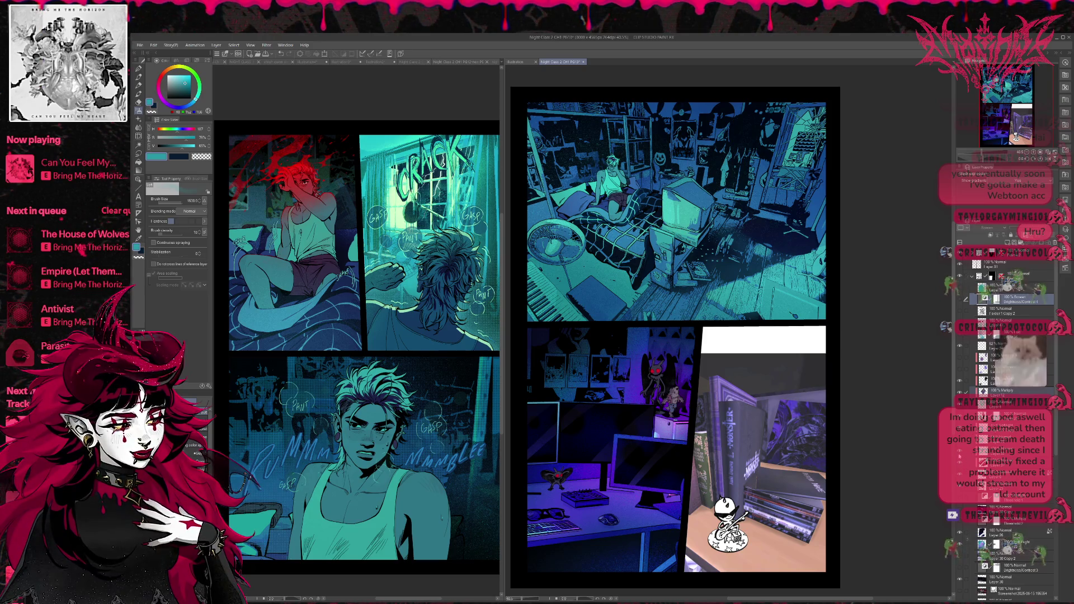
# Toggle the desk panel's lighting and tint layers to compare, leaving the teal lighting hidden
pyautogui.click(960, 490)
pyautogui.click(960, 490)
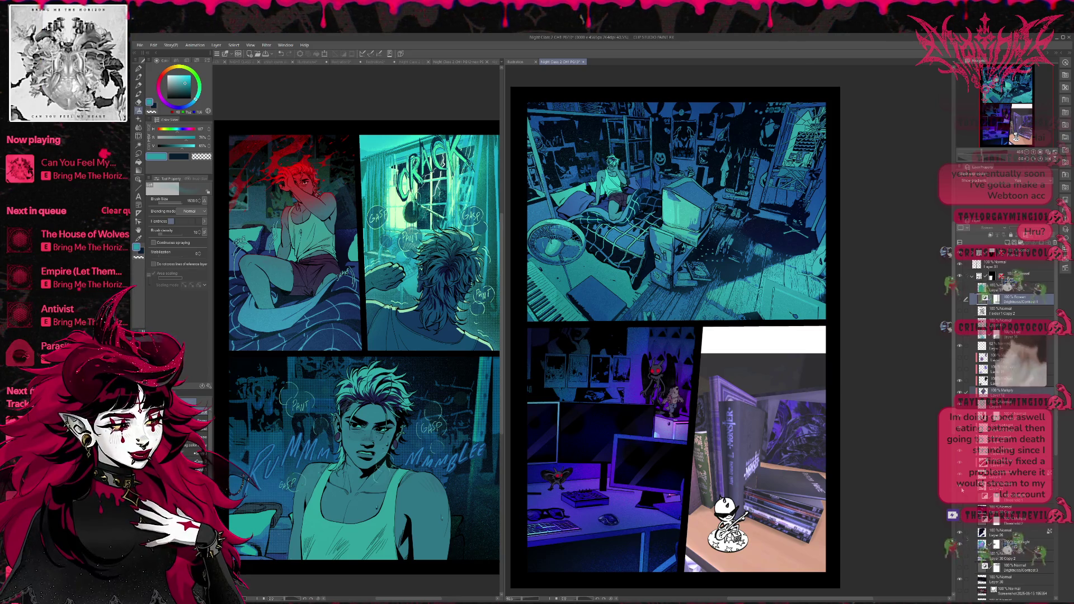
pyautogui.click(960, 491)
pyautogui.click(961, 490)
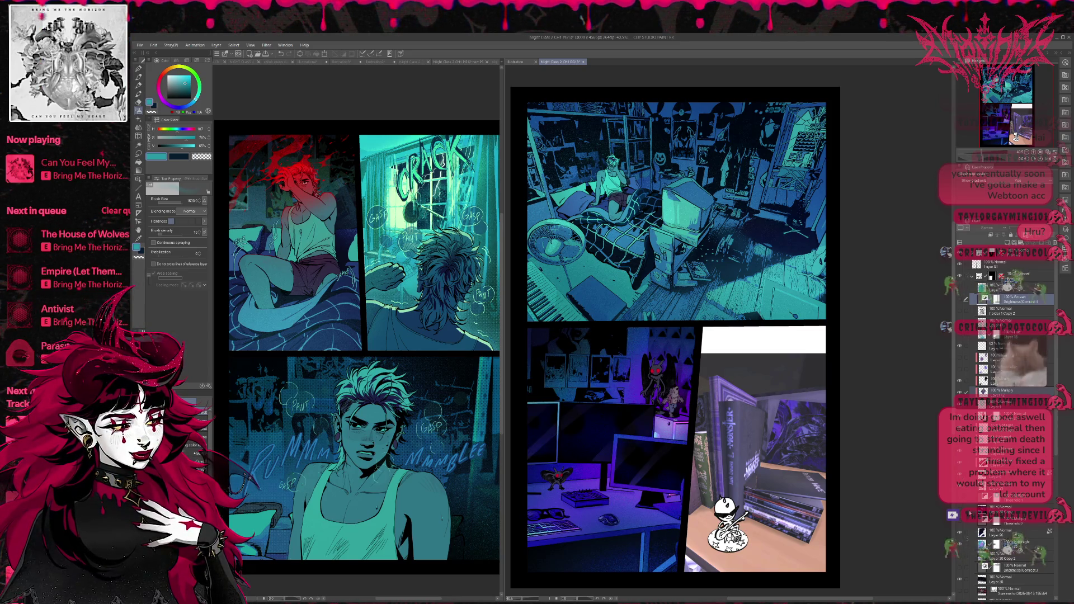
pyautogui.click(960, 532)
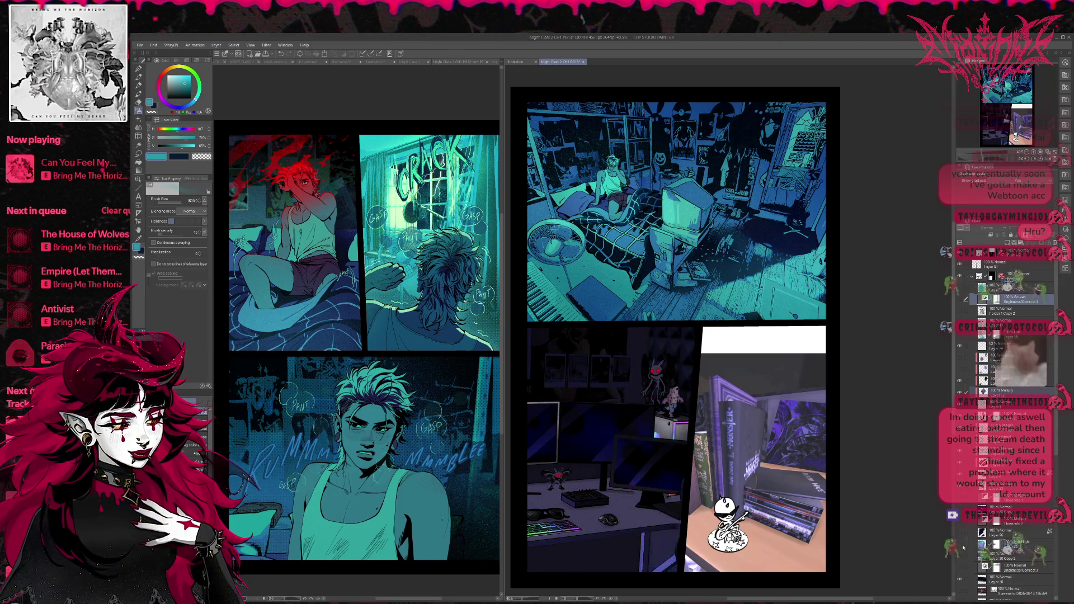
pyautogui.click(960, 546)
pyautogui.click(960, 547)
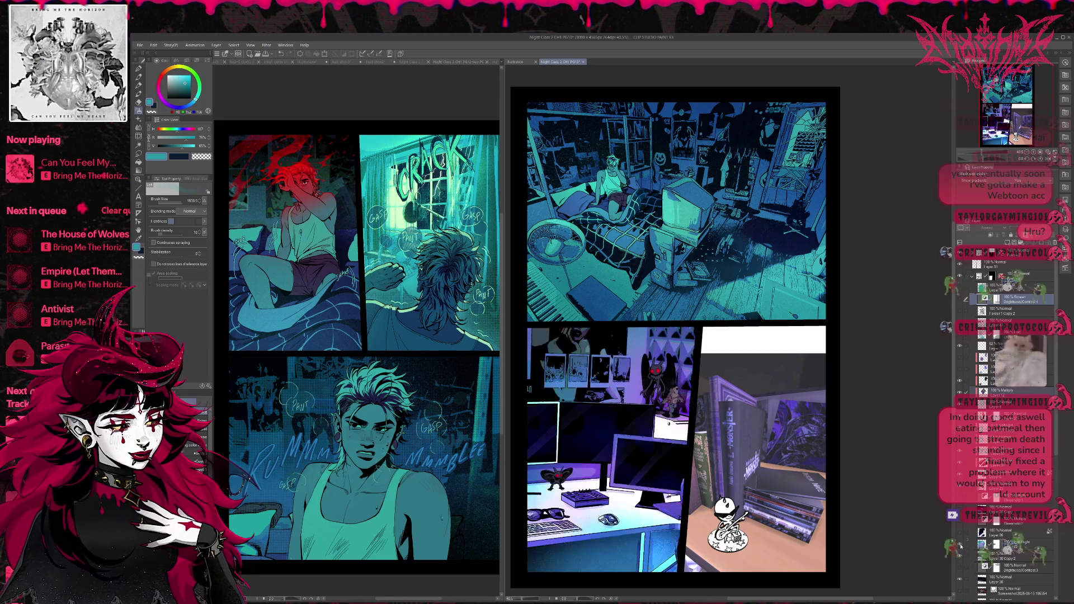
pyautogui.click(960, 532)
pyautogui.click(960, 520)
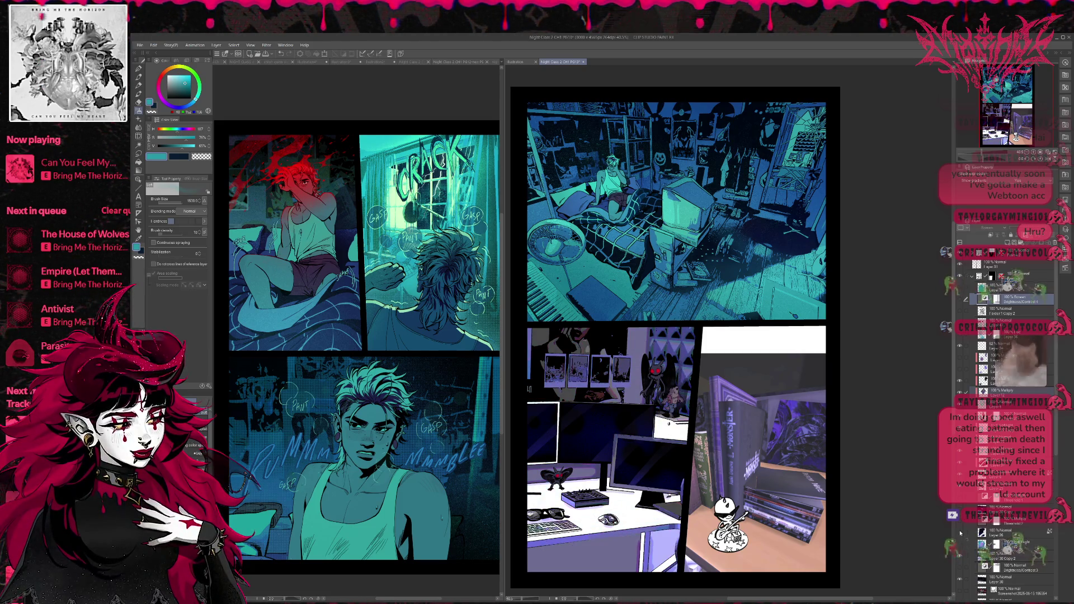
pyautogui.click(960, 519)
pyautogui.click(960, 519)
pyautogui.click(960, 519)
pyautogui.click(959, 515)
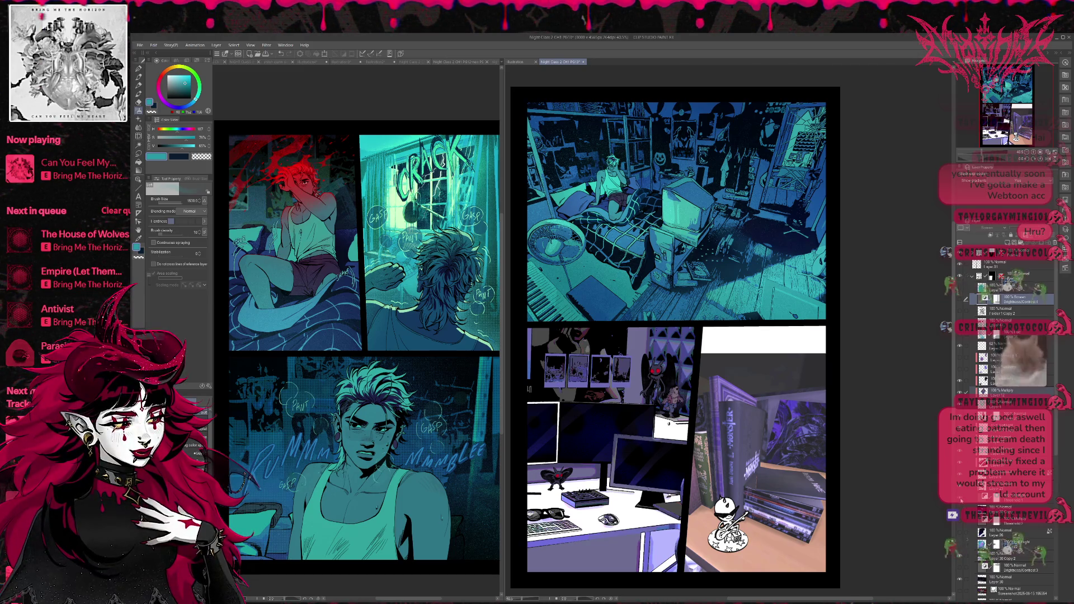
# Turn on the purple-cyan gradient lighting and move its Hard Light layer higher in the stack
pyautogui.click(959, 542)
pyautogui.click(1018, 545)
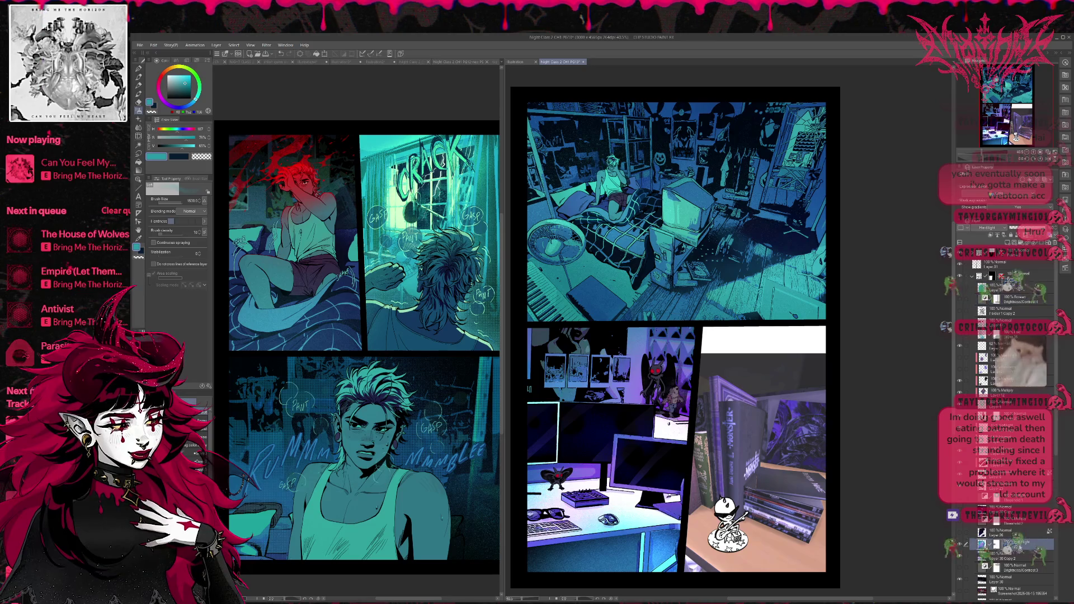
pyautogui.moveTo(1018, 544); pyautogui.dragTo(1018, 500)
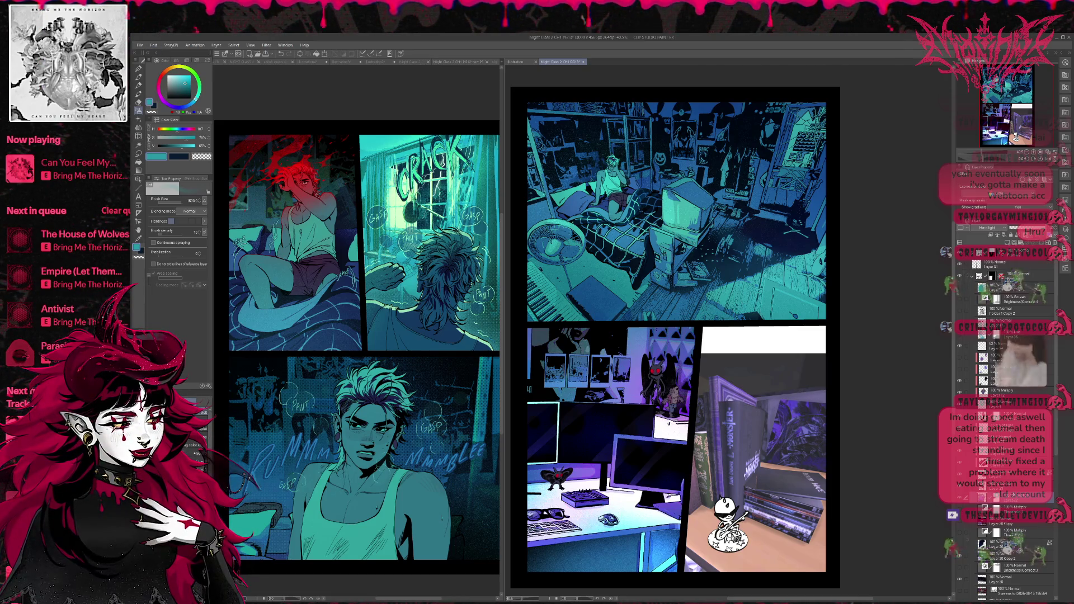
# Add a new raster layer and set its blending mode to Darken
pyautogui.click(987, 230)
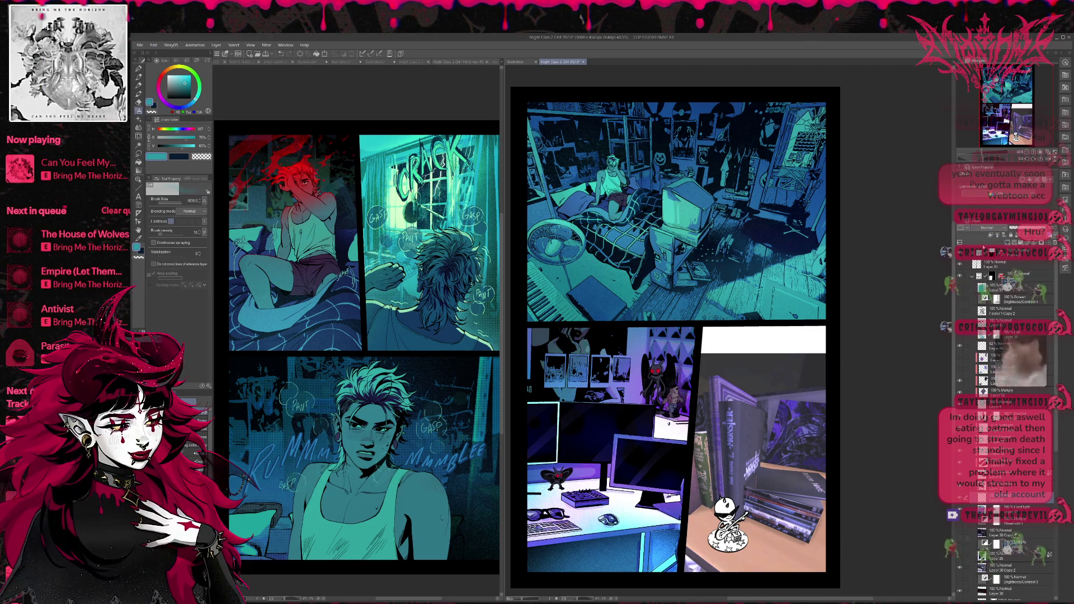
pyautogui.click(988, 228)
pyautogui.click(987, 240)
pyautogui.keyDown('alt'); pyautogui.click(794, 282); pyautogui.keyUp('alt')
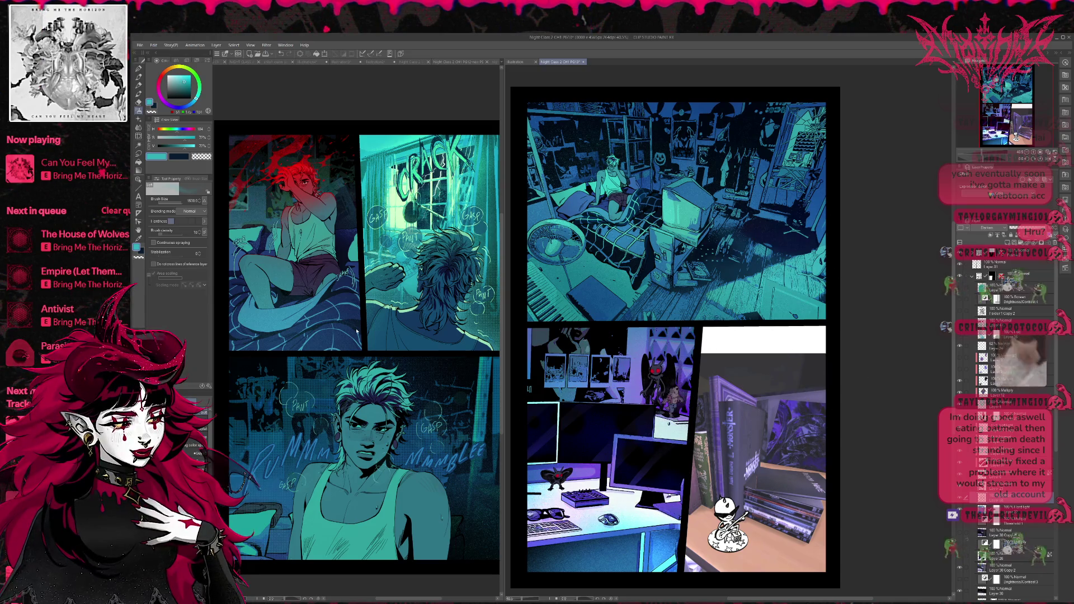
# Paint teal over the desk area of the lower-left panel with the pen at size 600
pyautogui.press('p')
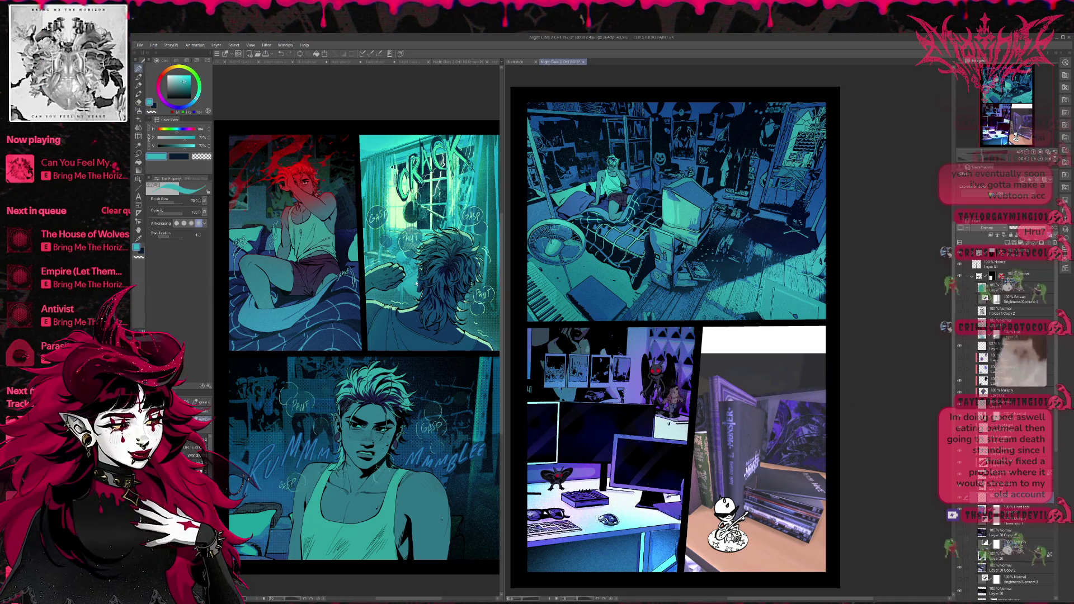
pyautogui.press('p')
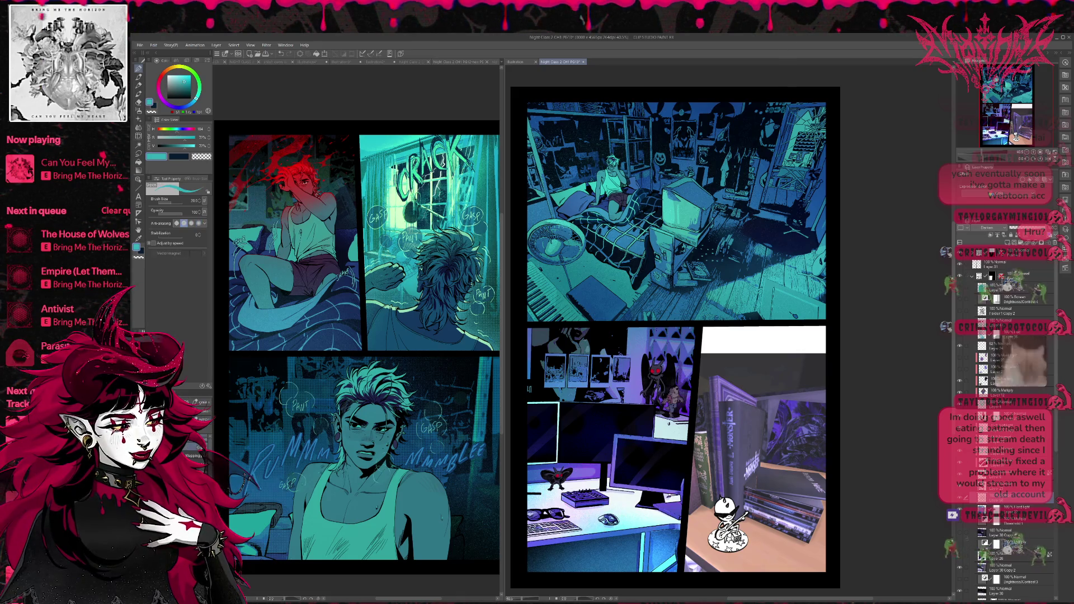
pyautogui.moveTo(560, 546)
pyautogui.mouseDown()
pyautogui.moveTo(643, 554)
pyautogui.moveTo(581, 504)
pyautogui.moveTo(671, 425)
pyautogui.moveTo(621, 380)
pyautogui.moveTo(598, 313)
pyautogui.moveTo(684, 489)
pyautogui.mouseUp()
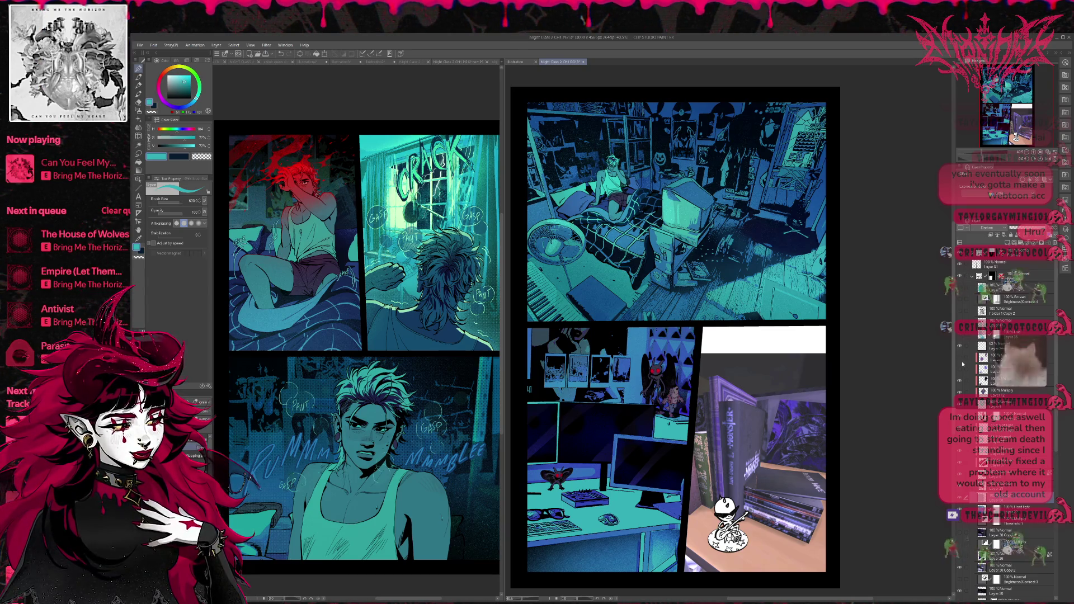
# Show a hidden layer over the desk and set the blending modes to Saturation and Vivid Light
pyautogui.click(960, 369)
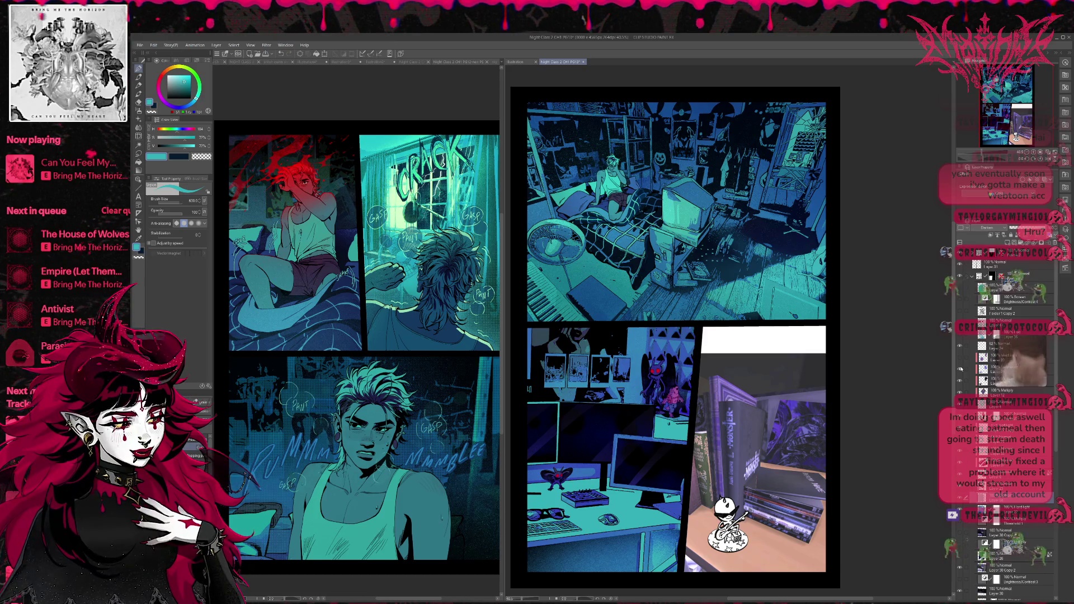
pyautogui.click(987, 369)
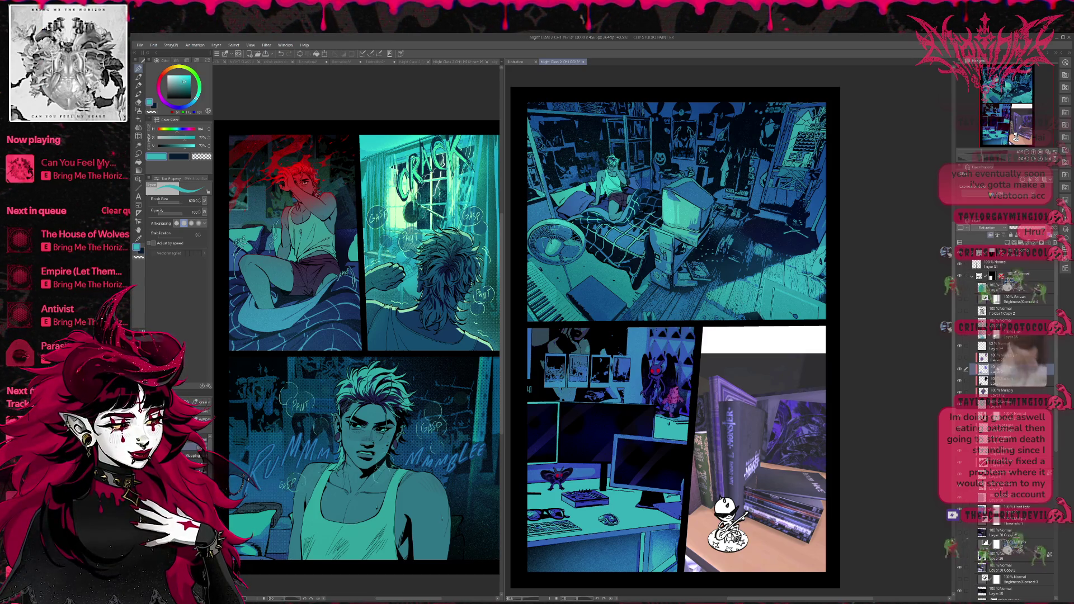
pyautogui.click(987, 357)
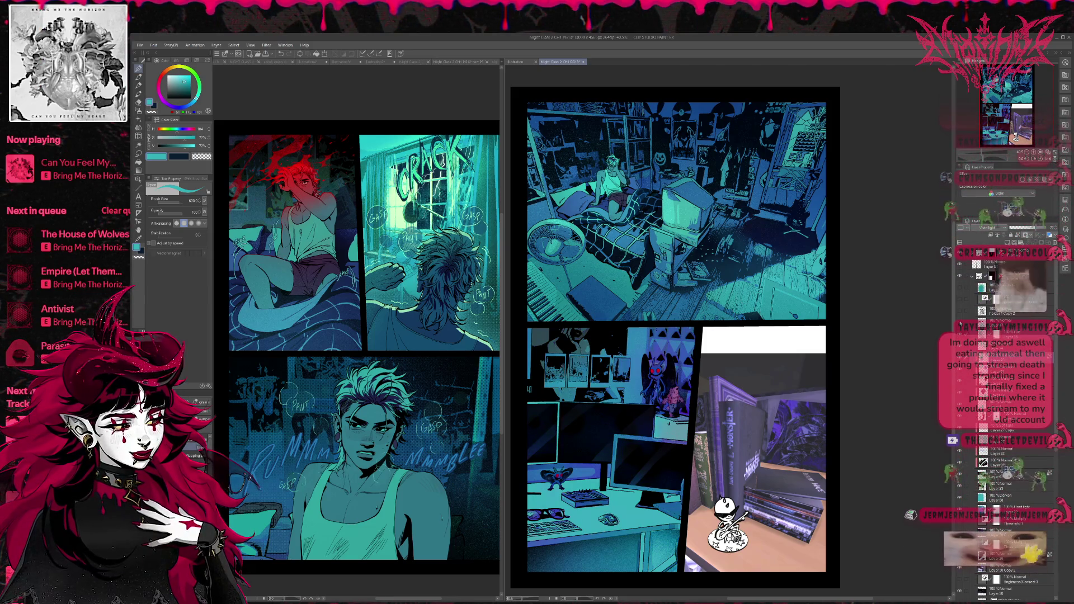
# Toggle the poster, desk and monitor layers to compare, leaving the purple desk lighting off
pyautogui.click(960, 311)
pyautogui.click(961, 300)
pyautogui.click(961, 293)
pyautogui.click(961, 293)
pyautogui.click(962, 305)
pyautogui.click(962, 305)
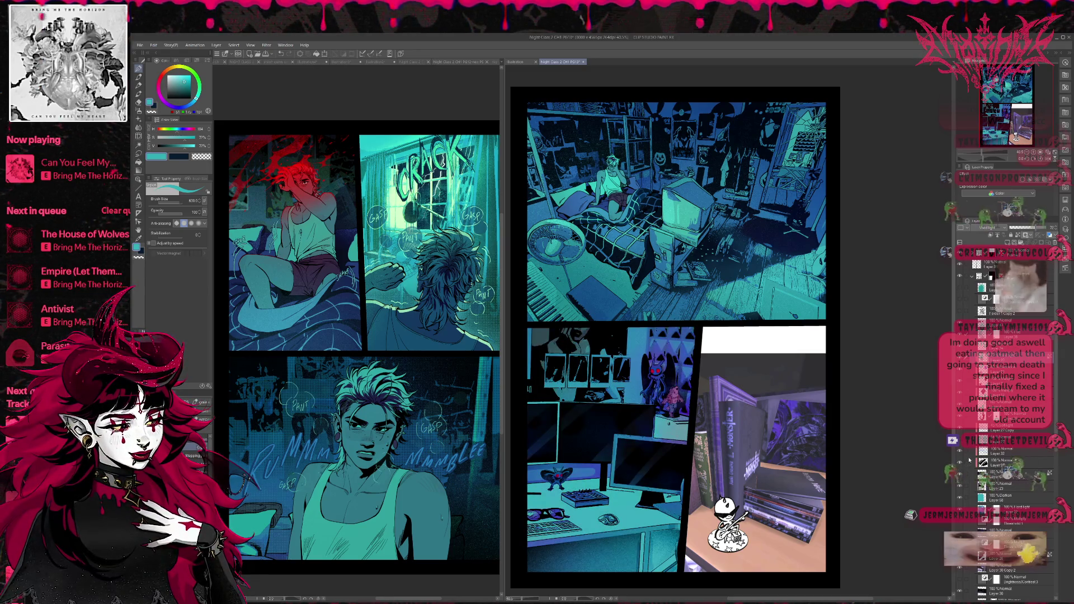
pyautogui.click(959, 442)
pyautogui.click(959, 442)
pyautogui.click(960, 442)
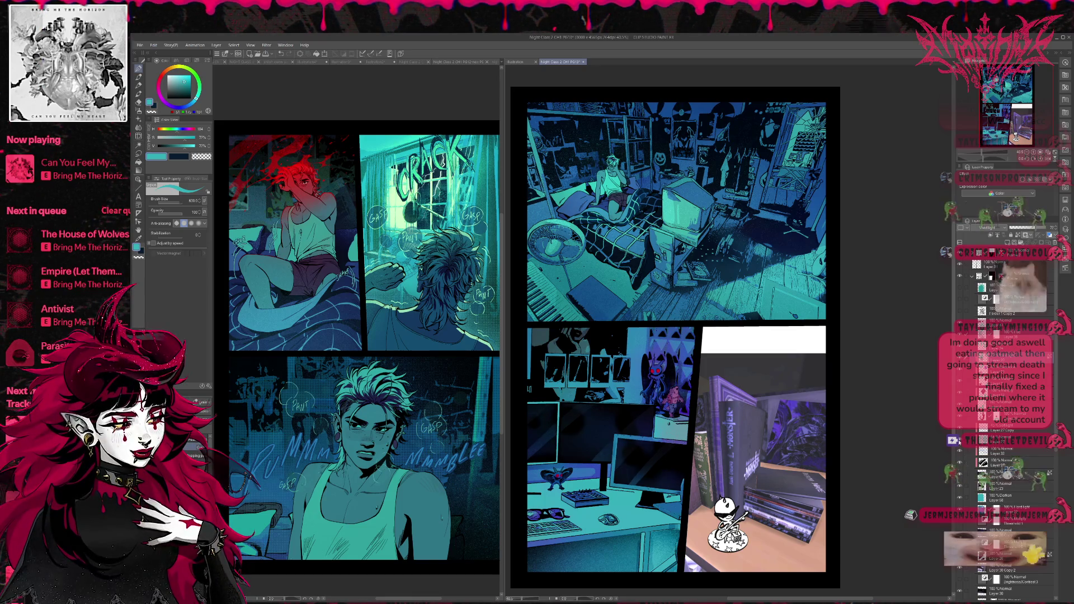
pyautogui.click(959, 442)
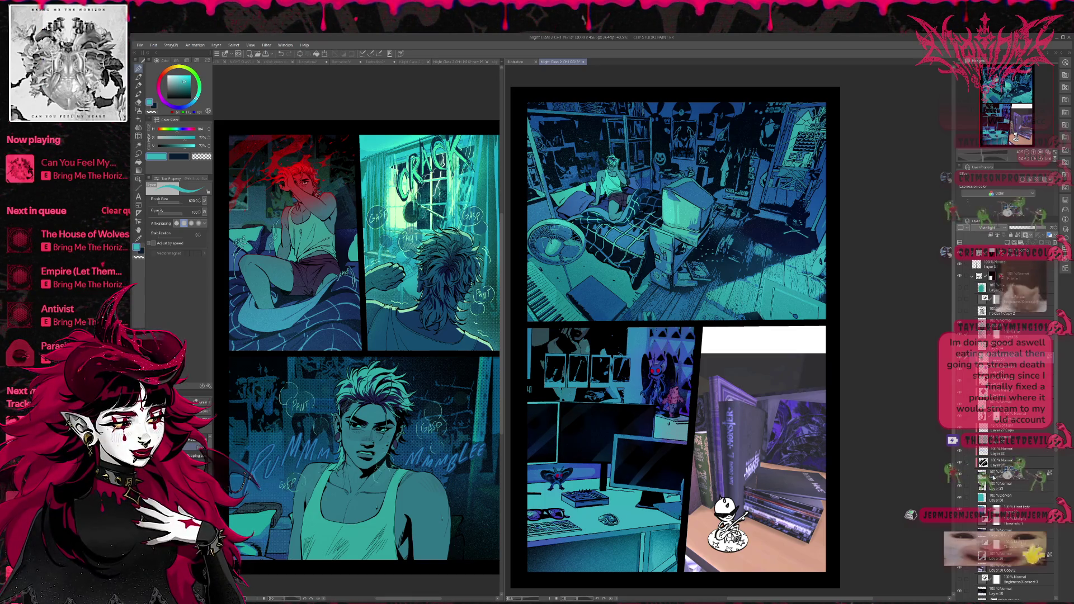
pyautogui.click(960, 534)
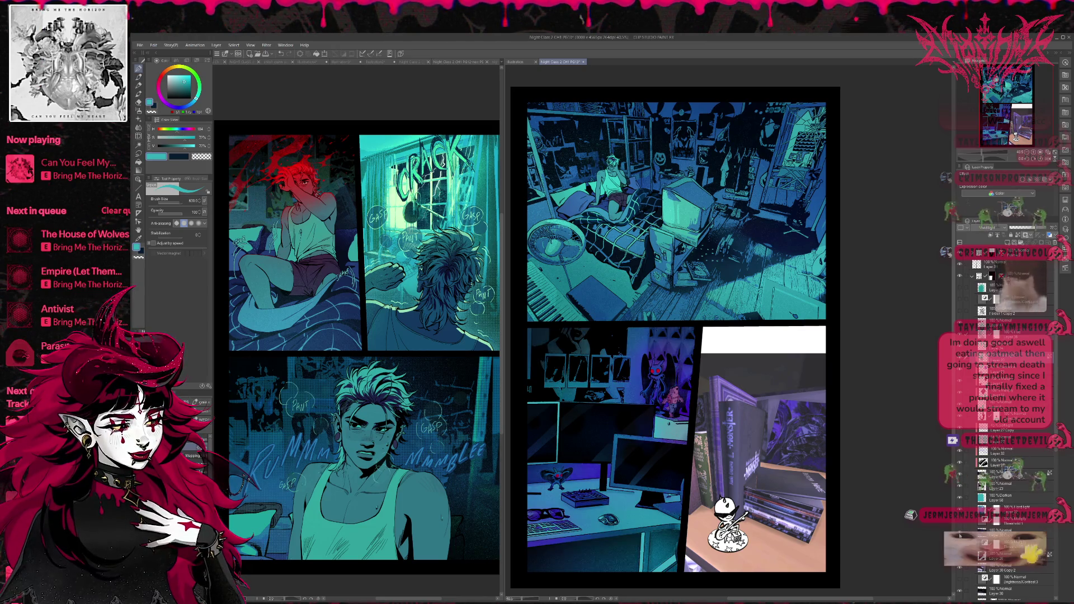
pyautogui.click(960, 534)
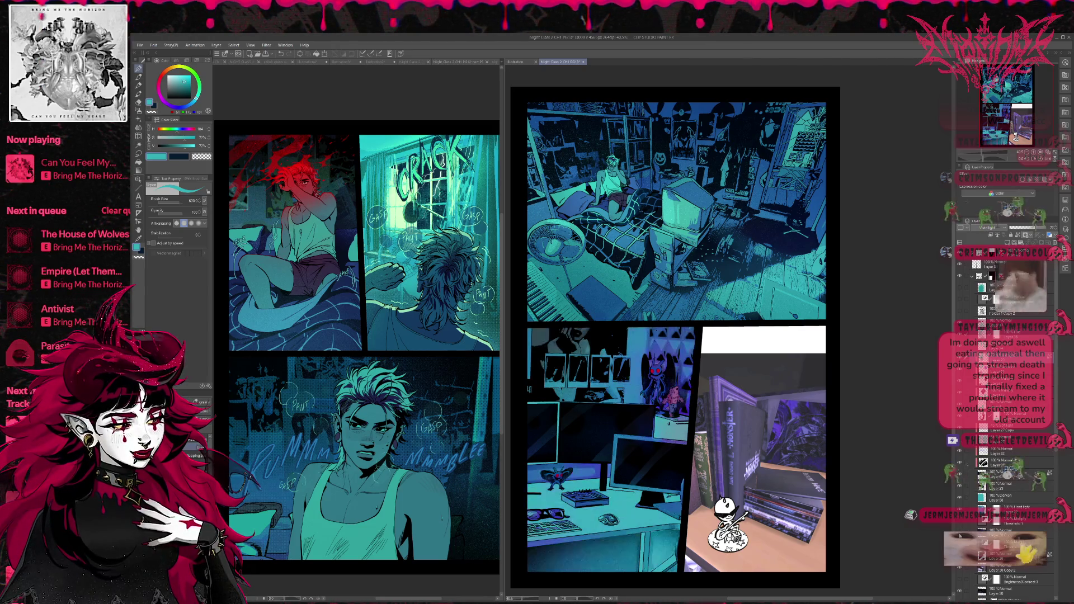
pyautogui.click(960, 535)
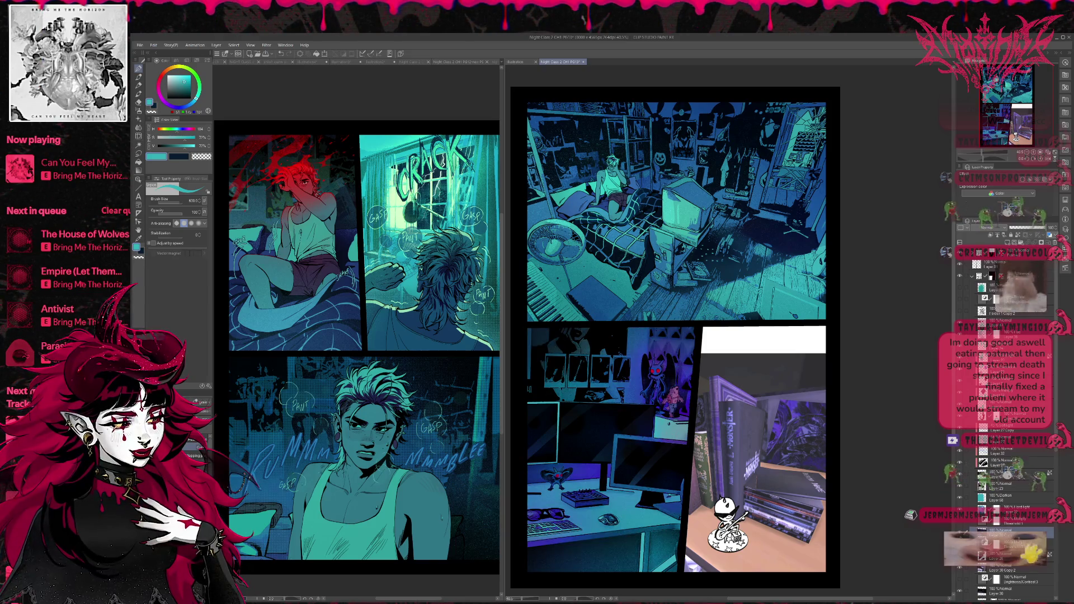
pyautogui.click(960, 534)
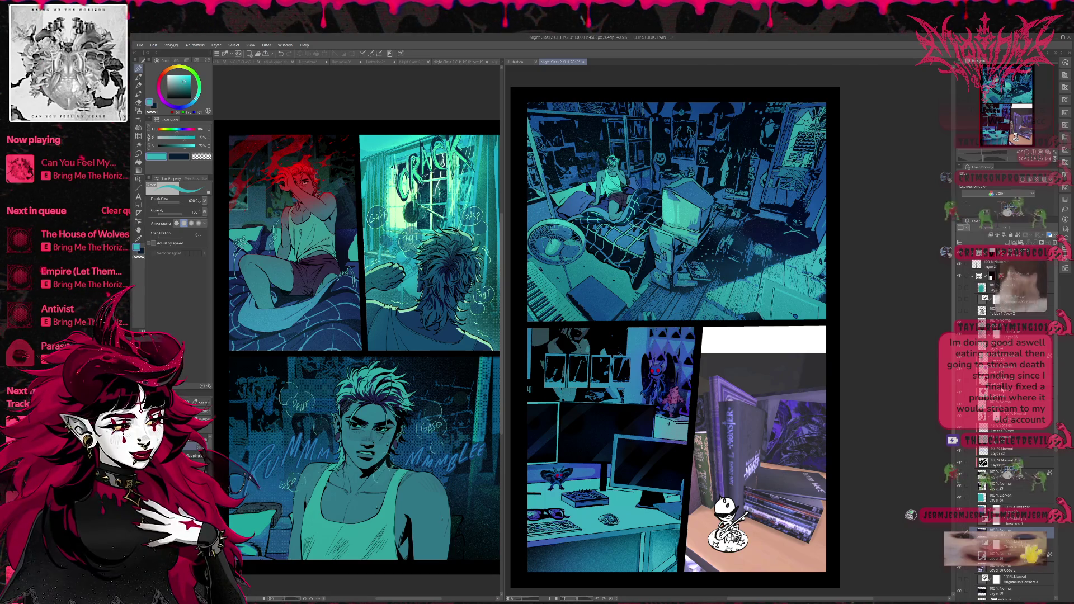
# Select the Multiply shading layer and check the figurine shading and lower-left panel by toggling visibility
pyautogui.click(966, 381)
pyautogui.click(963, 382)
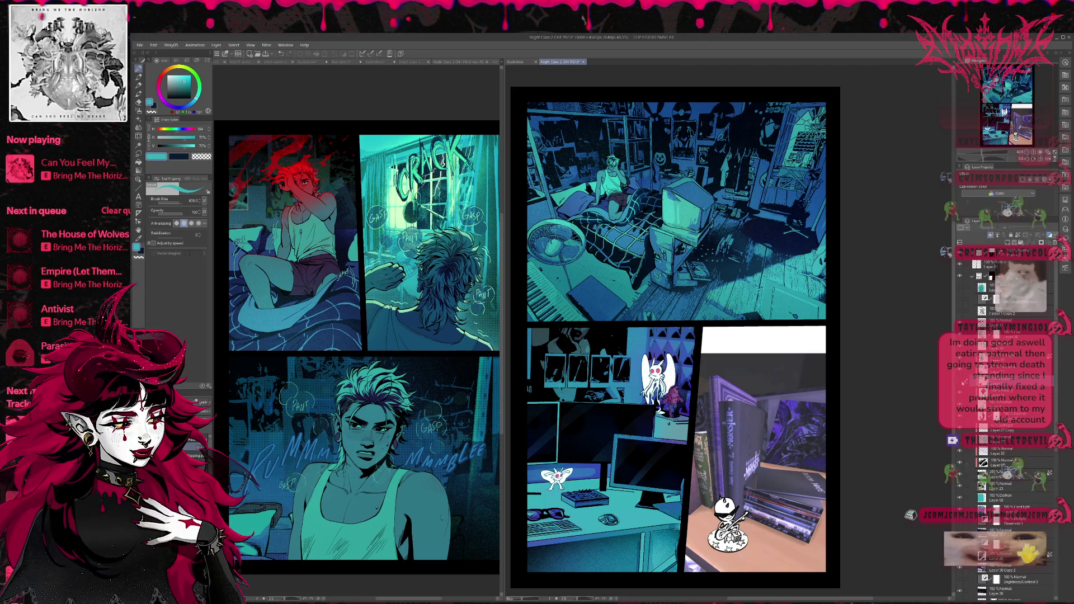
pyautogui.click(962, 383)
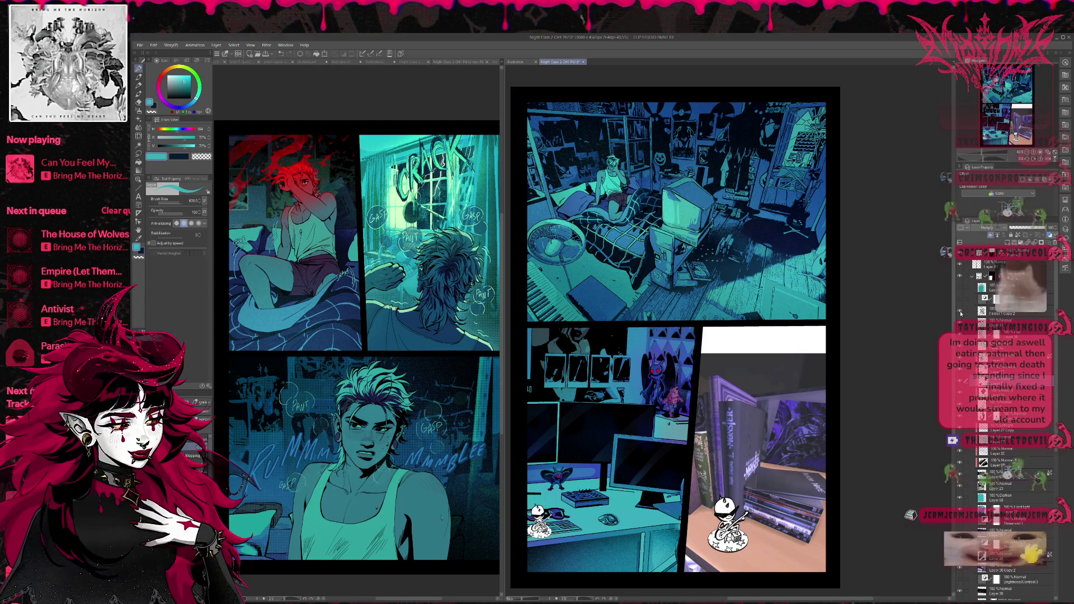
pyautogui.click(964, 292)
pyautogui.click(964, 291)
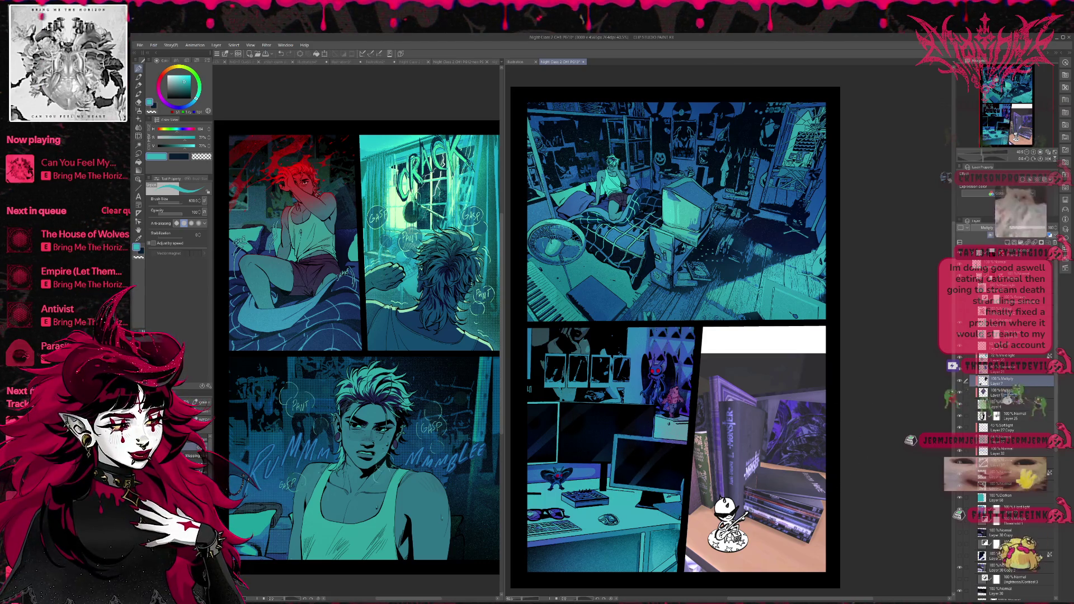
# Compare the darkening layer on and off, then move the Darken layer (Layer 50) below Layer 22
pyautogui.click(960, 393)
pyautogui.click(960, 393)
pyautogui.click(960, 393)
pyautogui.click(959, 392)
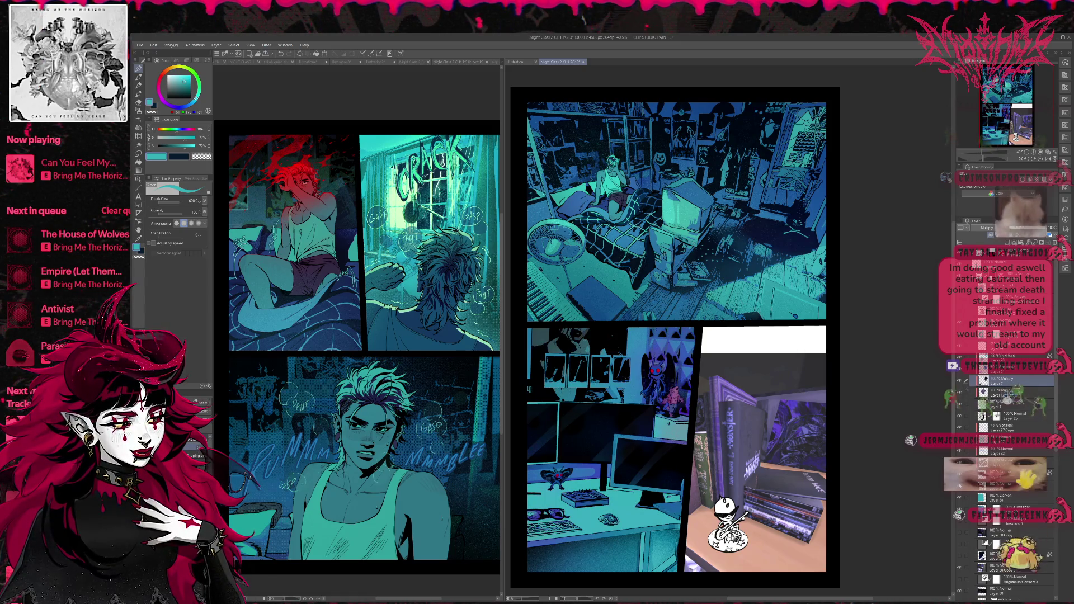
pyautogui.click(960, 498)
pyautogui.click(959, 497)
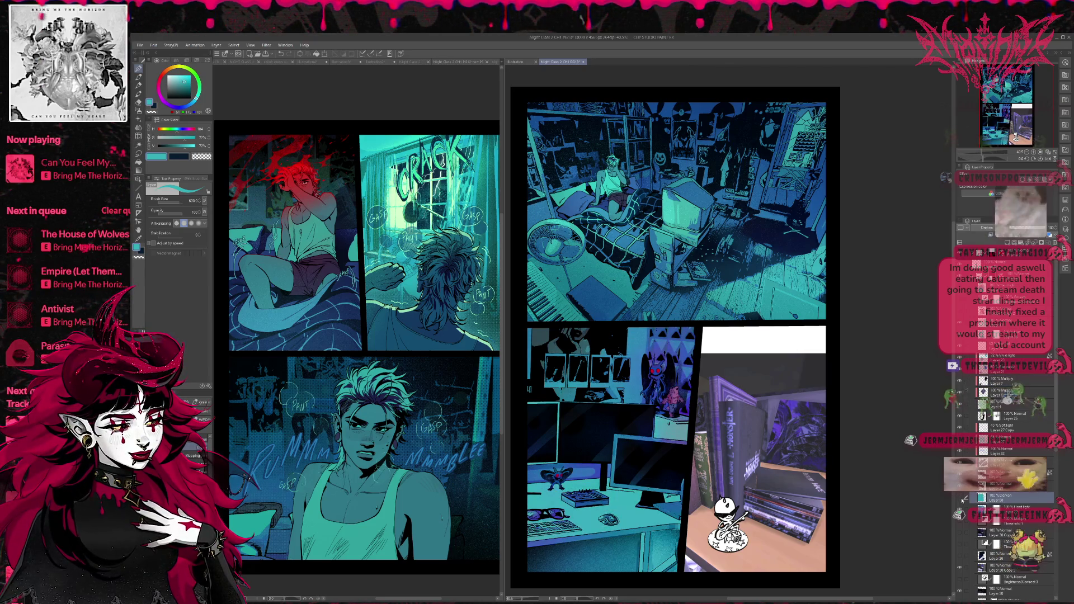
pyautogui.click(960, 498)
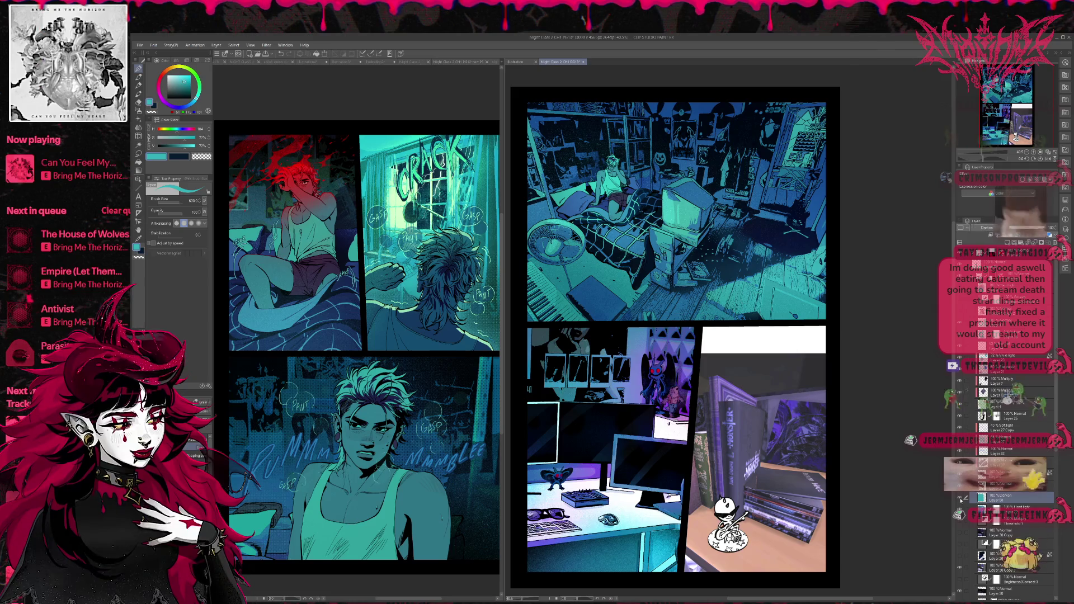
pyautogui.click(961, 499)
pyautogui.click(962, 509)
pyautogui.click(962, 509)
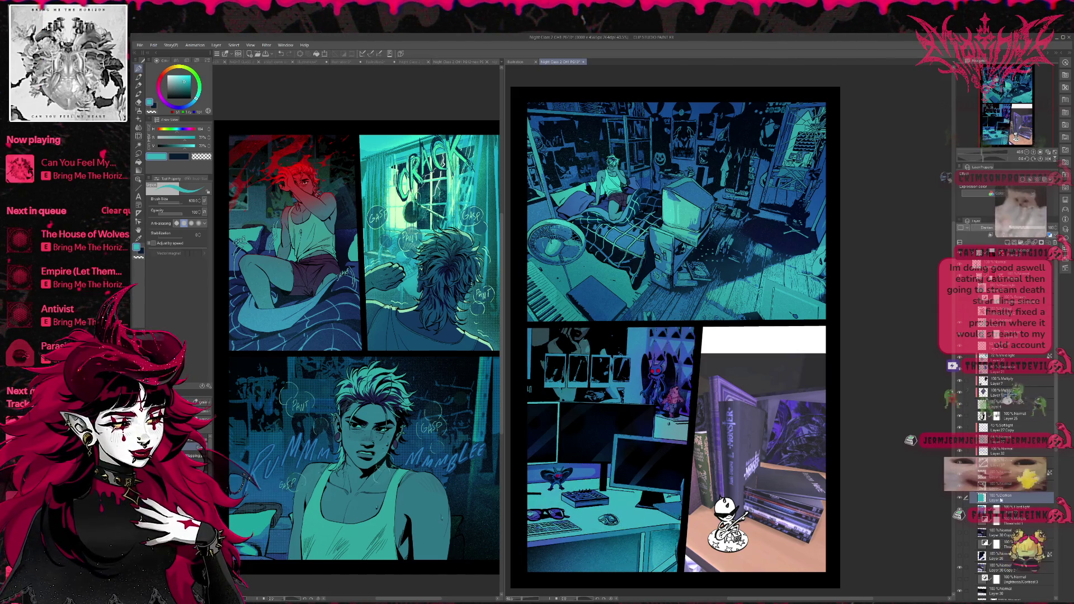
pyautogui.moveTo(1000, 499); pyautogui.dragTo(1007, 518)
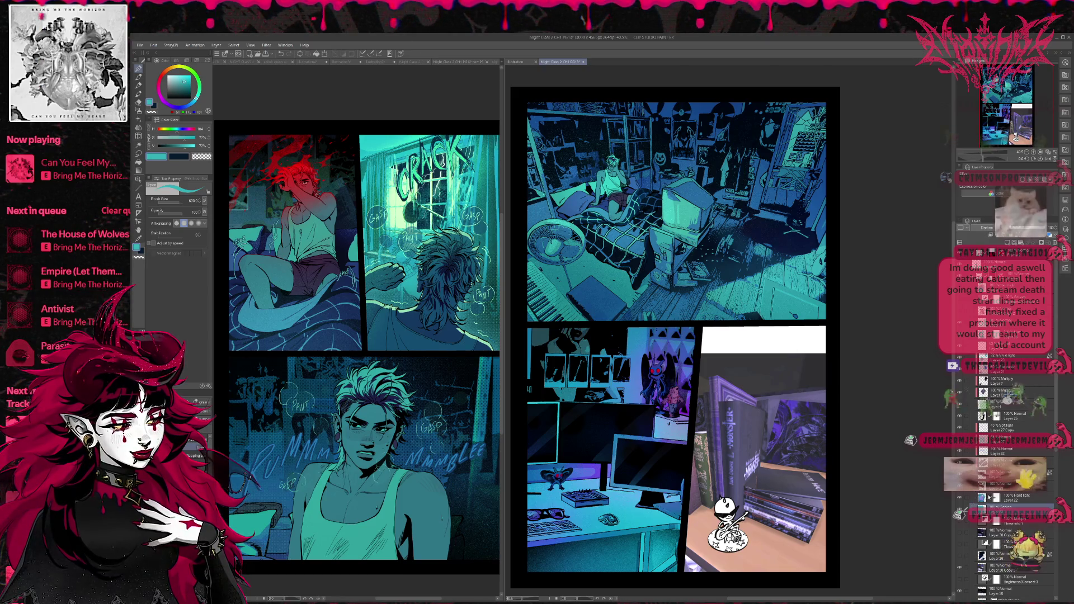
# Select Layer 22 and cycle through its blend modes to find better desk-panel lighting
pyautogui.hotkey('alt', ']')
pyautogui.scroll(10, 980, 231)
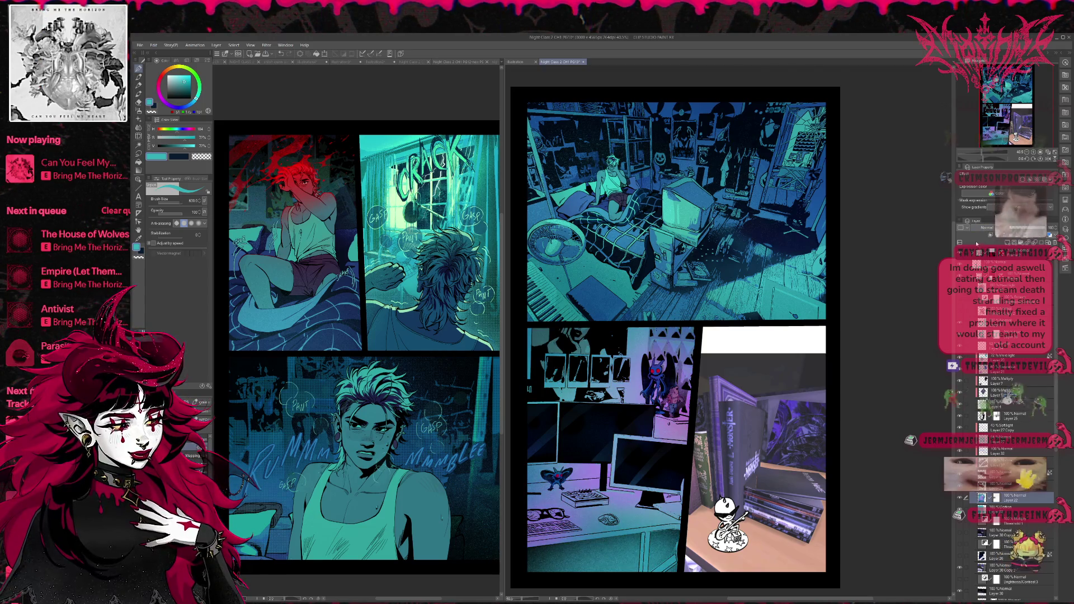
pyautogui.scroll(-1, 985, 230)
pyautogui.scroll(-6, 985, 230)
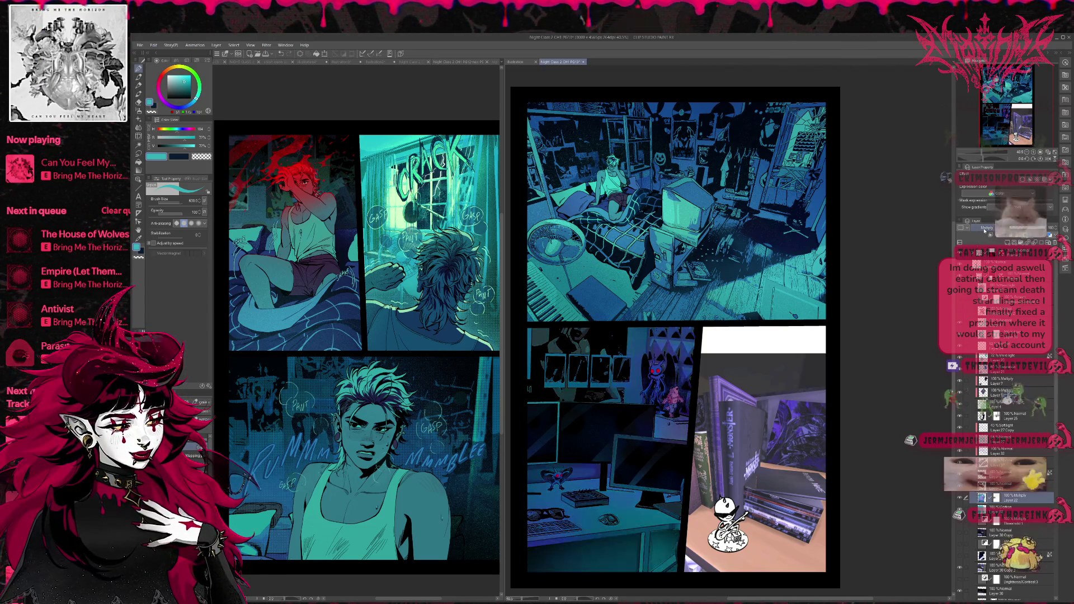
pyautogui.scroll(-8, 984, 230)
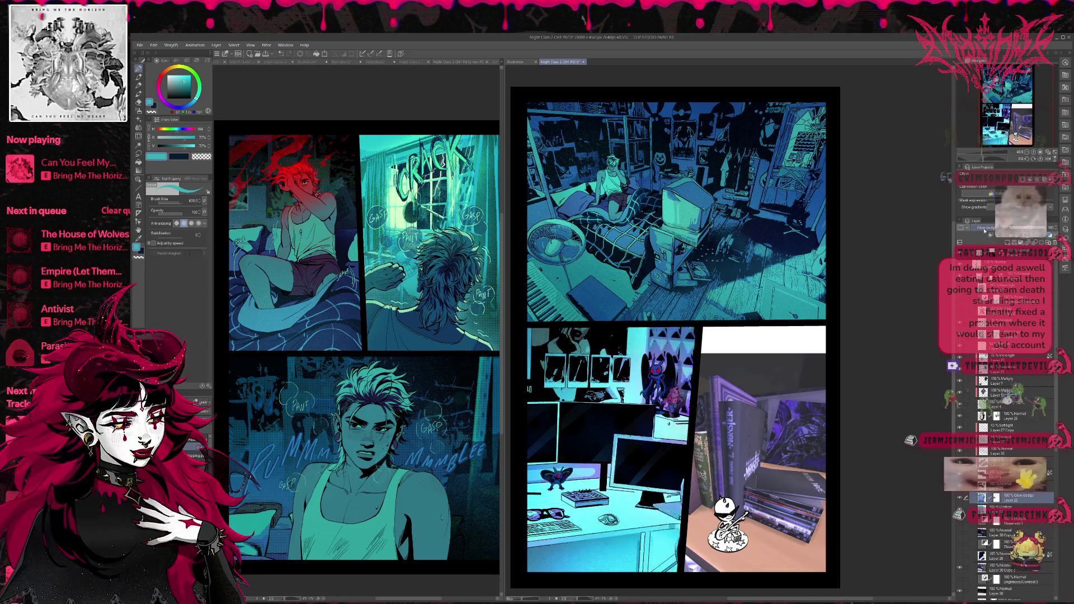
pyautogui.scroll(-2, 985, 230)
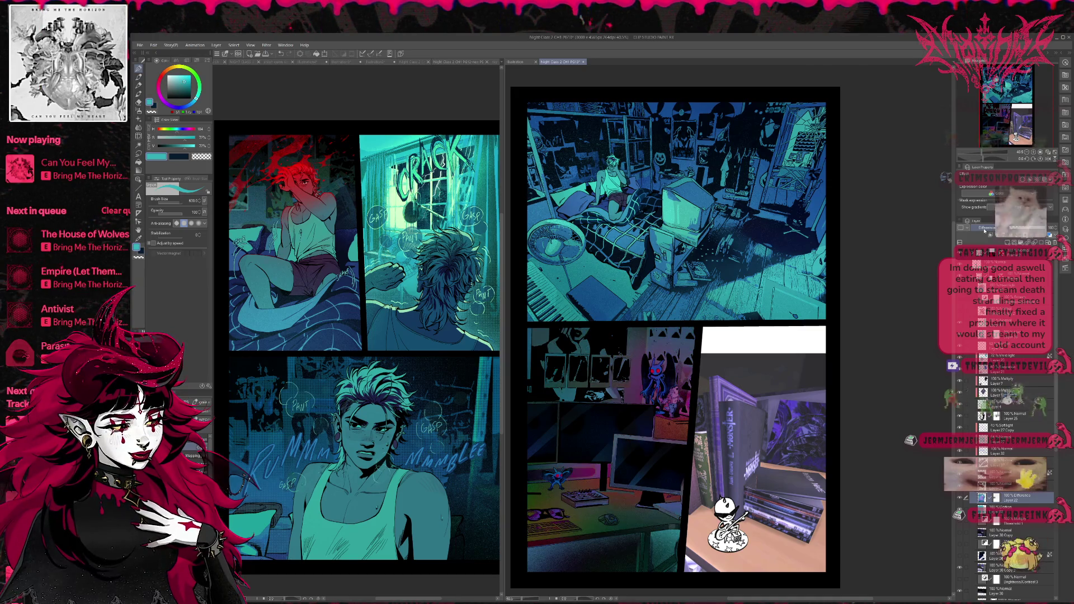
pyautogui.scroll(-4, 985, 230)
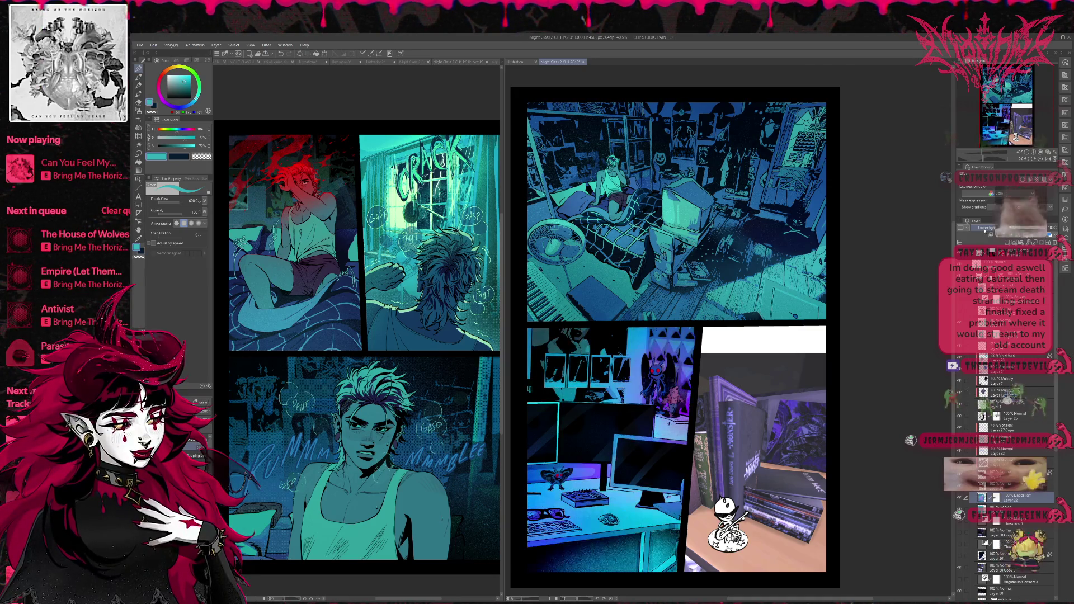
pyautogui.scroll(-2, 984, 230)
pyautogui.scroll(2, 985, 229)
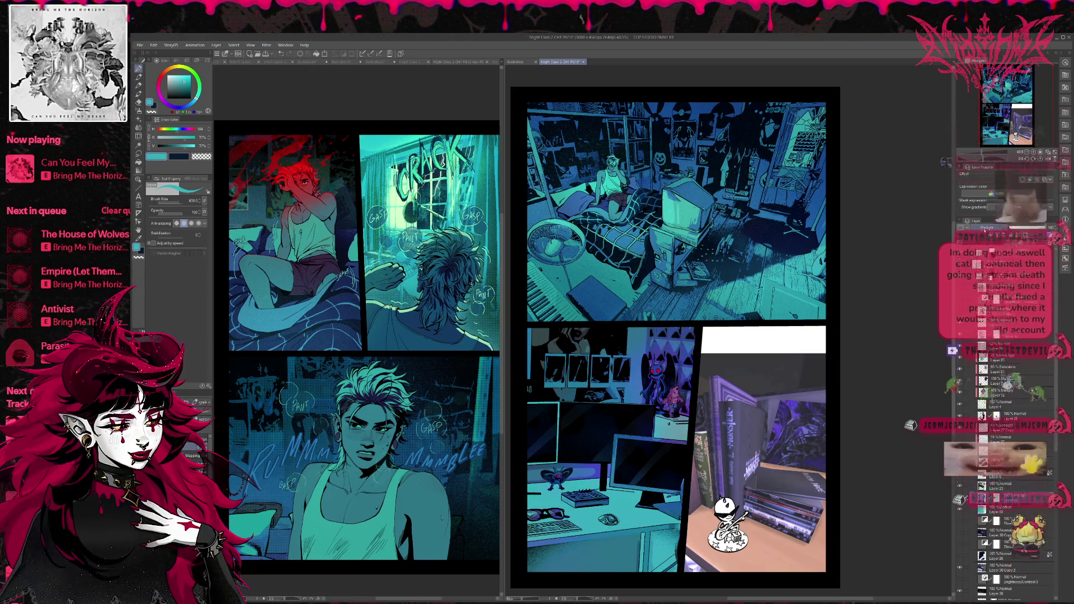
pyautogui.scroll(-2, 983, 230)
pyautogui.scroll(-3, 984, 230)
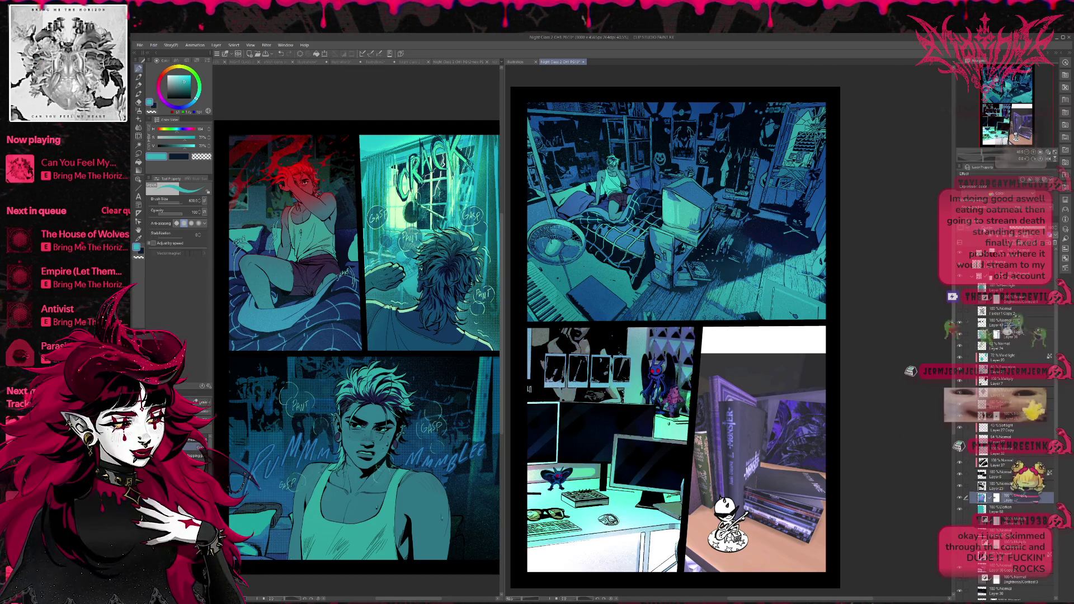
pyautogui.scroll(-3, 984, 230)
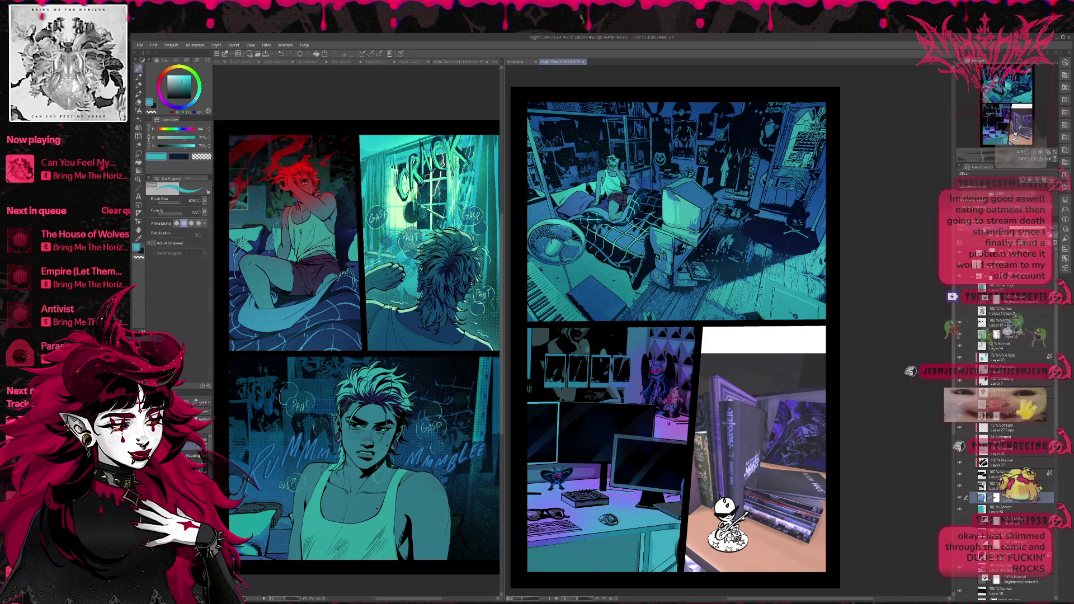
pyautogui.scroll(-1, 984, 230)
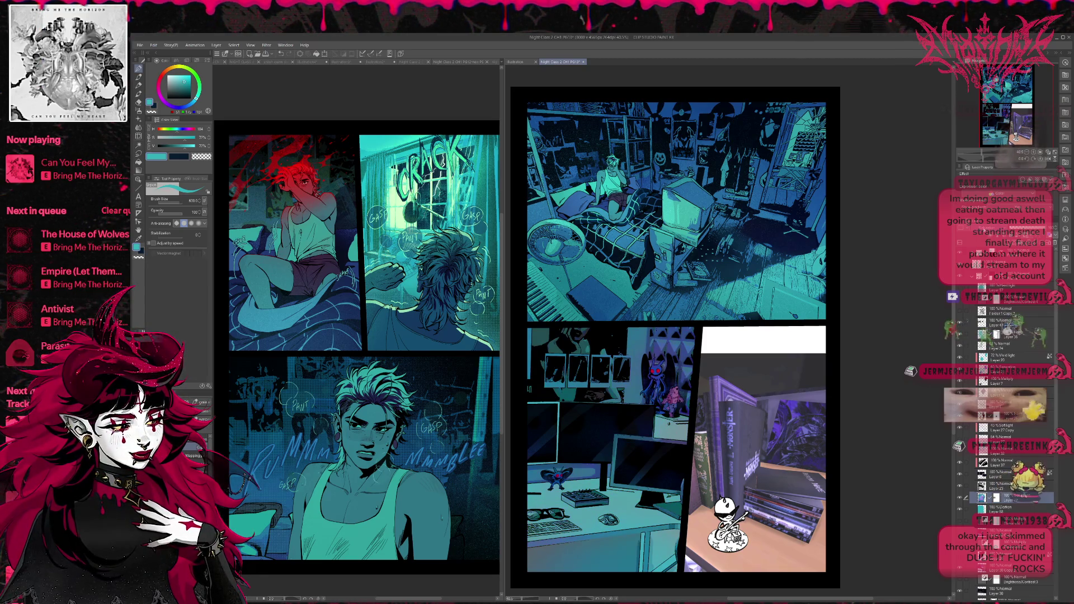
pyautogui.scroll(-2, 984, 230)
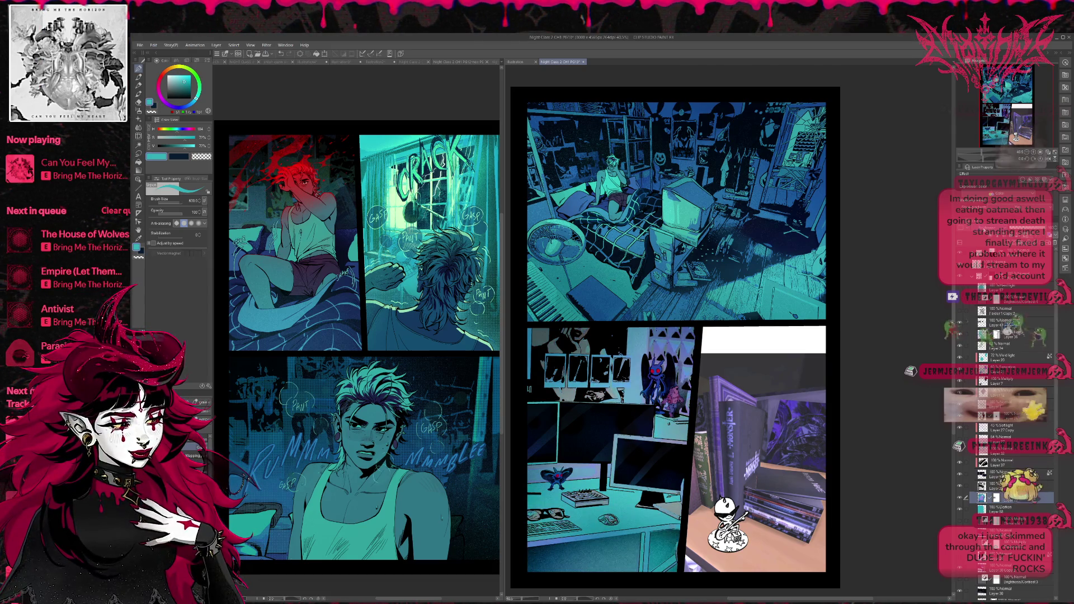
pyautogui.scroll(-1, 984, 230)
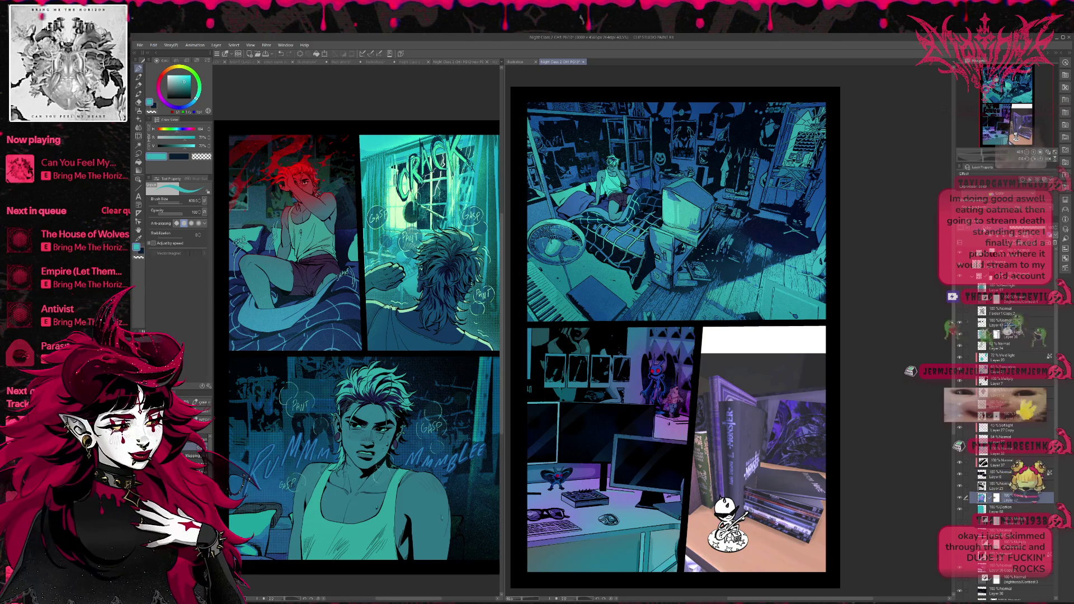
pyautogui.scroll(-1, 984, 230)
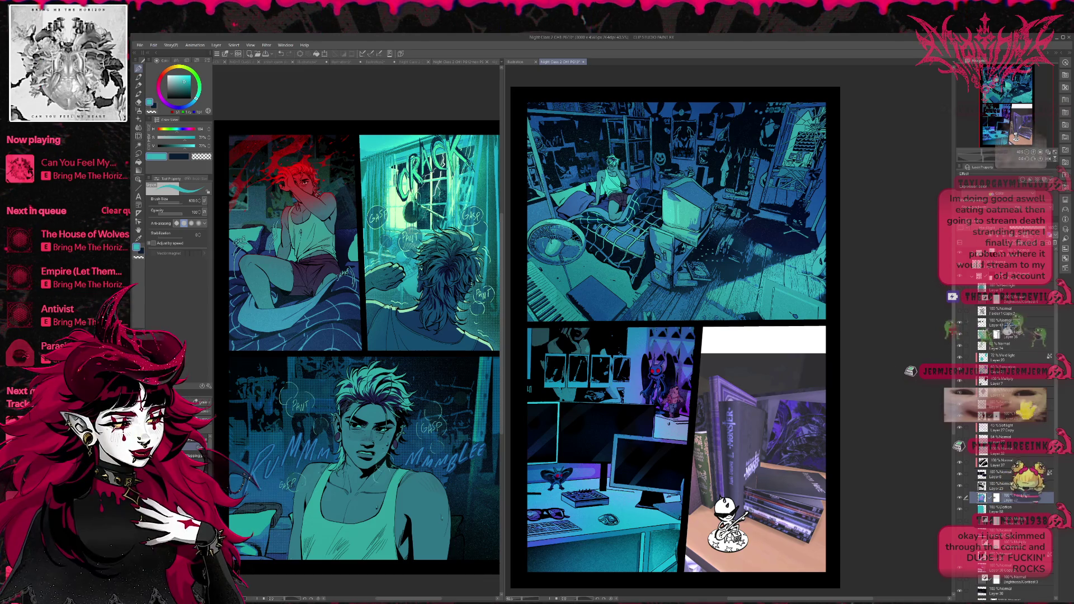
pyautogui.scroll(-2, 983, 230)
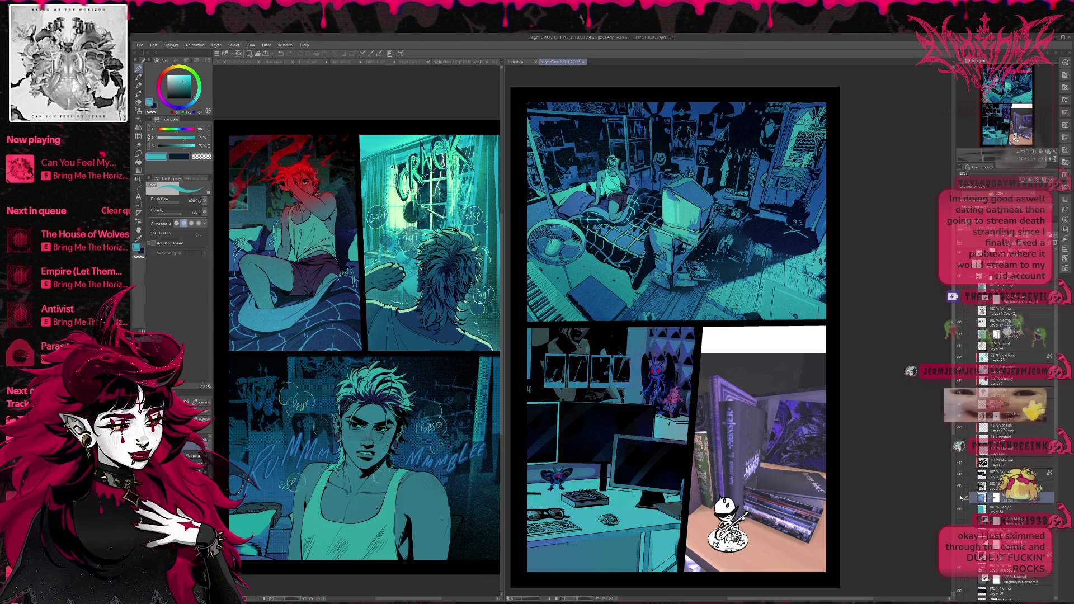
pyautogui.scroll(-1, 984, 230)
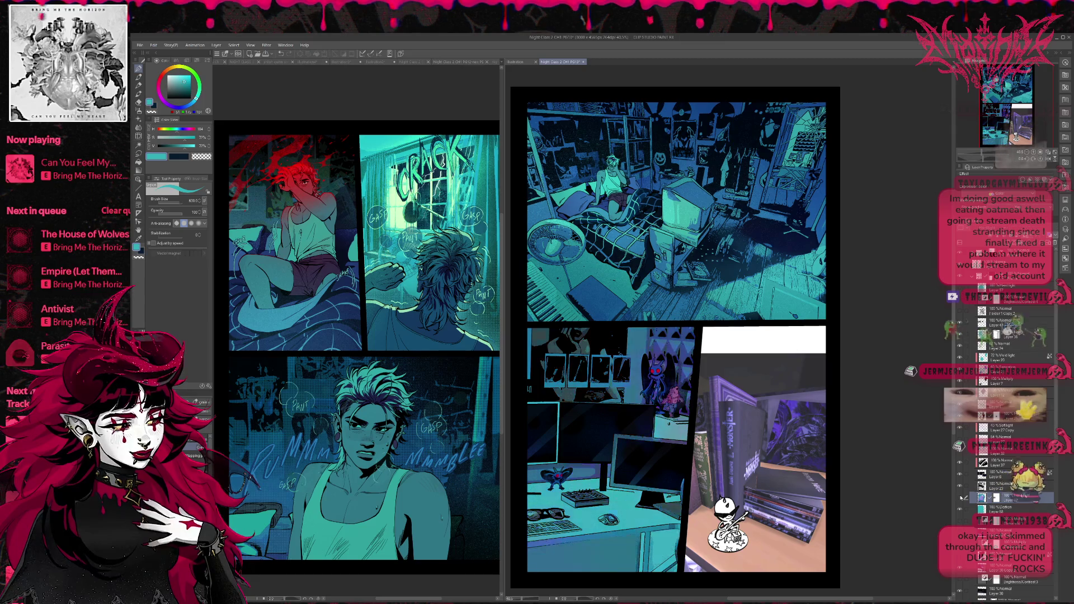
pyautogui.click(1007, 509)
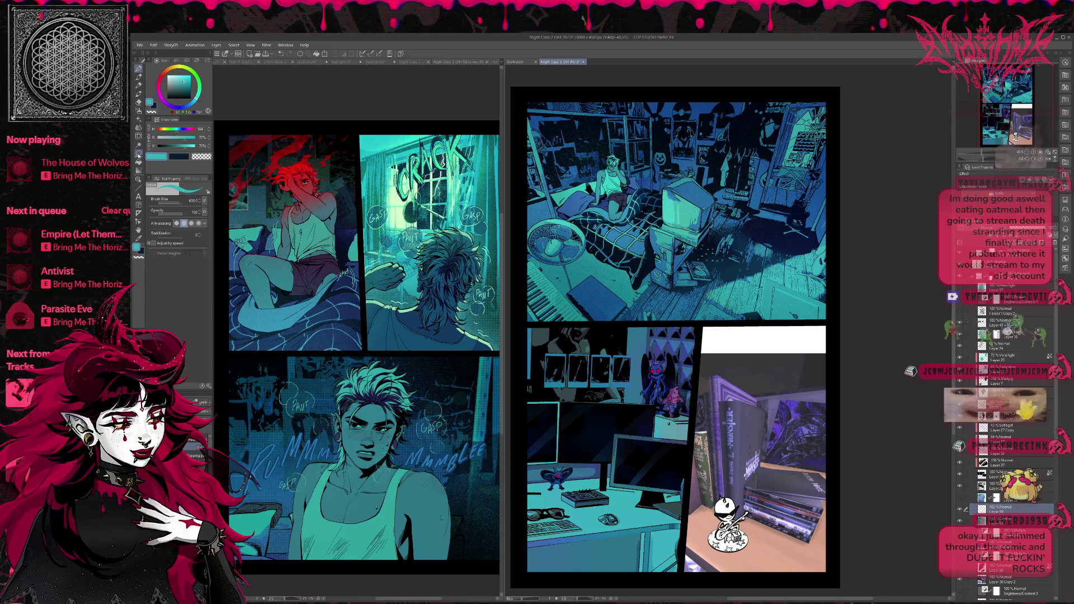
# Switch to the polyline fill tool with black as the drawing colour
pyautogui.click(138, 213)
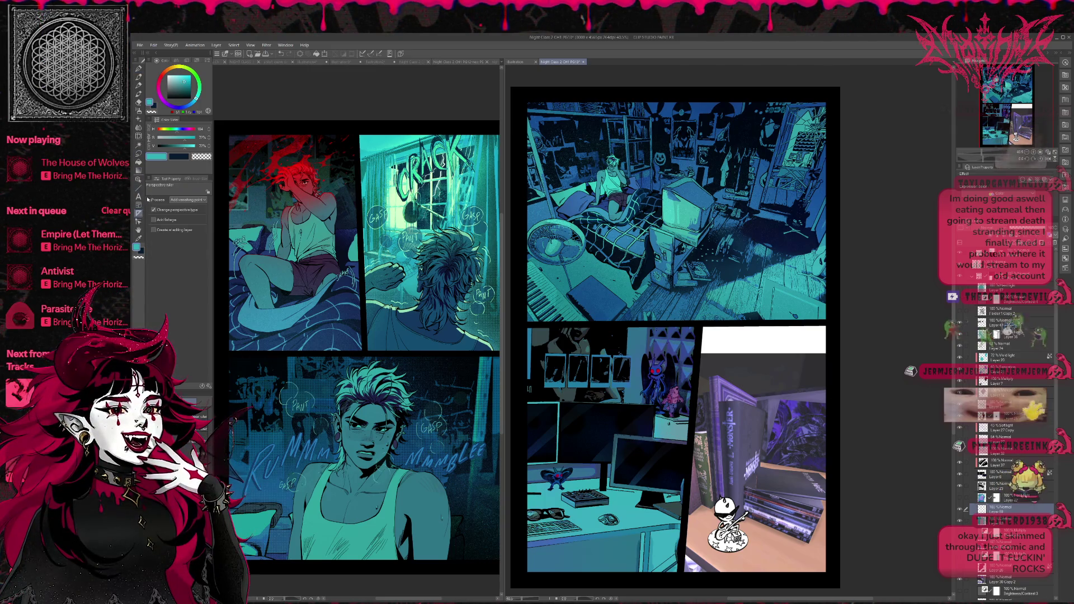
pyautogui.click(140, 189)
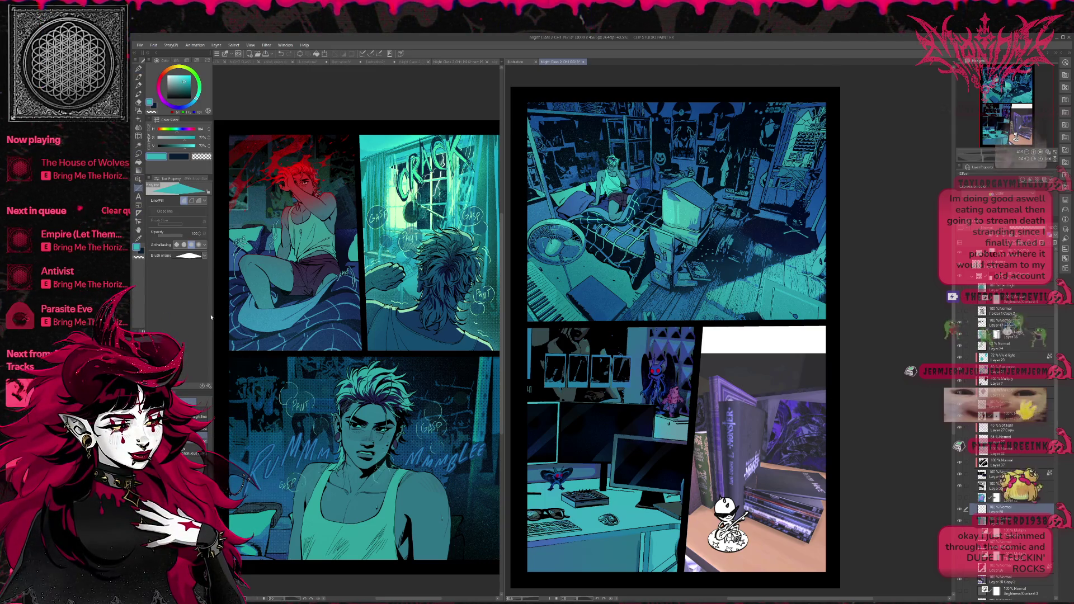
pyautogui.press('x')
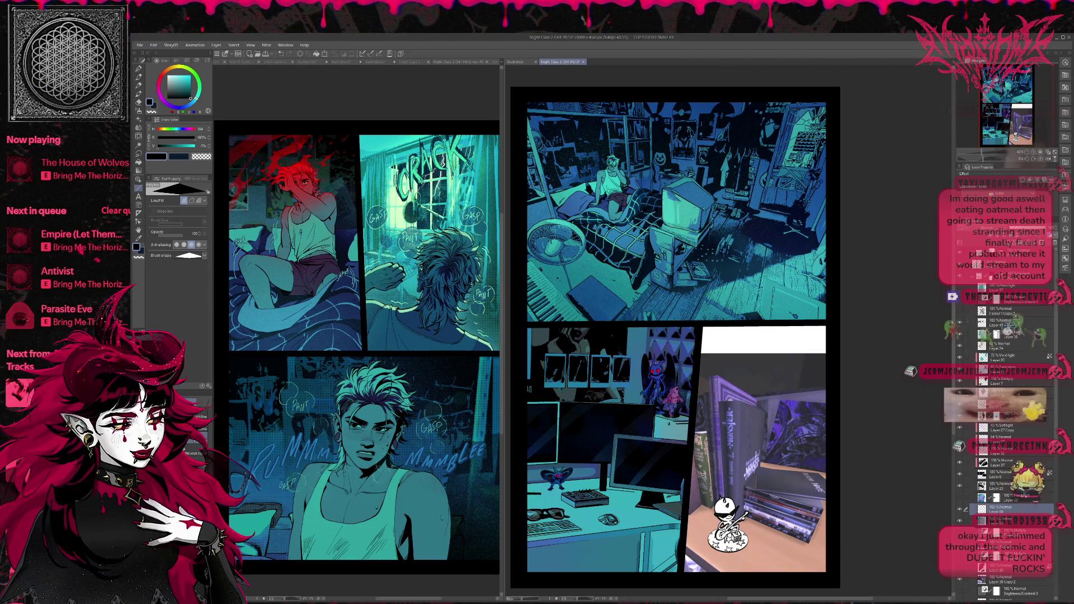
# Fill three black polygons along the desk panel's bottom edge, closing the bottom-right gap
pyautogui.click(527, 547)
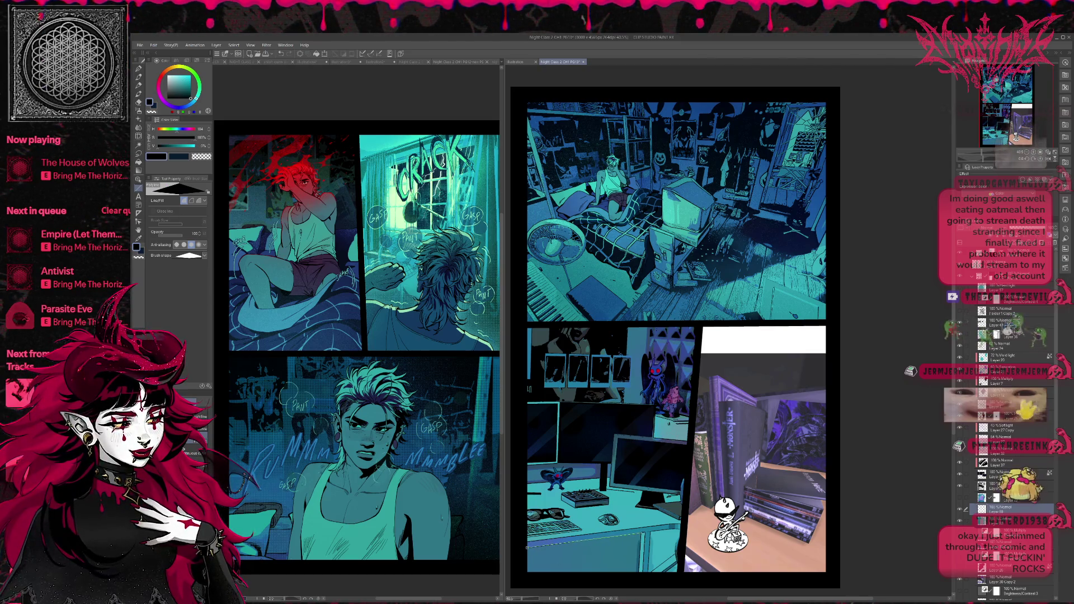
pyautogui.click(638, 574)
pyautogui.click(532, 583)
pyautogui.doubleClick(520, 564)
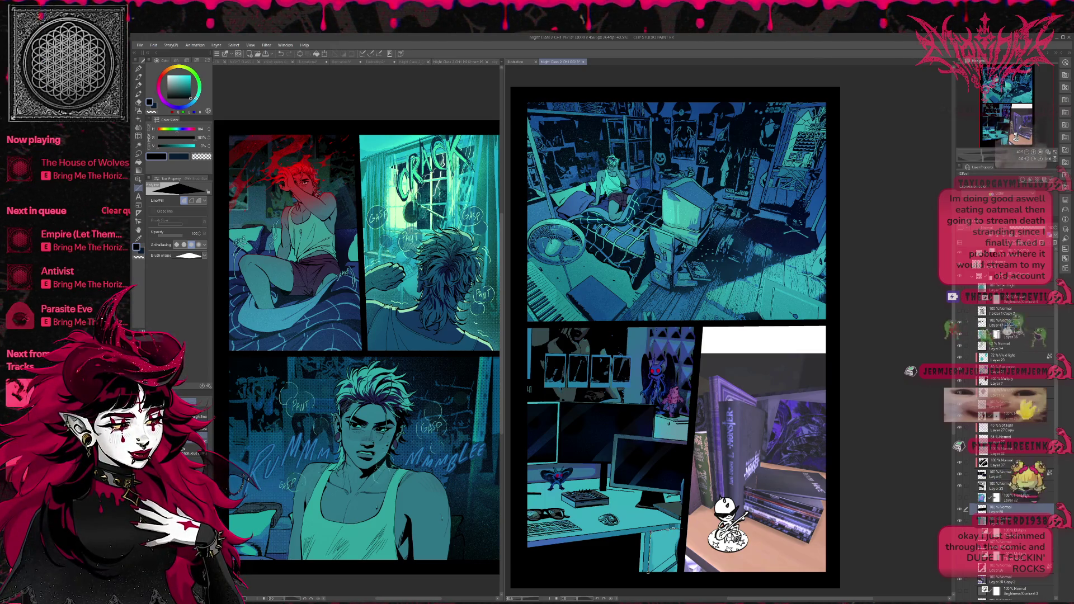
pyautogui.click(648, 571)
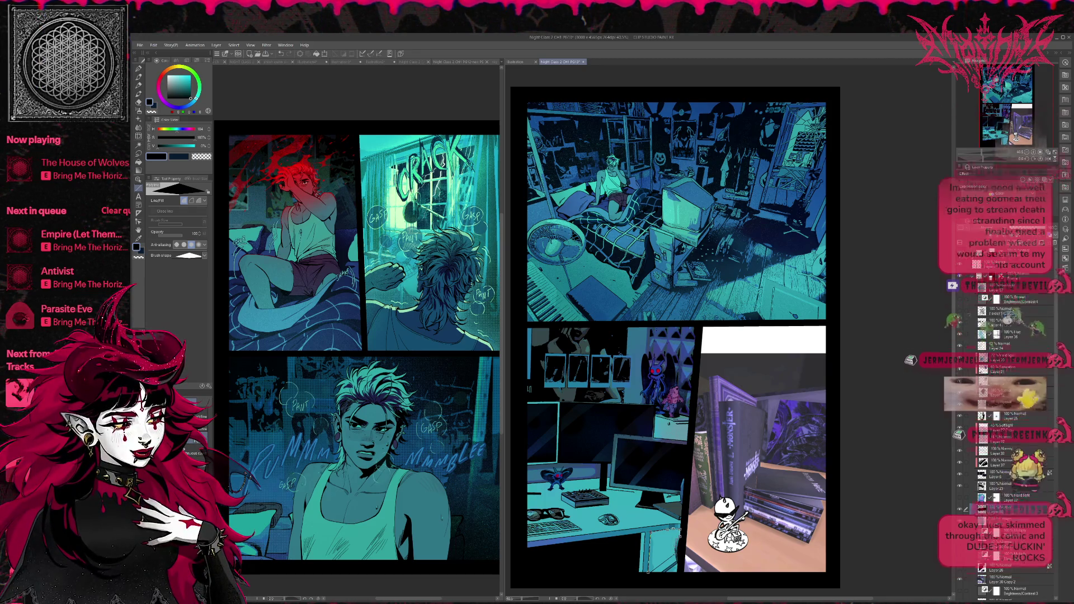
pyautogui.doubleClick(677, 529)
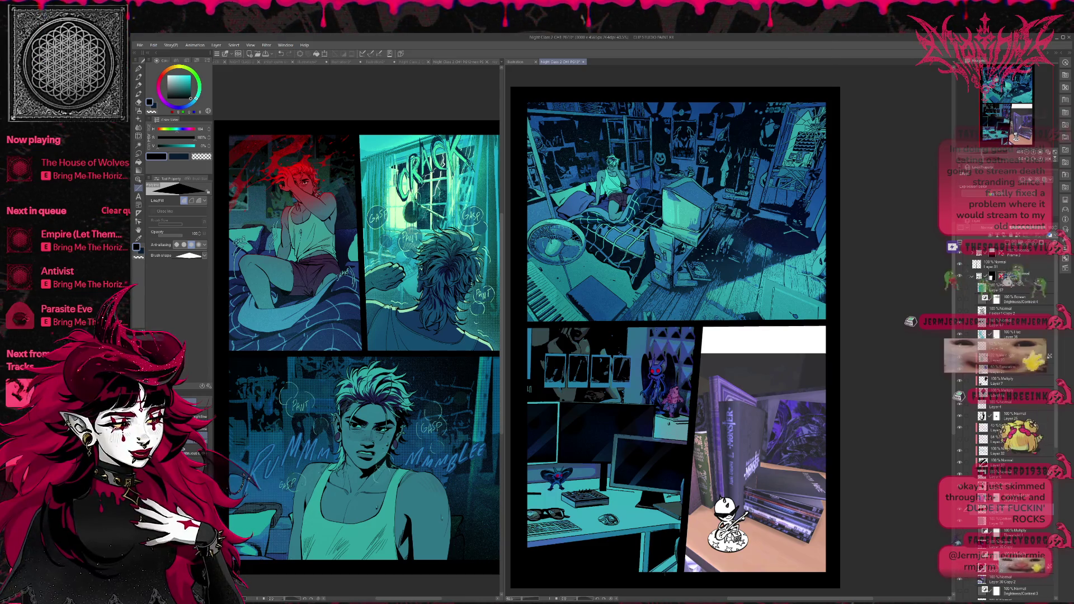
pyautogui.click(647, 573)
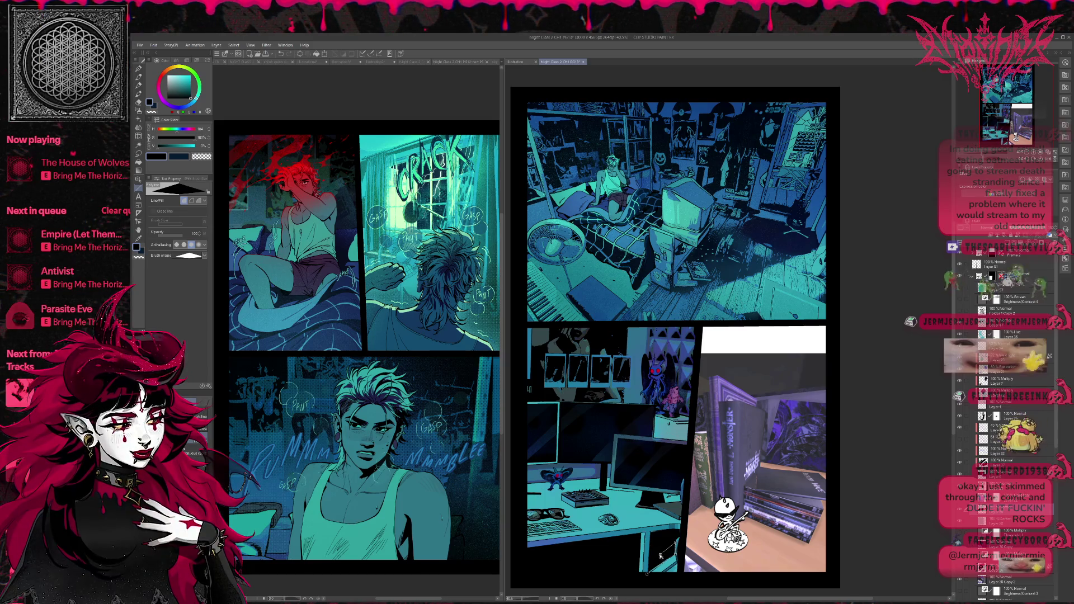
pyautogui.doubleClick(648, 574)
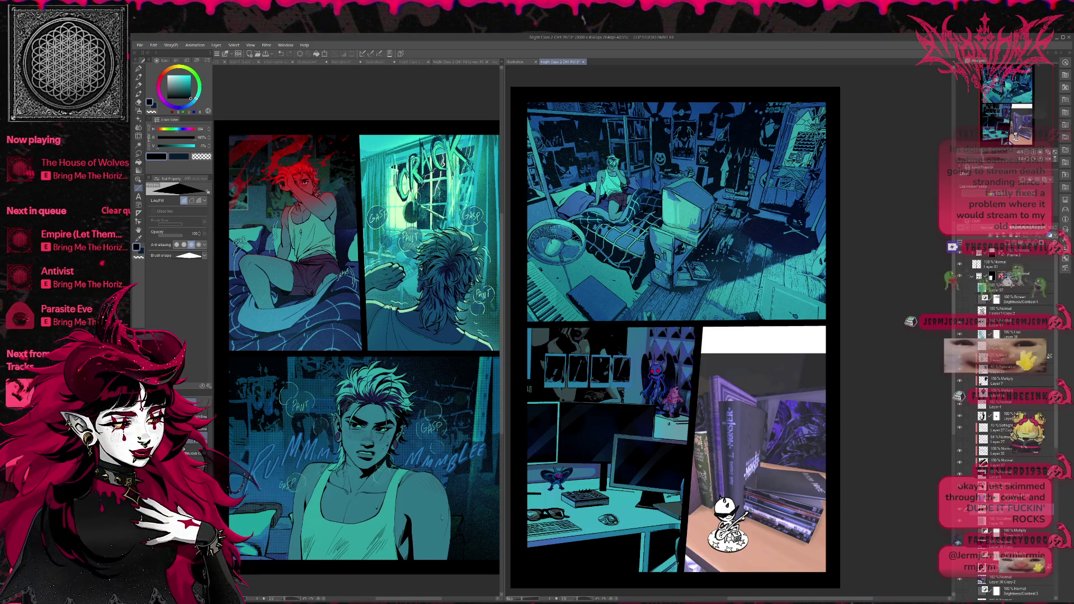
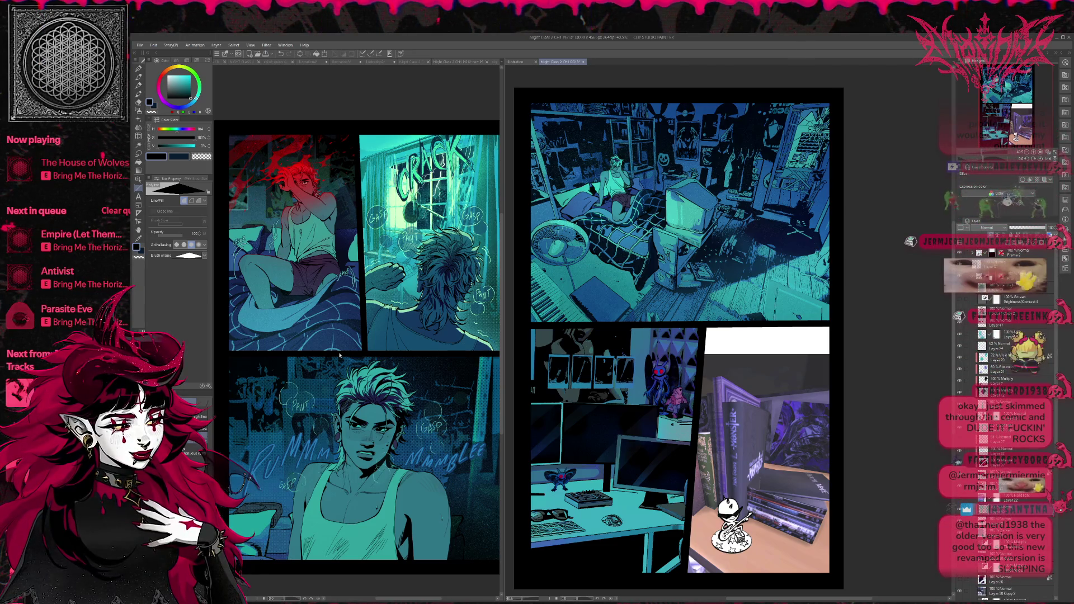
# Eyedrop the blue and lighten the desk panel's dark shading with a 1000 px soft brush
pyautogui.press('p')
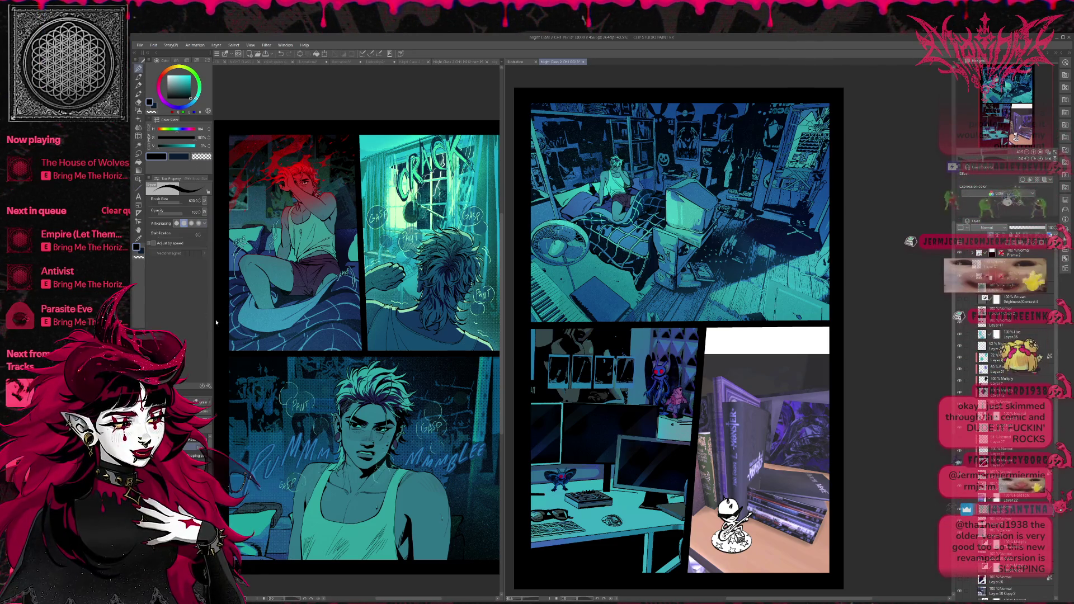
pyautogui.press('p')
pyautogui.keyDown('alt'); pyautogui.click(595, 468); pyautogui.keyUp('alt')
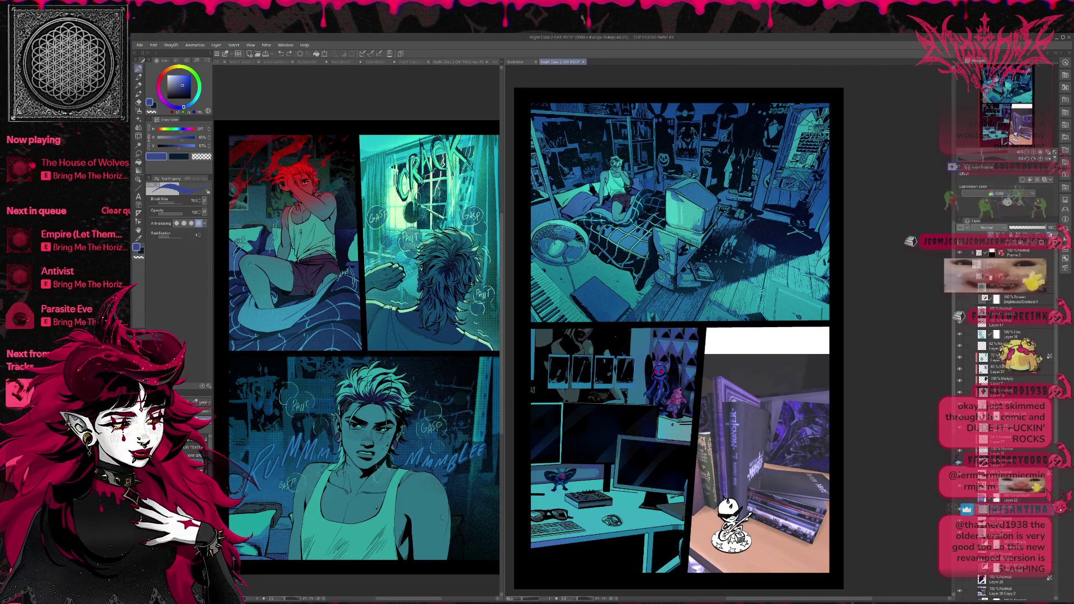
pyautogui.press('e')
pyautogui.moveTo(562, 555); pyautogui.dragTo(643, 573)
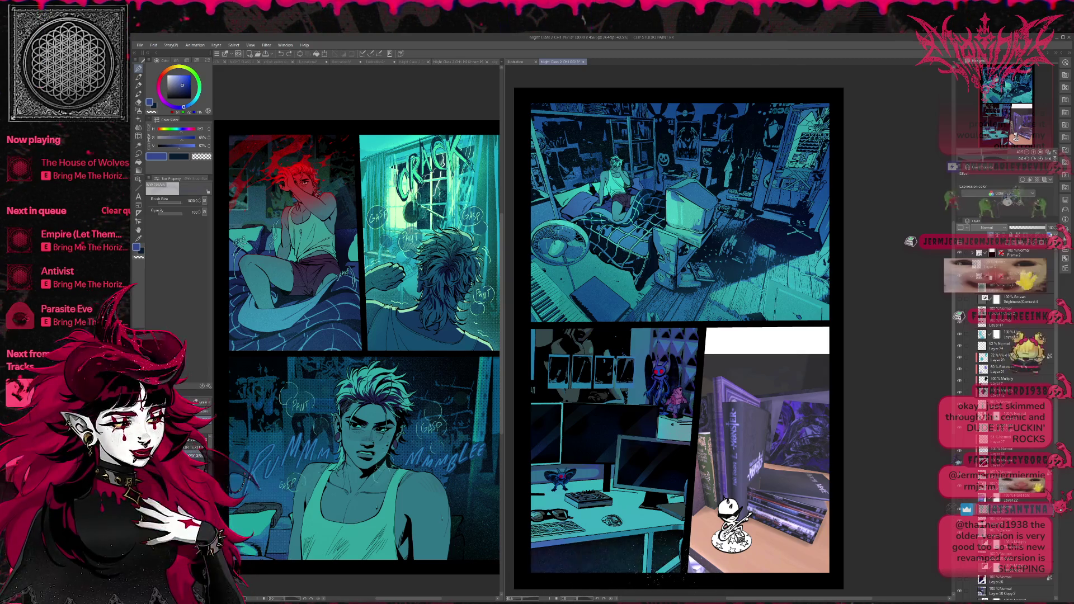
# Toggle a layer's visibility to compare the desk panel, leaving it hidden
pyautogui.click(959, 497)
pyautogui.click(959, 498)
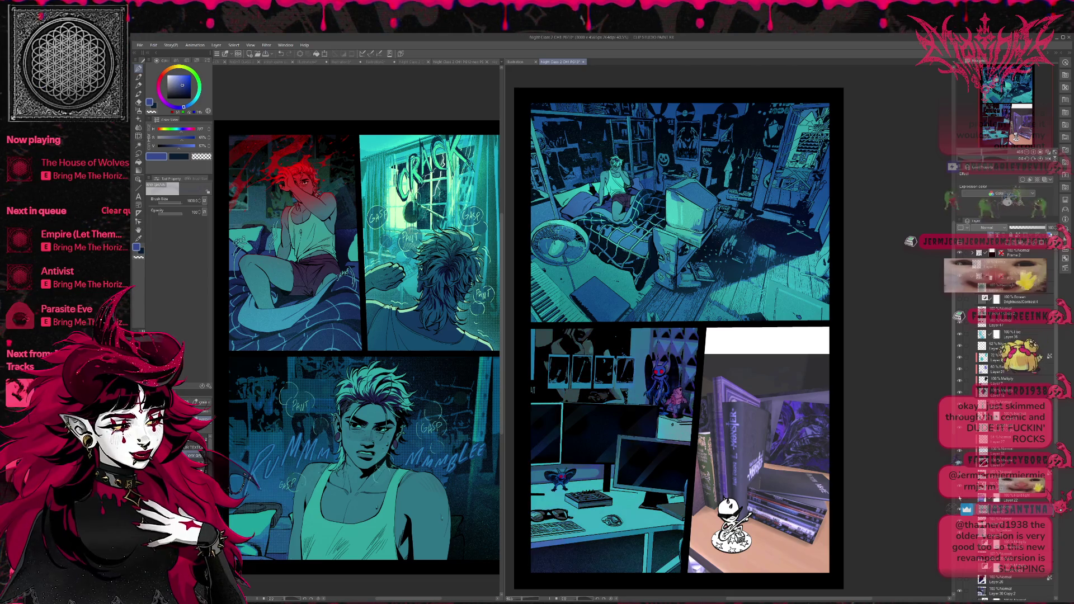
pyautogui.click(958, 497)
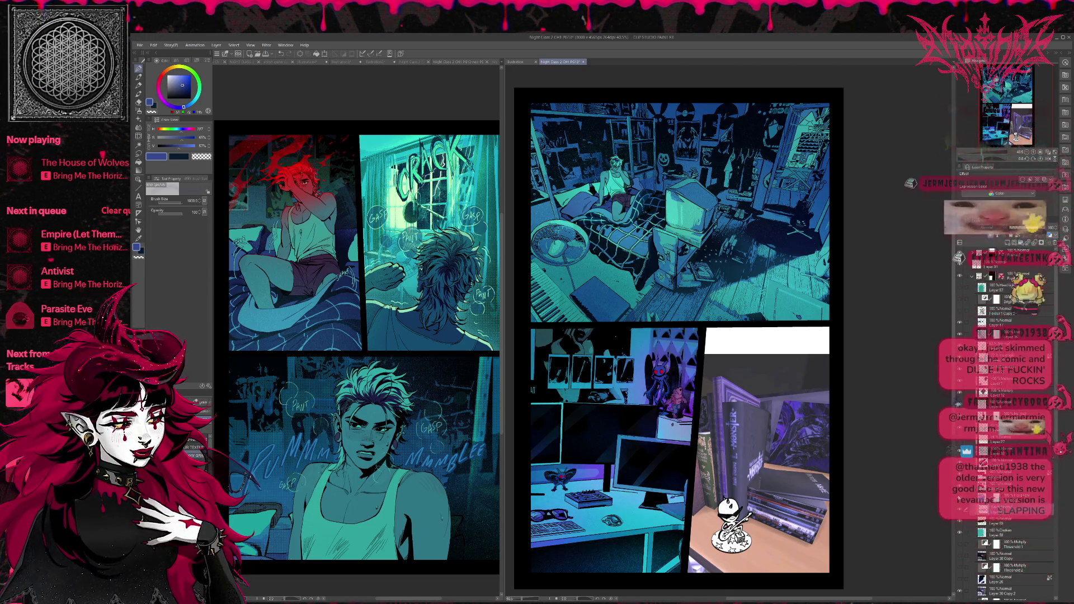
# Compare desk panel layers hidden and shown, then select the Darken layer and sample the monitor's teal
pyautogui.click(959, 498)
pyautogui.click(958, 536)
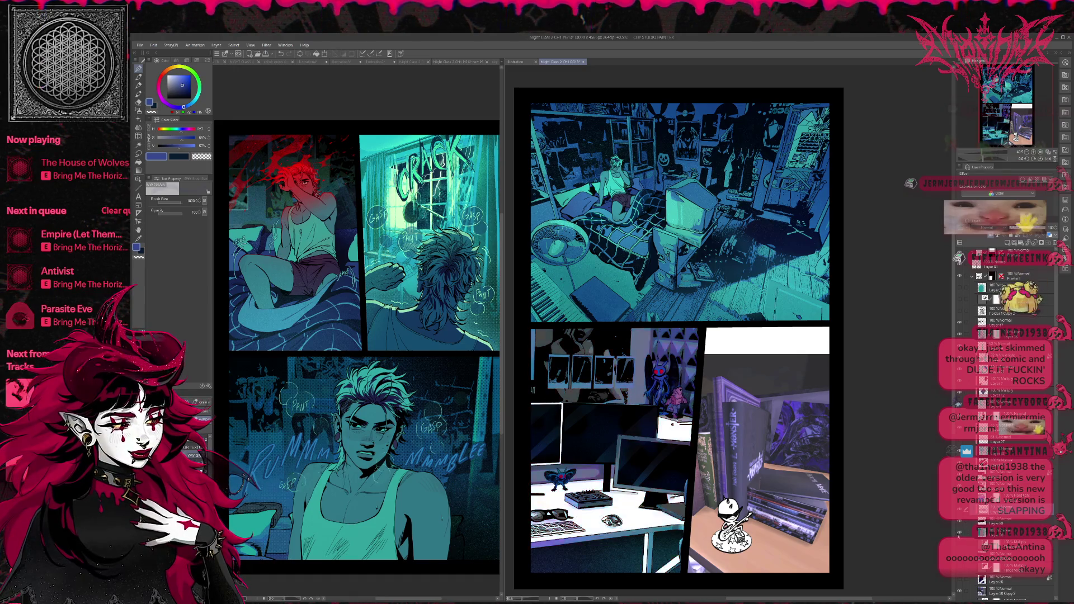
pyautogui.click(958, 534)
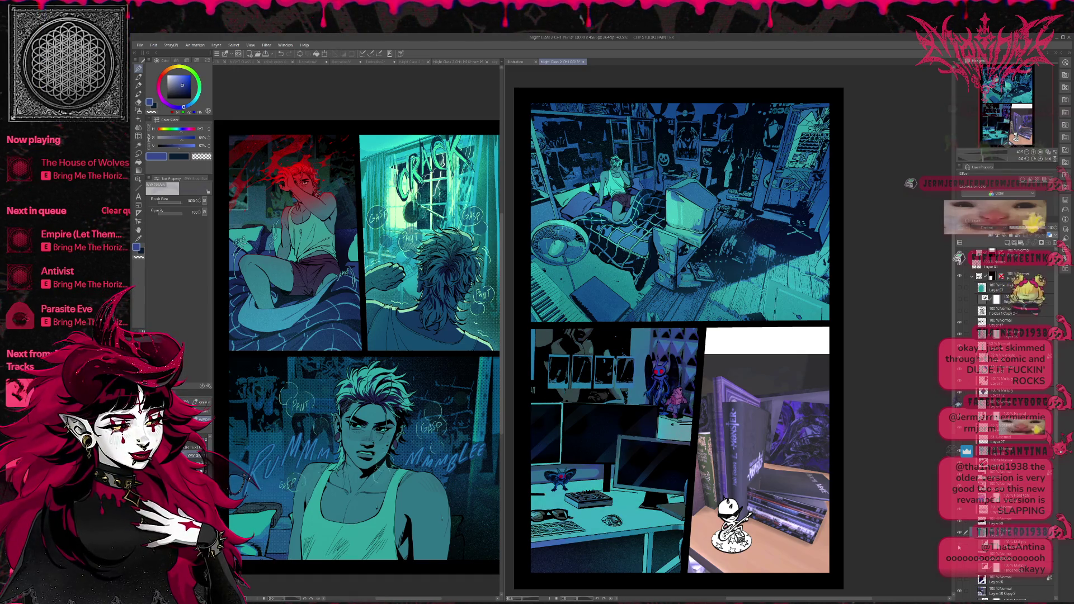
pyautogui.click(974, 257)
pyautogui.click(974, 256)
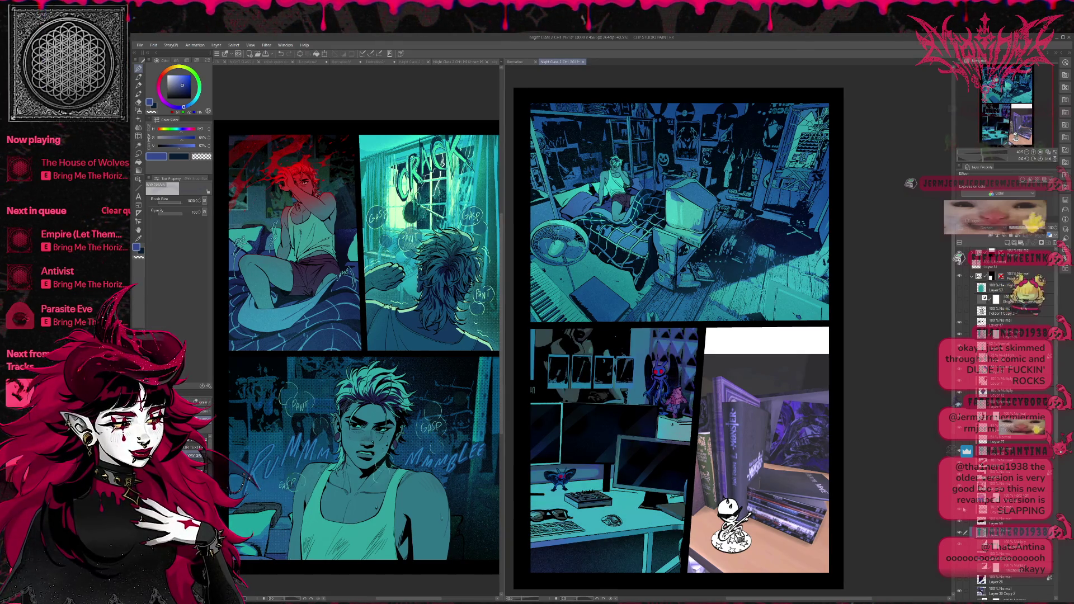
pyautogui.click(974, 256)
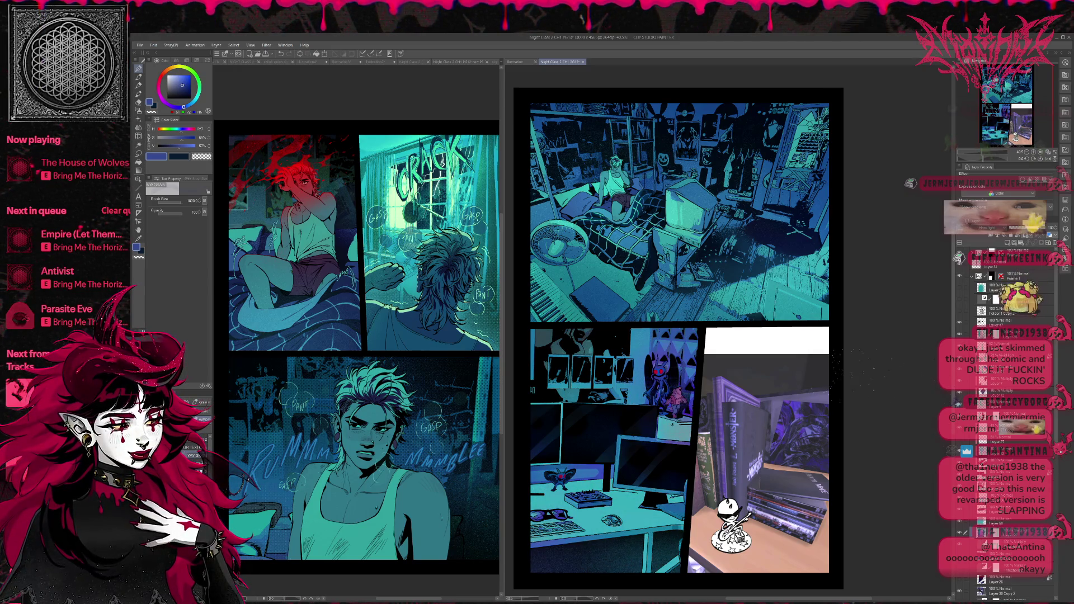
pyautogui.click(1001, 520)
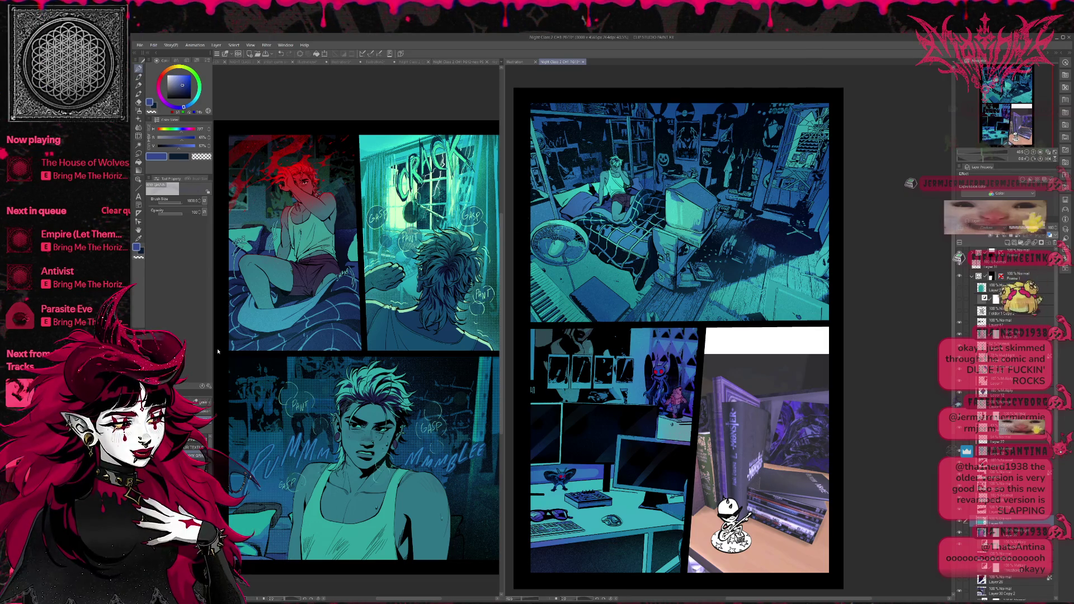
pyautogui.keyDown('alt'); pyautogui.click(695, 210); pyautogui.keyUp('alt')
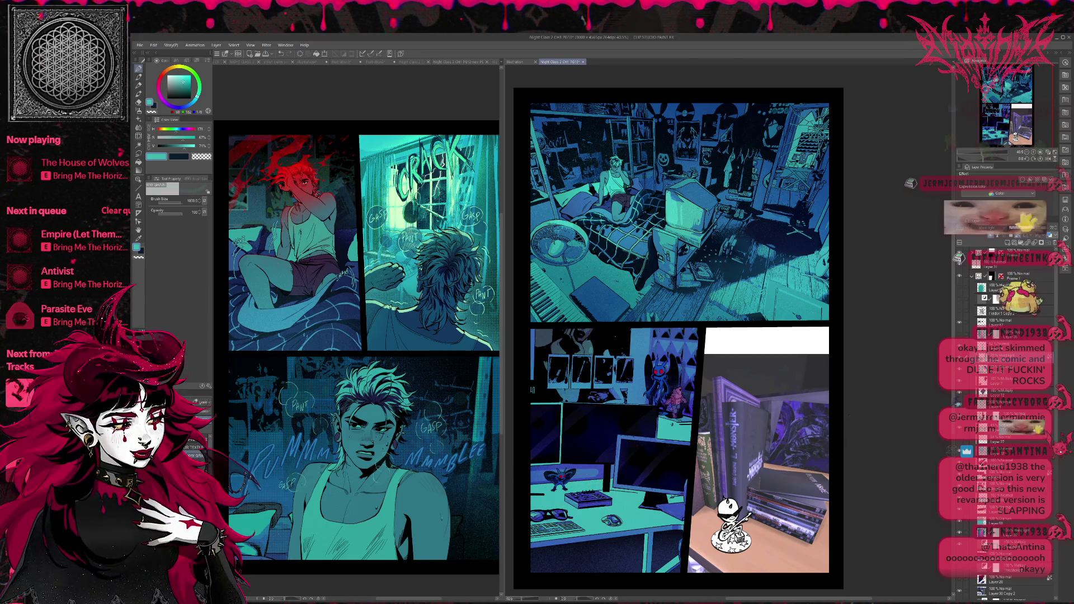
# Sample a teal from the desk panel with the 600 px brush, then ready the 1000 px airbrush
pyautogui.press('e')
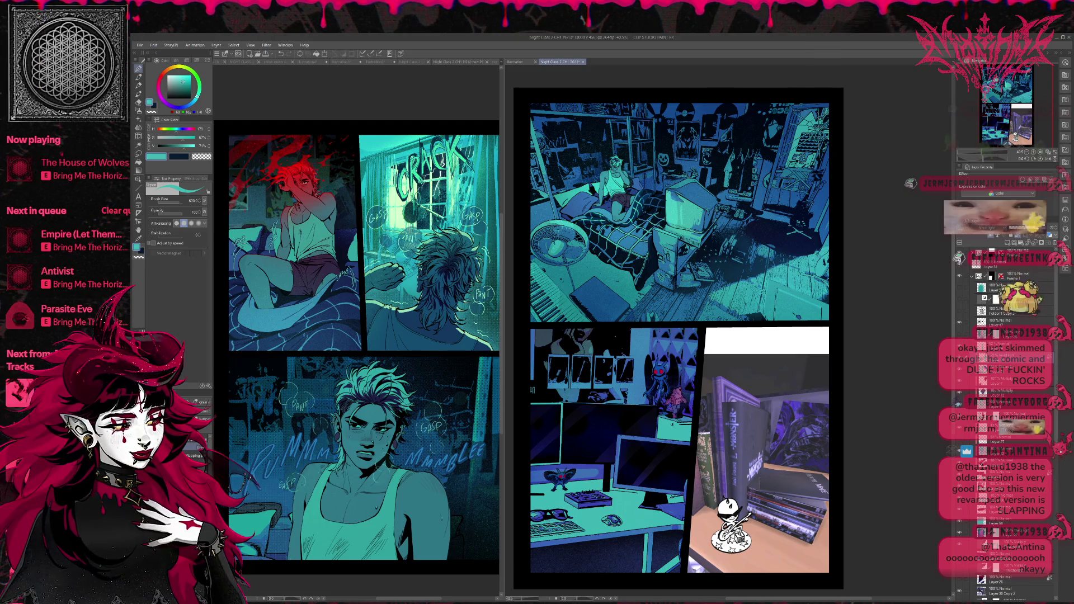
pyautogui.keyDown('alt'); pyautogui.click(572, 411); pyautogui.keyUp('alt')
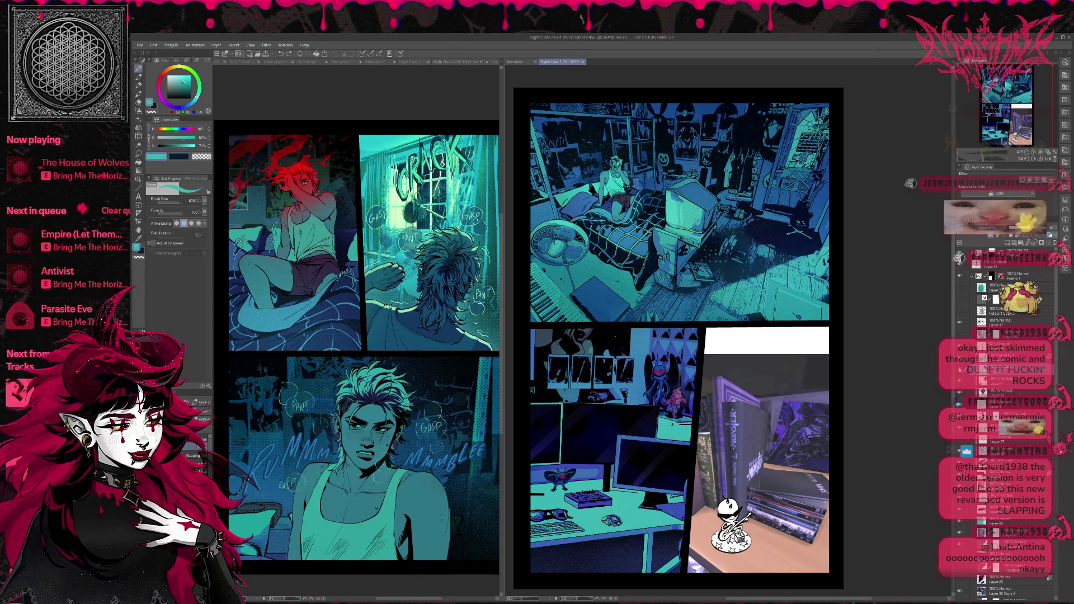
pyautogui.click(1039, 245)
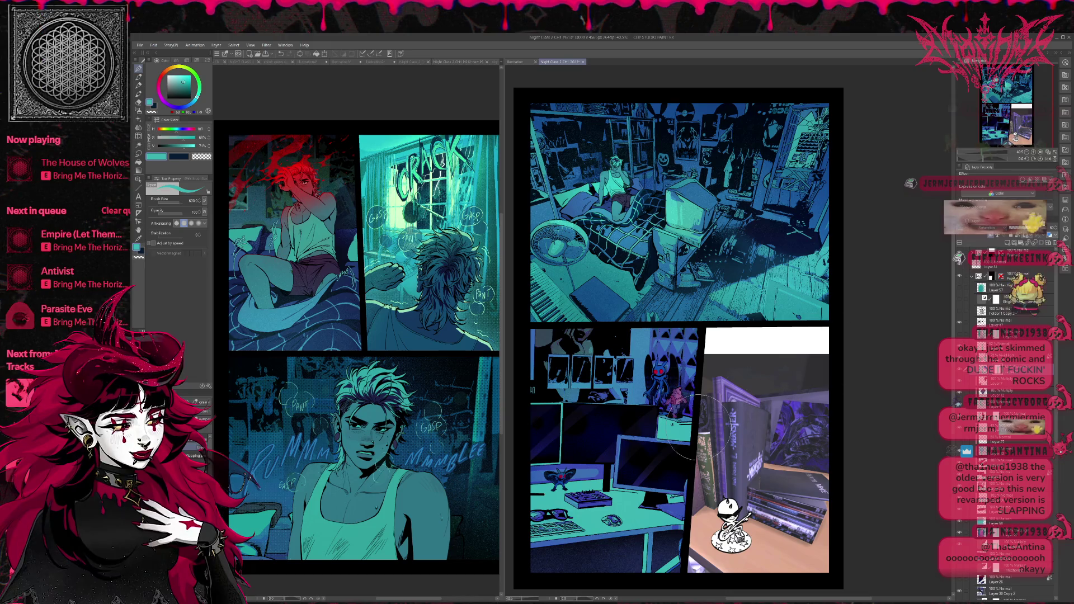
pyautogui.click(139, 258)
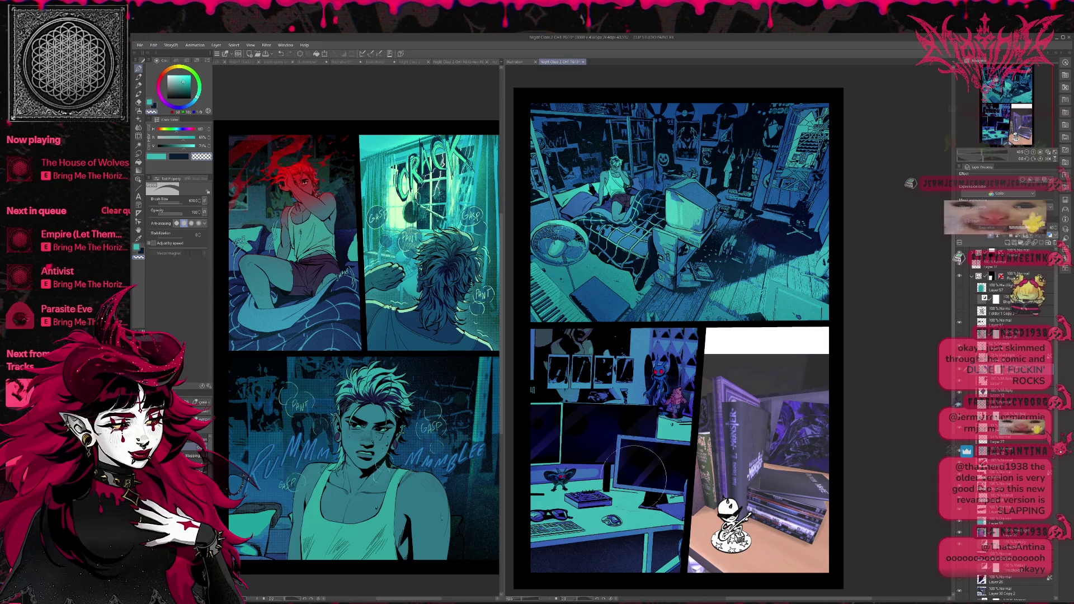
pyautogui.press('e')
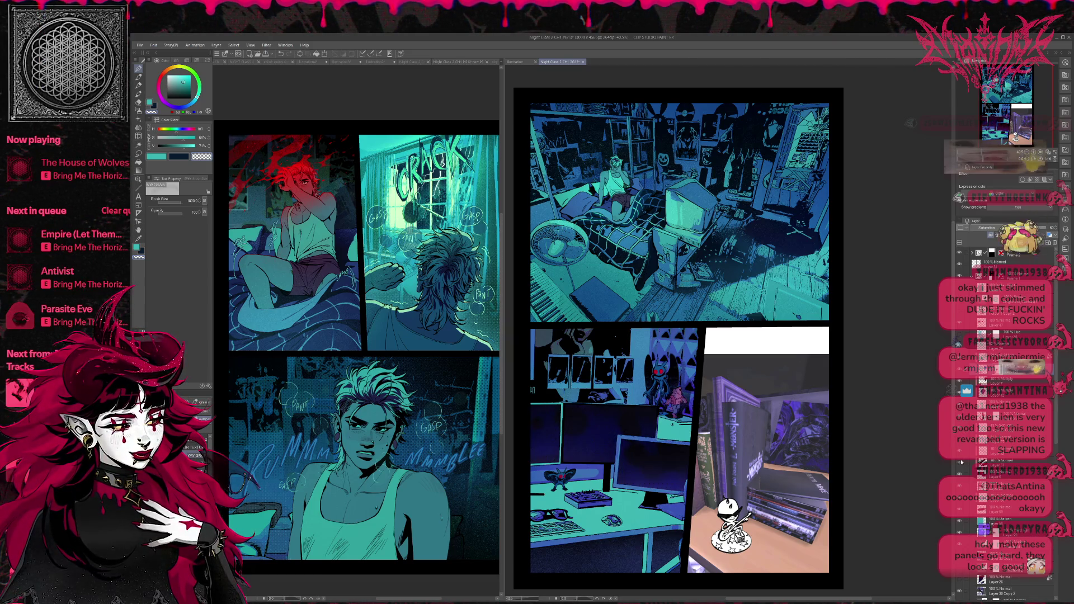
pyautogui.click(962, 488)
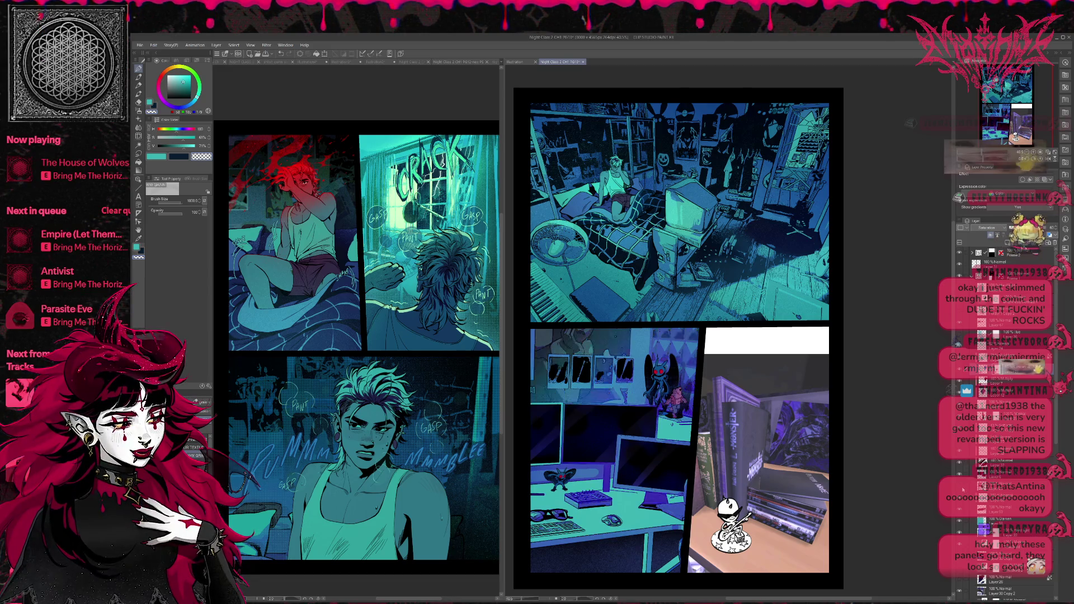
# Change the layer blending from Saturation to Normal and paint sparkle dots over the monitors
pyautogui.click(962, 489)
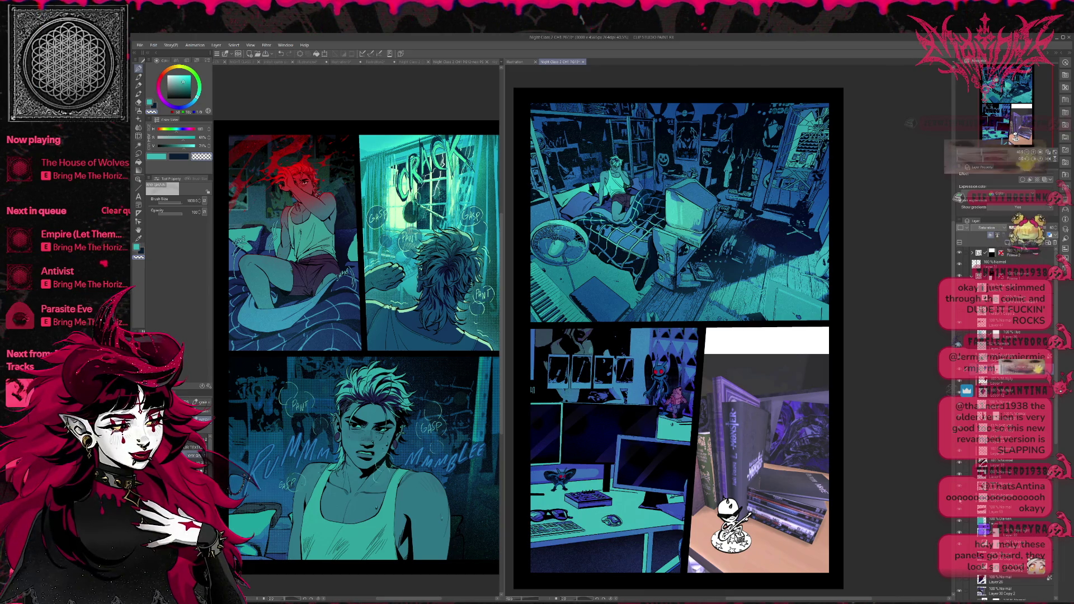
pyautogui.click(962, 497)
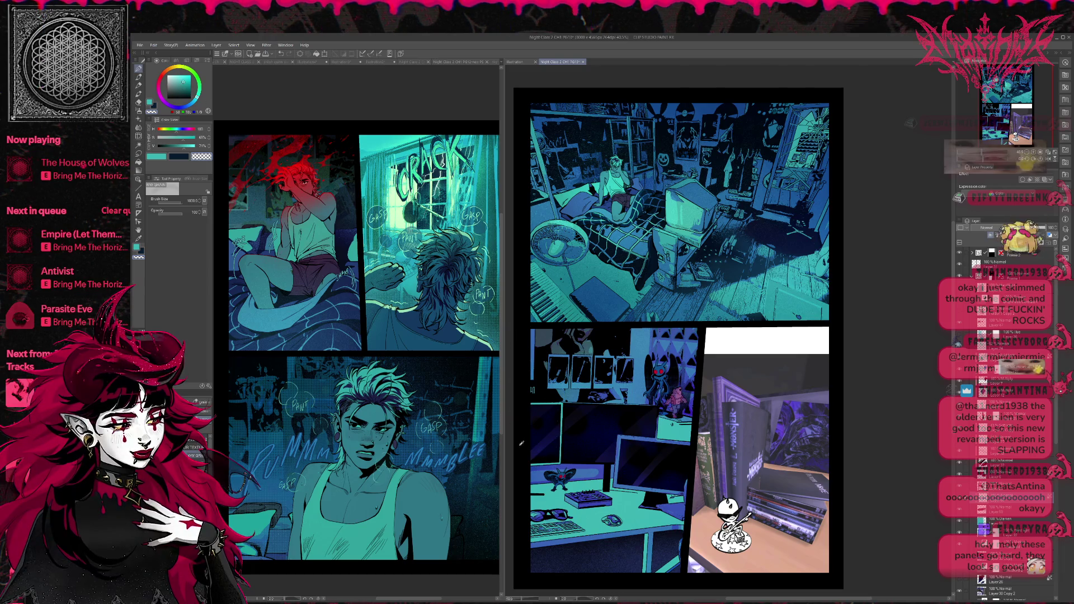
pyautogui.moveTo(576, 447); pyautogui.dragTo(616, 489)
# Pick a more saturated lighter blue on the colour wheel and zoom out to the whole page
pyautogui.click(201, 420)
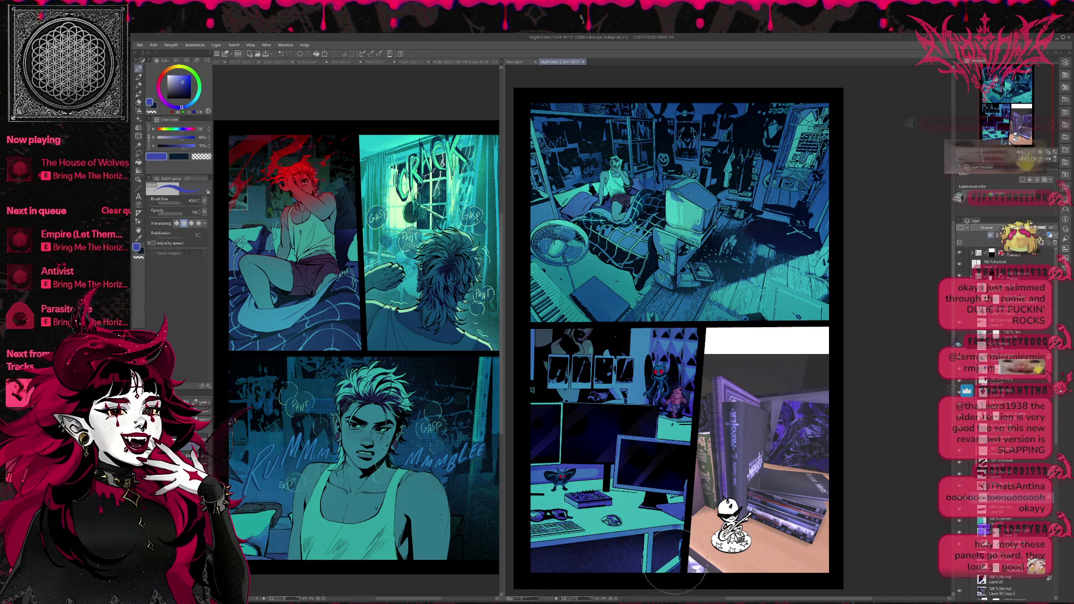
pyautogui.keyDown('alt'); pyautogui.click(718, 262); pyautogui.keyUp('alt')
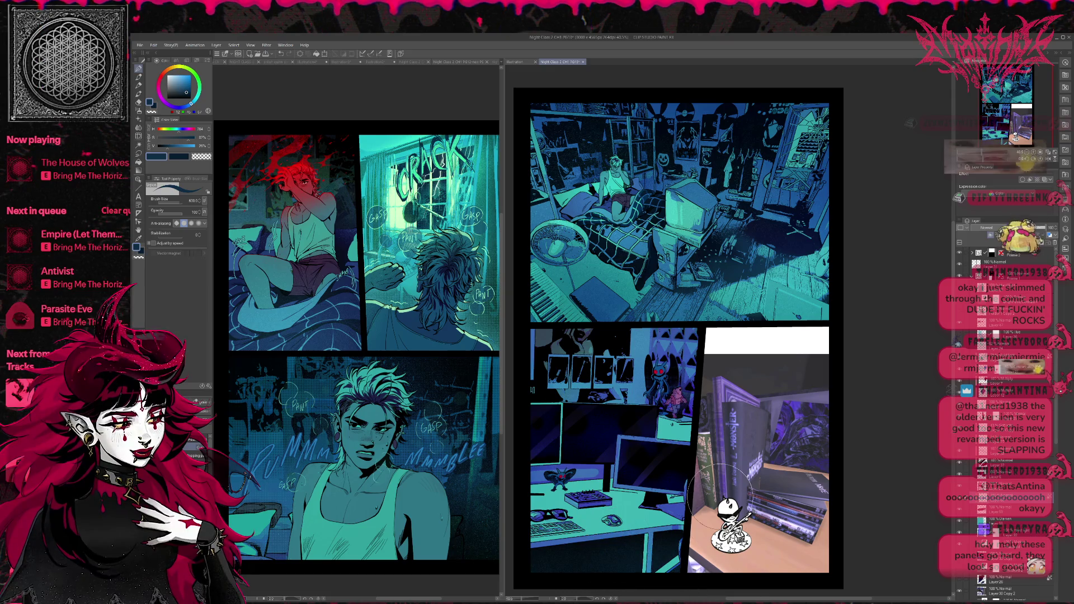
pyautogui.keyDown('alt'); pyautogui.click(696, 303); pyautogui.keyUp('alt')
pyautogui.keyDown('alt'); pyautogui.click(693, 305); pyautogui.keyUp('alt')
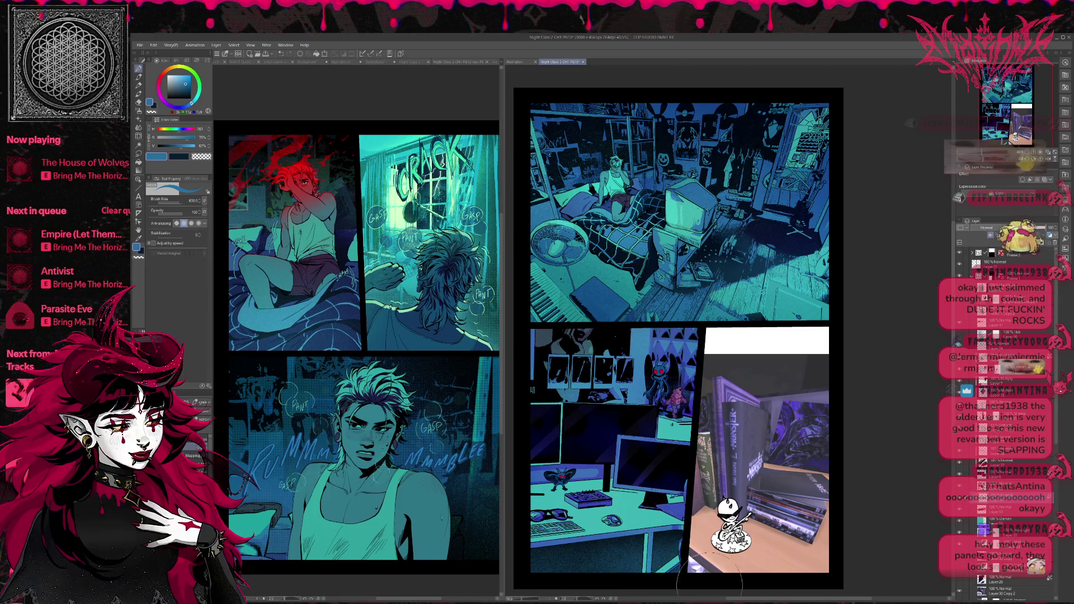
pyautogui.keyDown('alt'); pyautogui.click(620, 307); pyautogui.keyUp('alt')
pyautogui.hotkey('ctrl', '-')
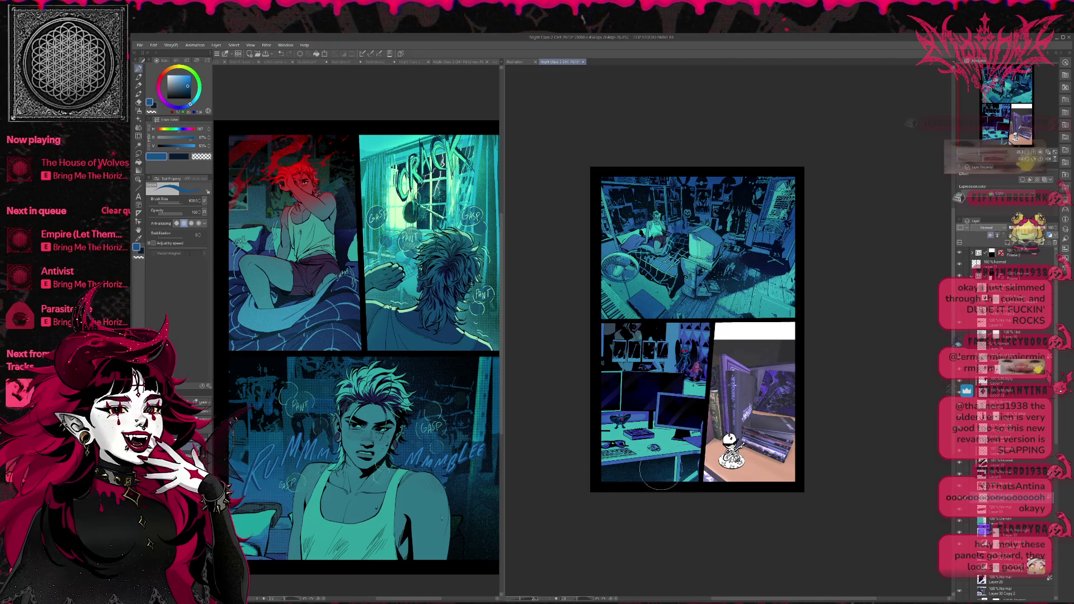
# Check the desk panel with purple lighting on and off, then add a new layer above Darken
pyautogui.hotkey('ctrl', '+')
pyautogui.hotkey('ctrl', '+')
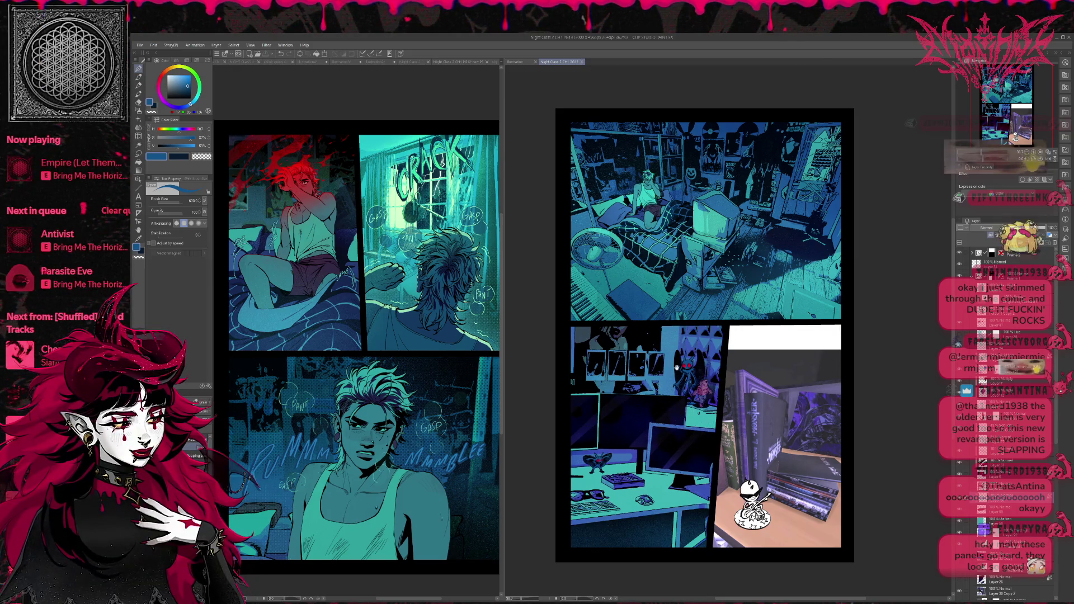
pyautogui.moveTo(625, 390); pyautogui.dragTo(622, 423)
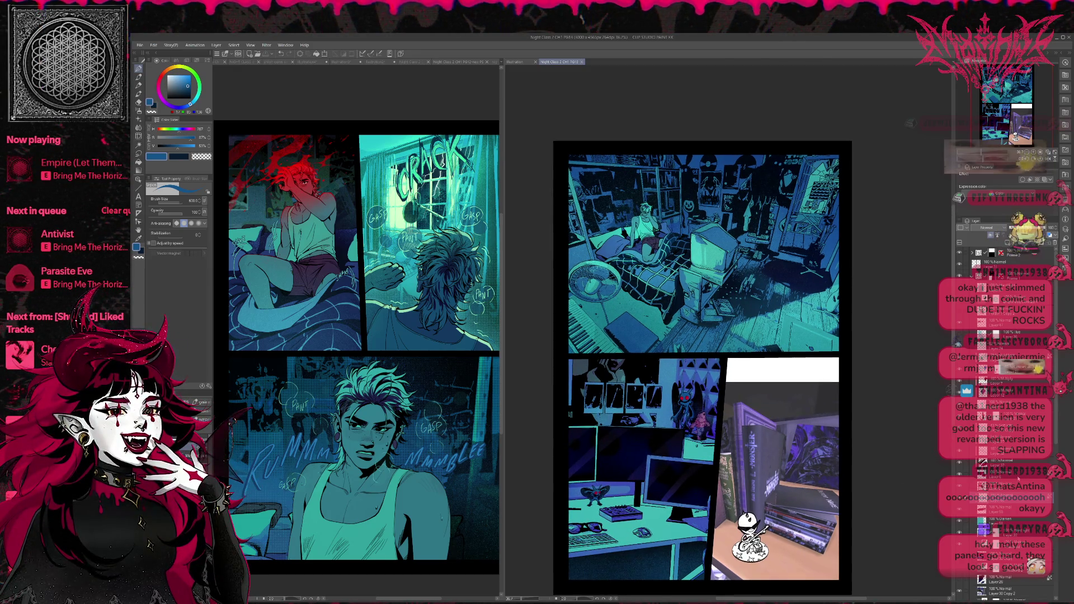
pyautogui.click(961, 524)
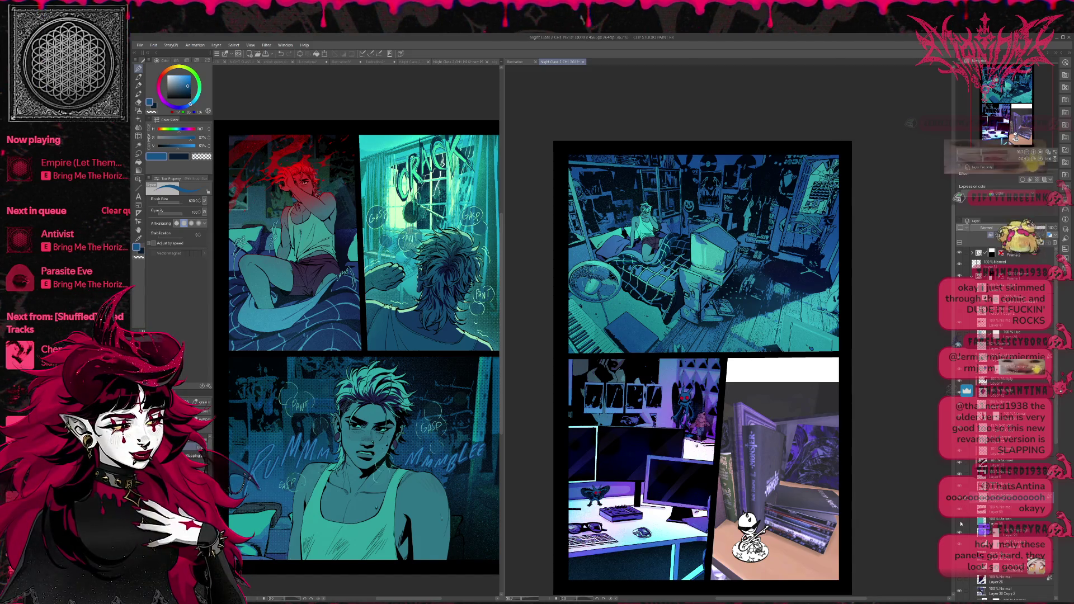
pyautogui.click(960, 523)
pyautogui.click(983, 522)
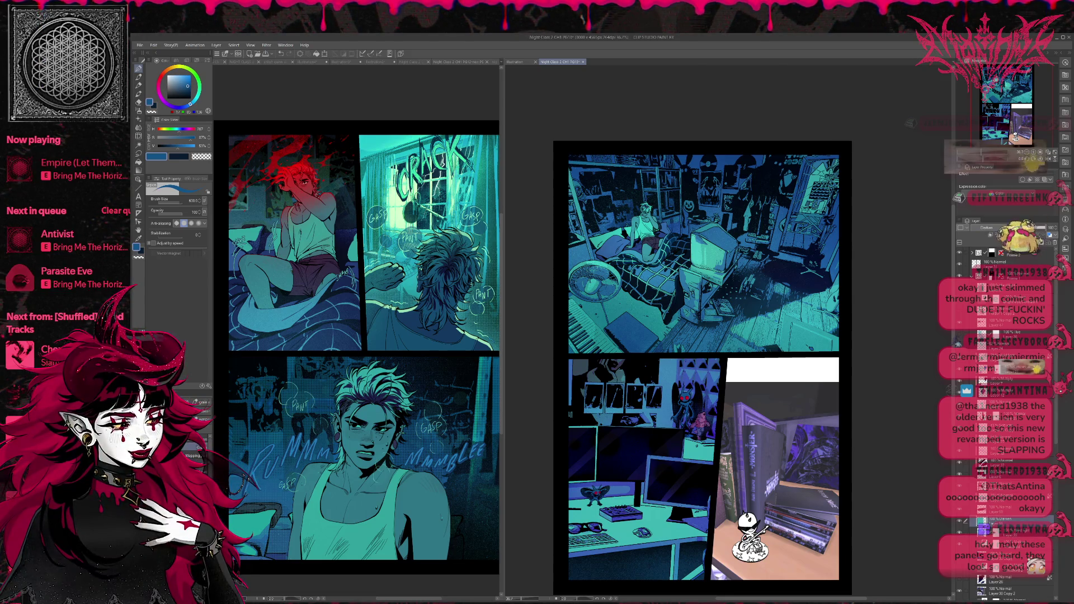
pyautogui.hotkey('ctrl', 'shift', 'n')
# Airbrush a soft lavender and teal glow over the desk panel's wall and desk
pyautogui.keyDown('alt'); pyautogui.click(685, 397); pyautogui.keyUp('alt')
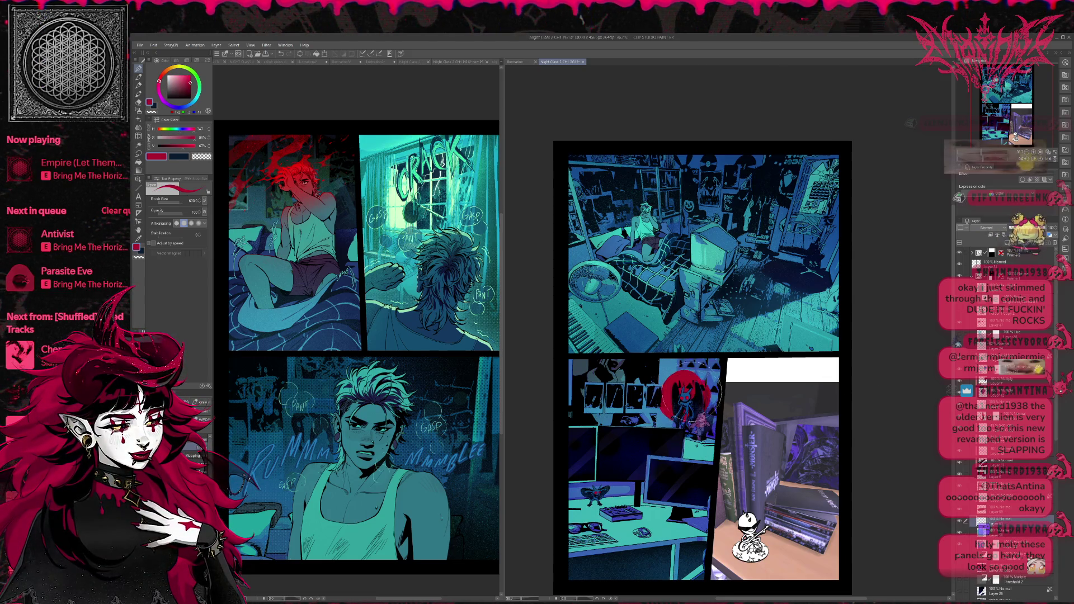
pyautogui.click(196, 448)
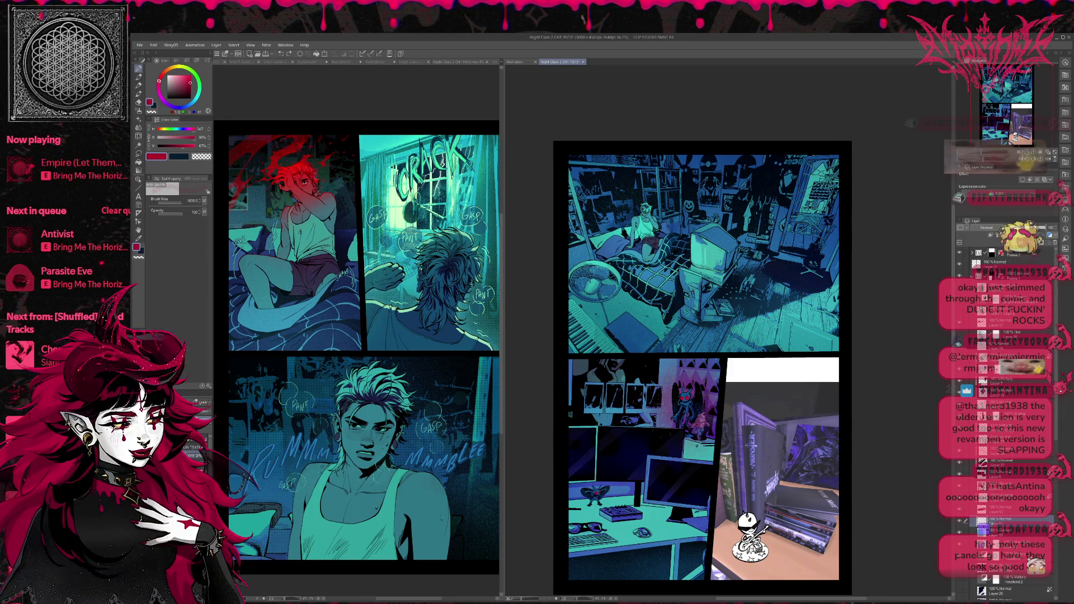
pyautogui.click(697, 454)
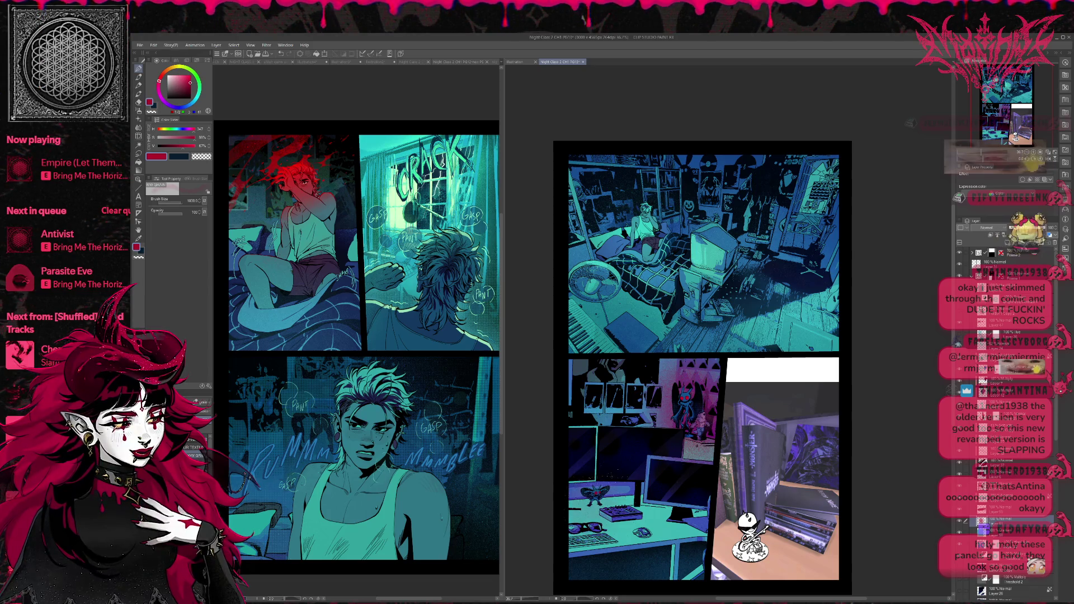
pyautogui.click(598, 509)
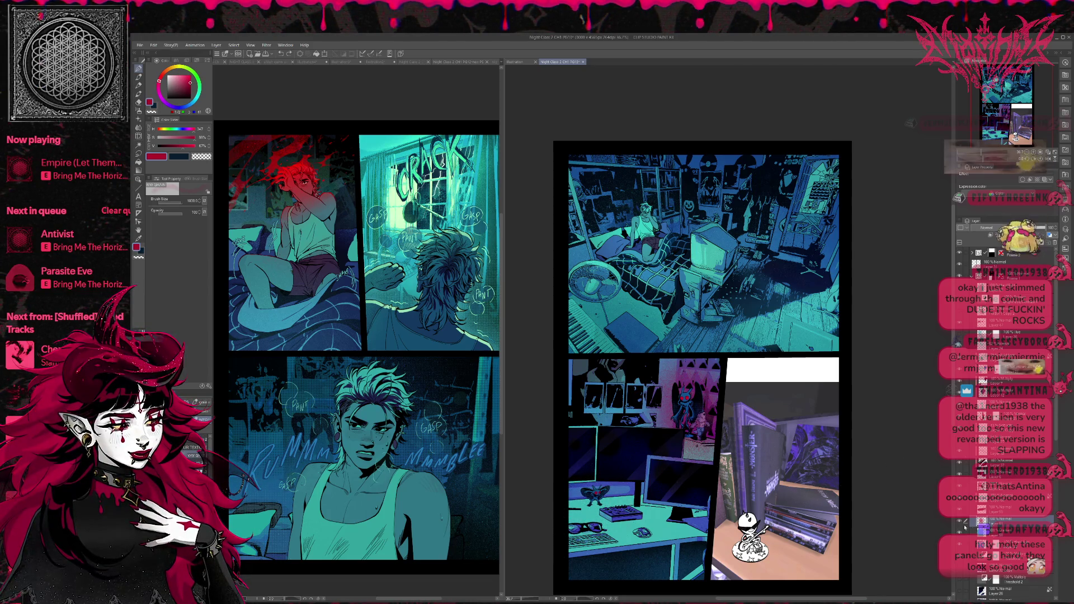
pyautogui.click(637, 509)
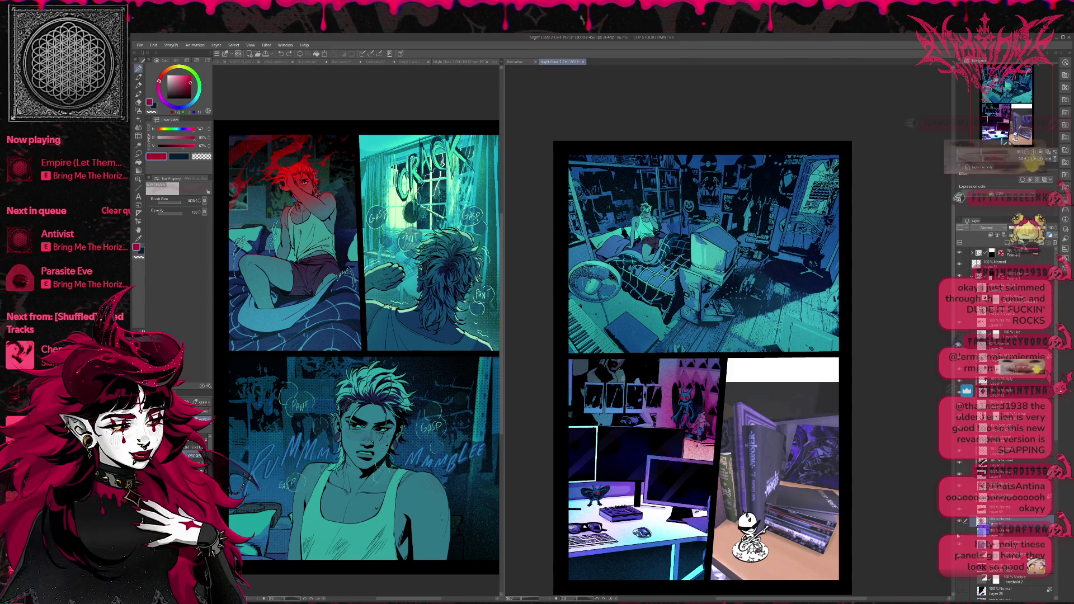
# Undo the last glow stroke, compare, then duplicate the glow layer and move the copy lower
pyautogui.click(1001, 538)
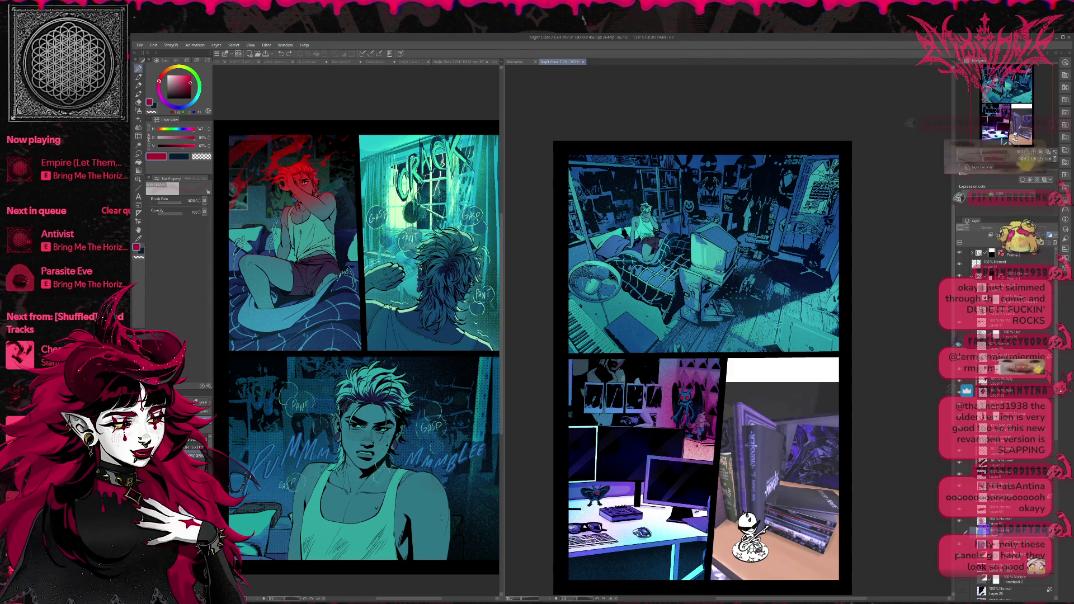
pyautogui.hotkey('ctrl', 'z')
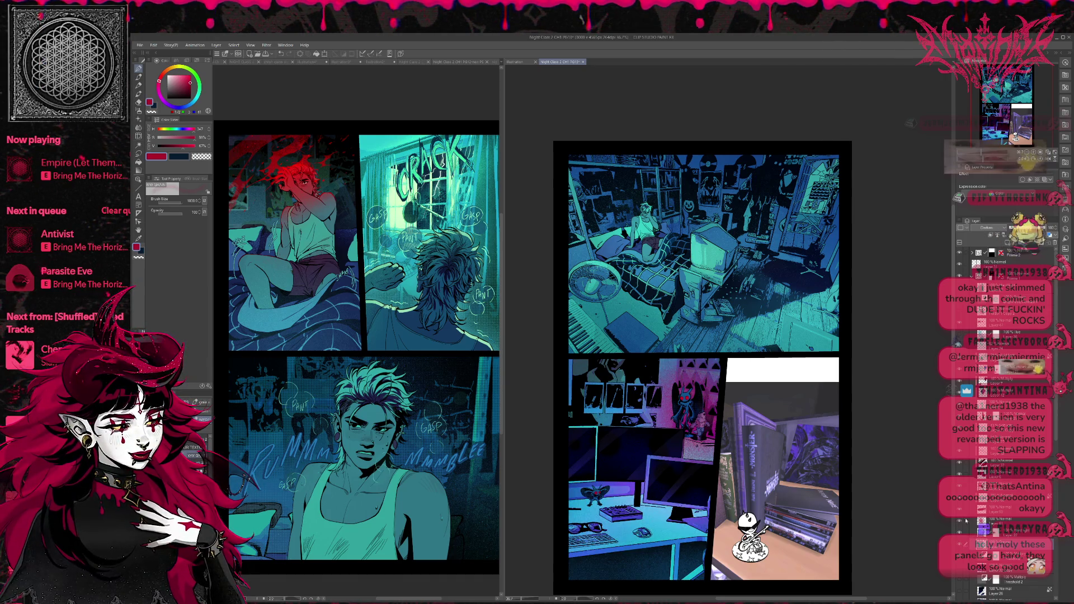
pyautogui.click(960, 524)
pyautogui.click(958, 545)
pyautogui.click(959, 545)
pyautogui.click(987, 554)
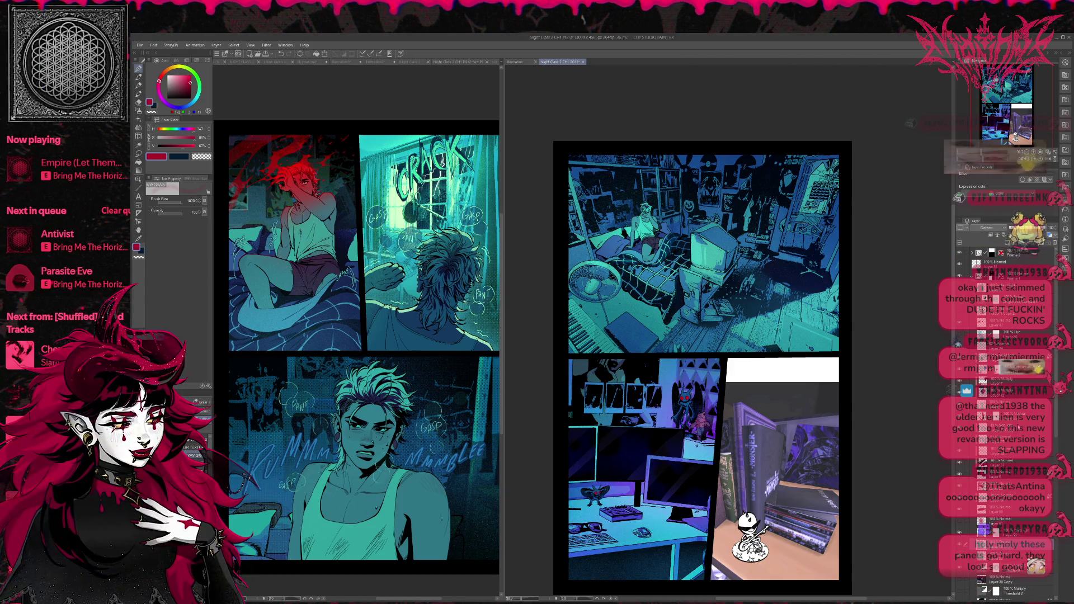
pyautogui.moveTo(988, 554); pyautogui.dragTo(958, 491)
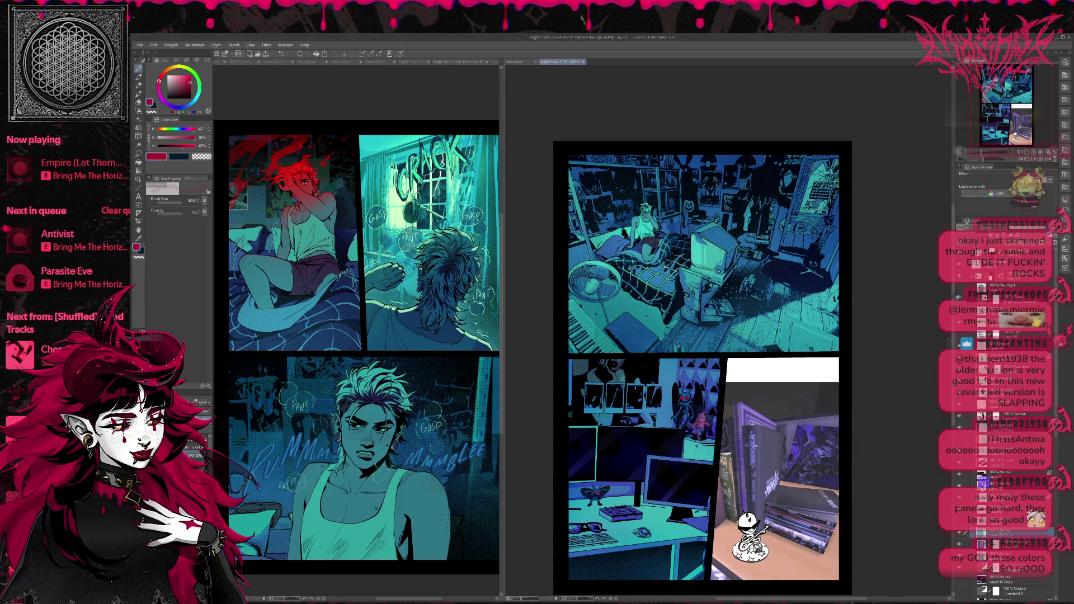
# Compare the teal and purple desk panel versions and hide the small highlight at the panel top
pyautogui.scroll(-1, 702, 368)
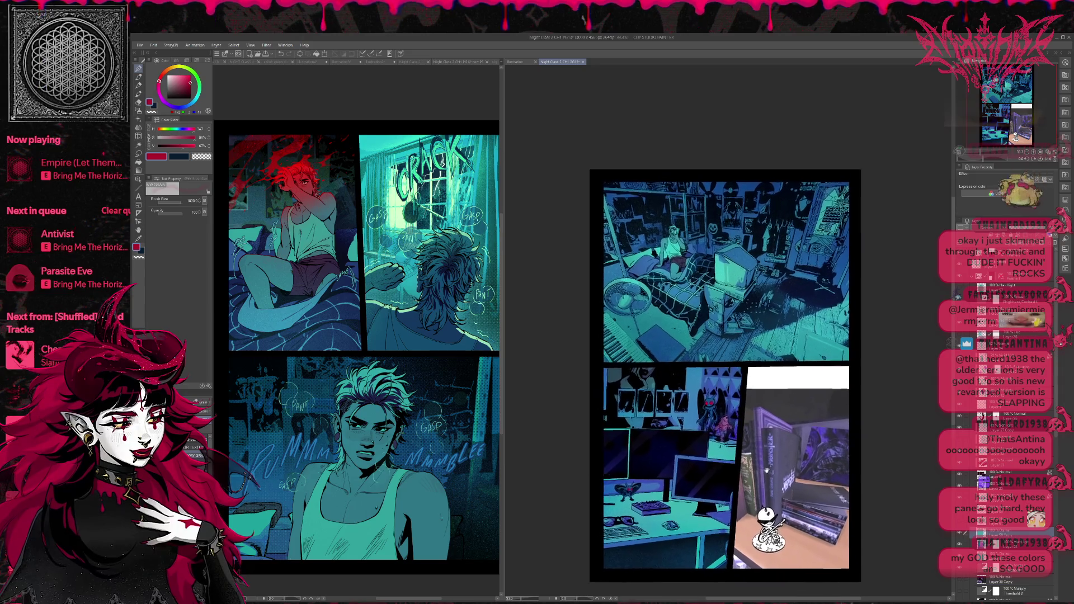
pyautogui.click(957, 525)
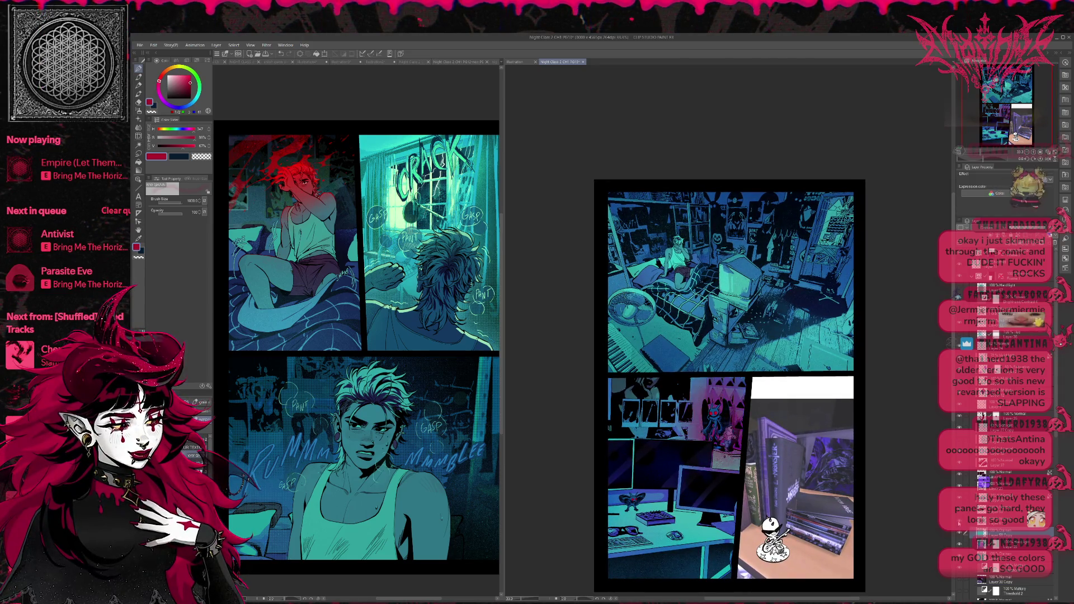
pyautogui.click(958, 526)
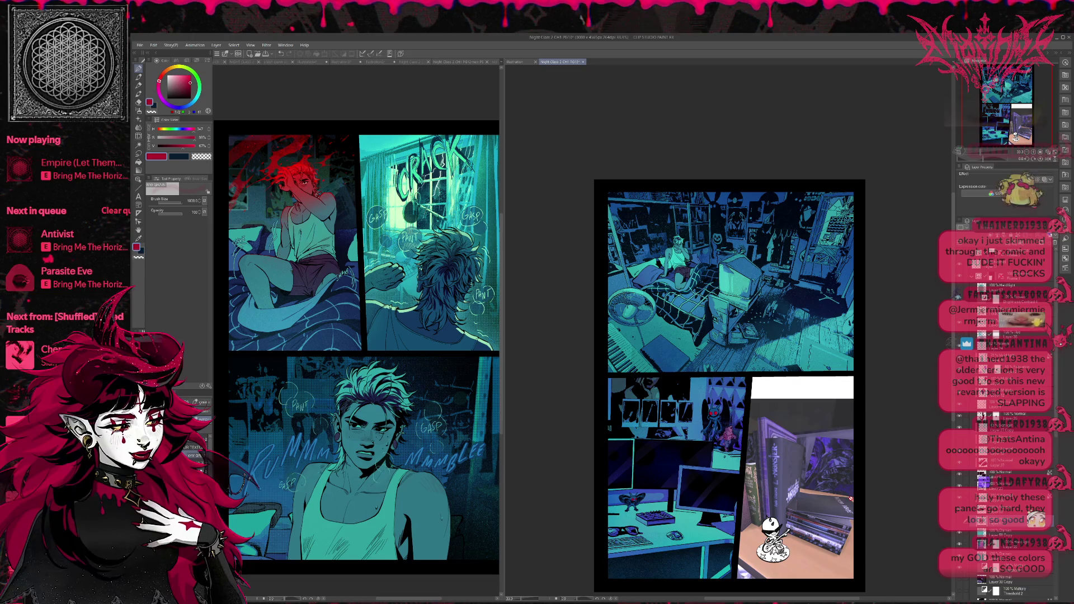
pyautogui.click(960, 583)
pyautogui.click(960, 583)
pyautogui.click(960, 584)
pyautogui.click(959, 583)
pyautogui.click(960, 583)
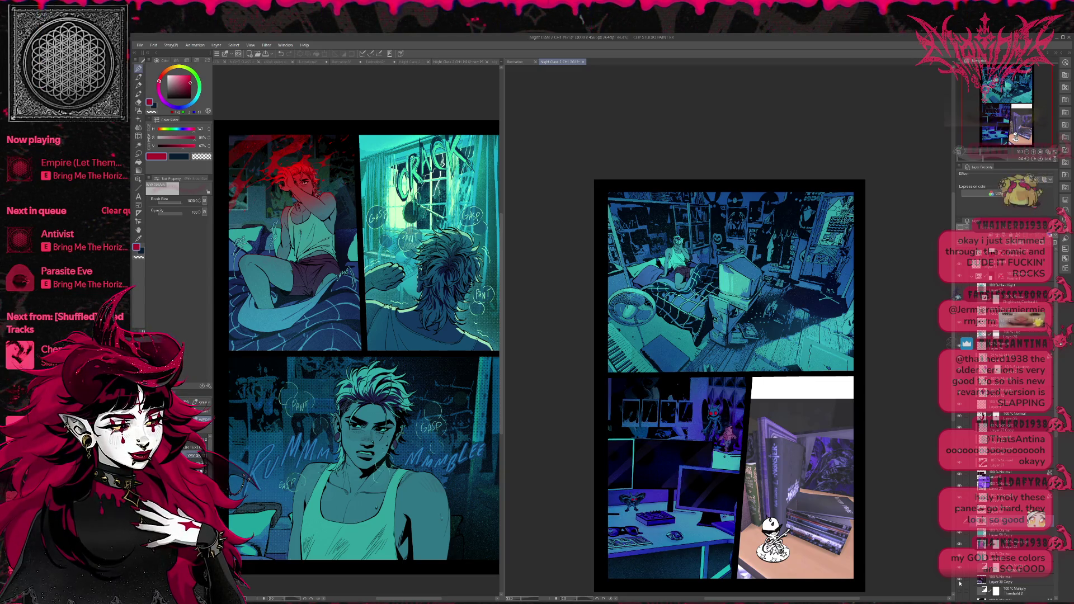
pyautogui.click(960, 583)
pyautogui.click(959, 583)
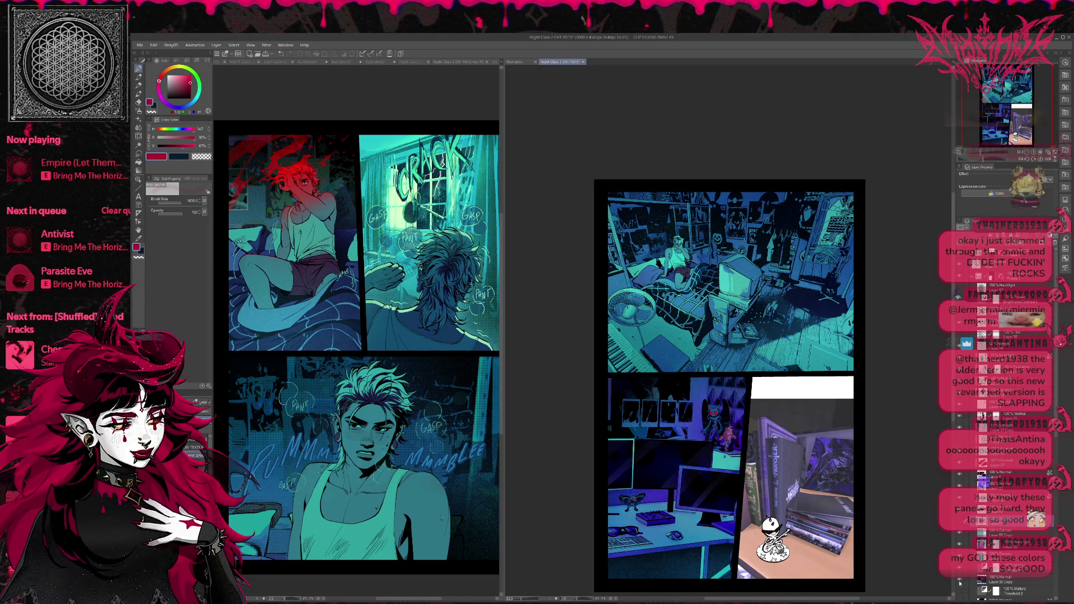
pyautogui.click(959, 571)
pyautogui.click(959, 571)
pyautogui.click(960, 570)
pyautogui.click(959, 570)
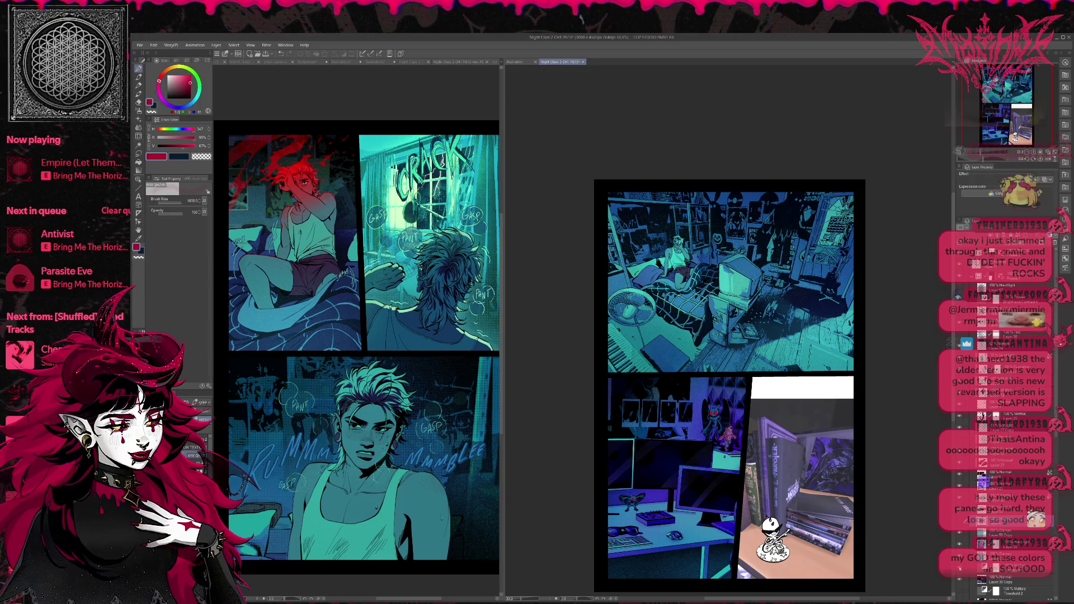
# On Layer 30 Copy's mask, paint transparent colour to remove the glow over the monitor and desk
pyautogui.click(1004, 578)
pyautogui.click(995, 579)
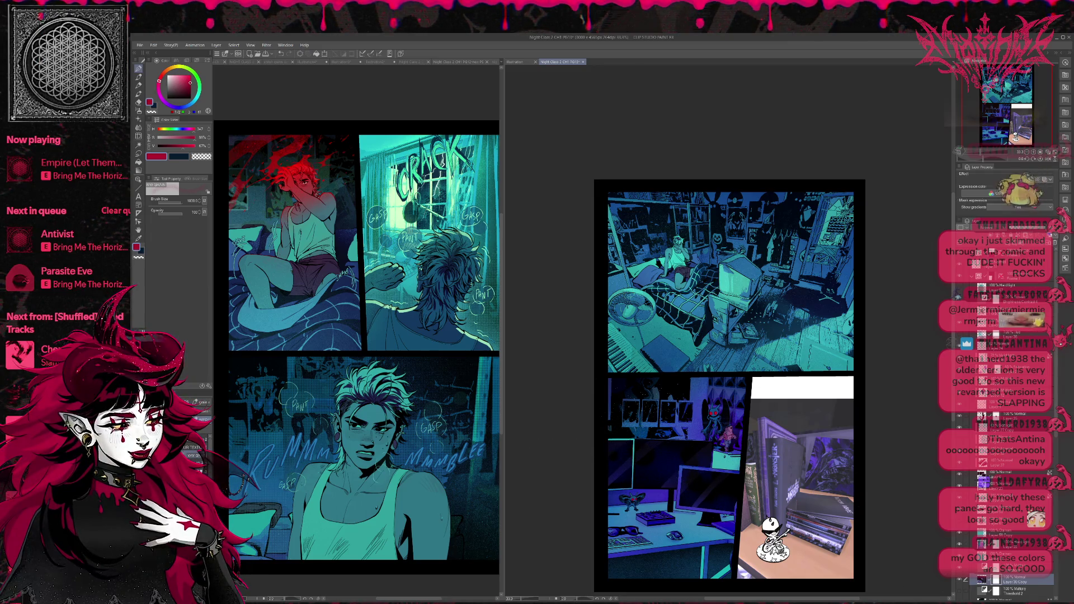
pyautogui.press('c')
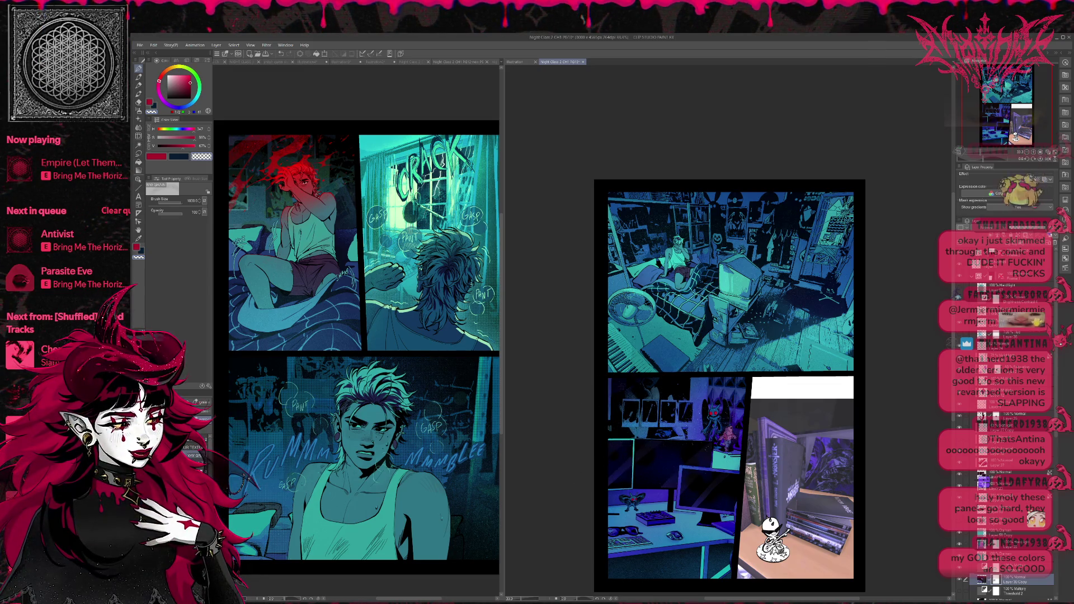
pyautogui.moveTo(615, 517)
pyautogui.mouseDown()
pyautogui.moveTo(693, 512)
pyautogui.moveTo(730, 534)
pyautogui.mouseUp()
pyautogui.hotkey('ctrl', 'z')
pyautogui.moveTo(649, 511)
pyautogui.mouseDown()
pyautogui.moveTo(665, 503)
pyautogui.moveTo(728, 532)
pyautogui.mouseUp()
# Toggle layers to compare the teal and purple desk panel versions, ending on teal
pyautogui.scroll(-1, 692, 523)
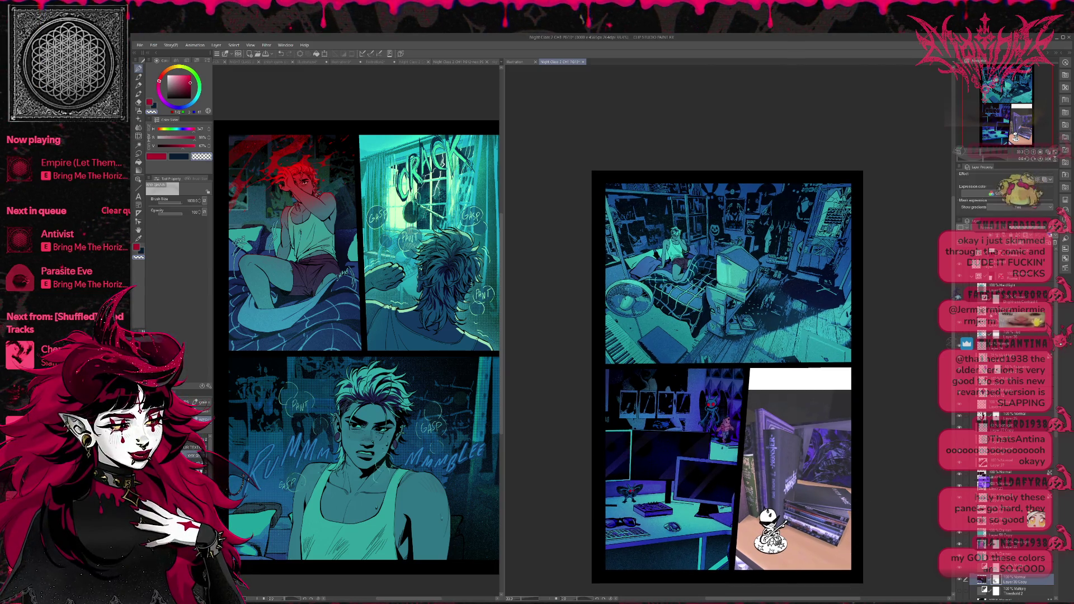
pyautogui.click(985, 289)
pyautogui.click(960, 289)
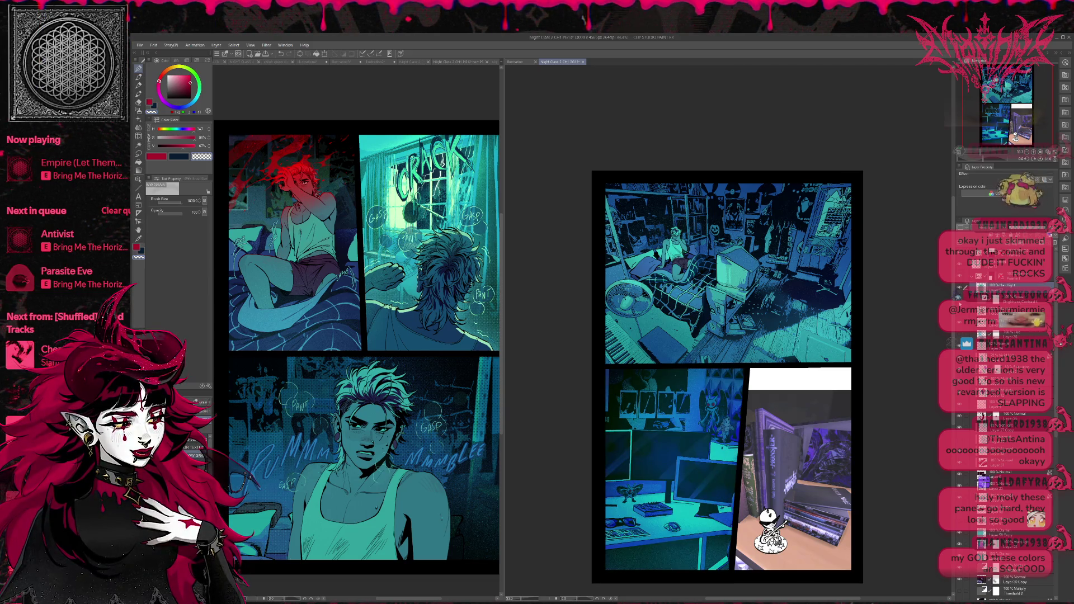
pyautogui.click(959, 301)
pyautogui.click(958, 301)
pyautogui.click(959, 301)
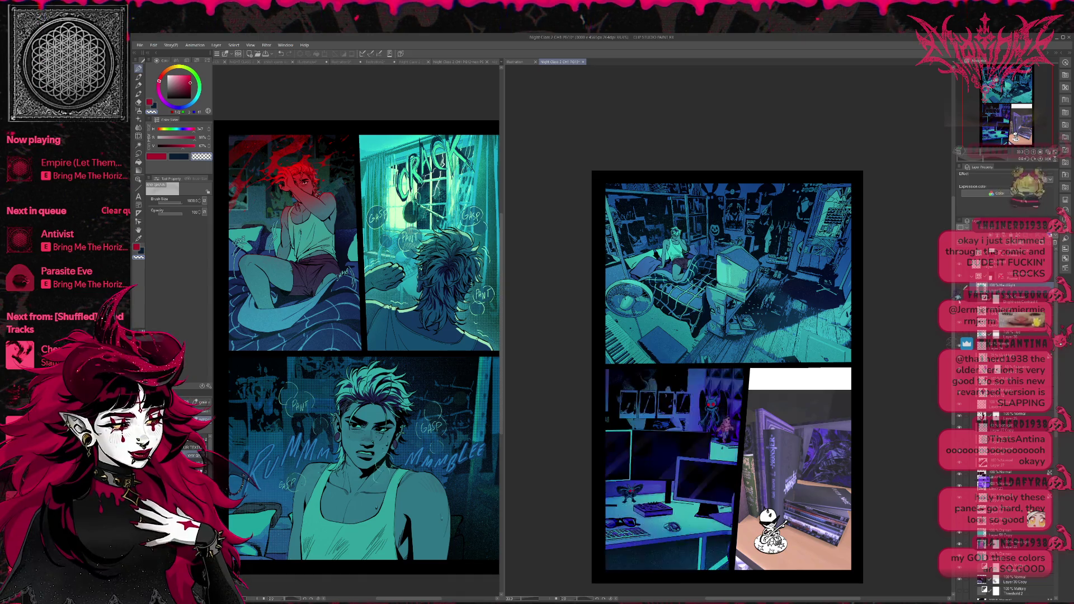
pyautogui.click(959, 288)
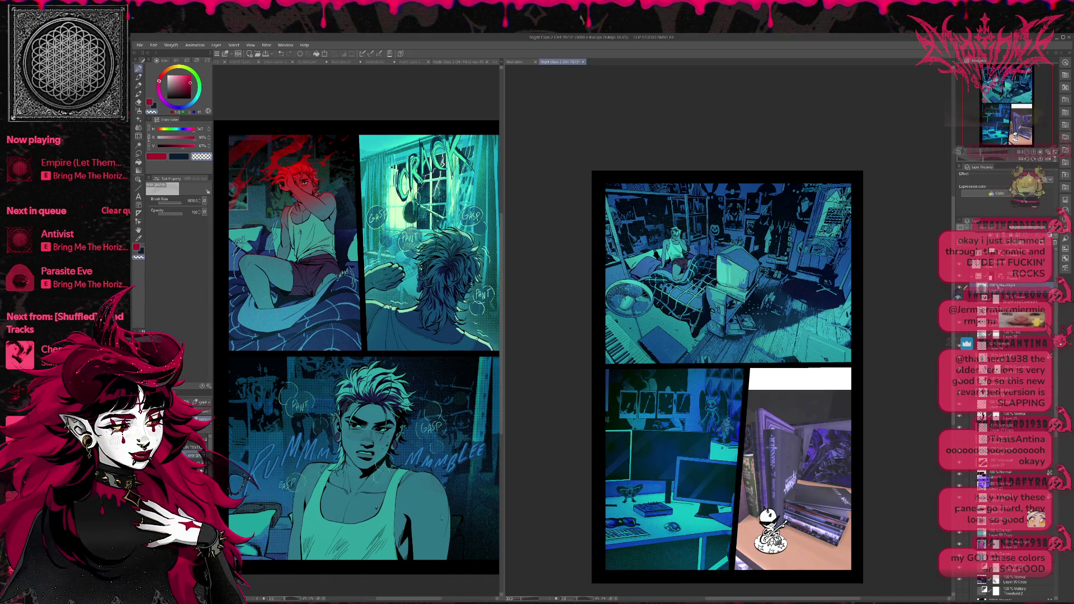
pyautogui.click(958, 289)
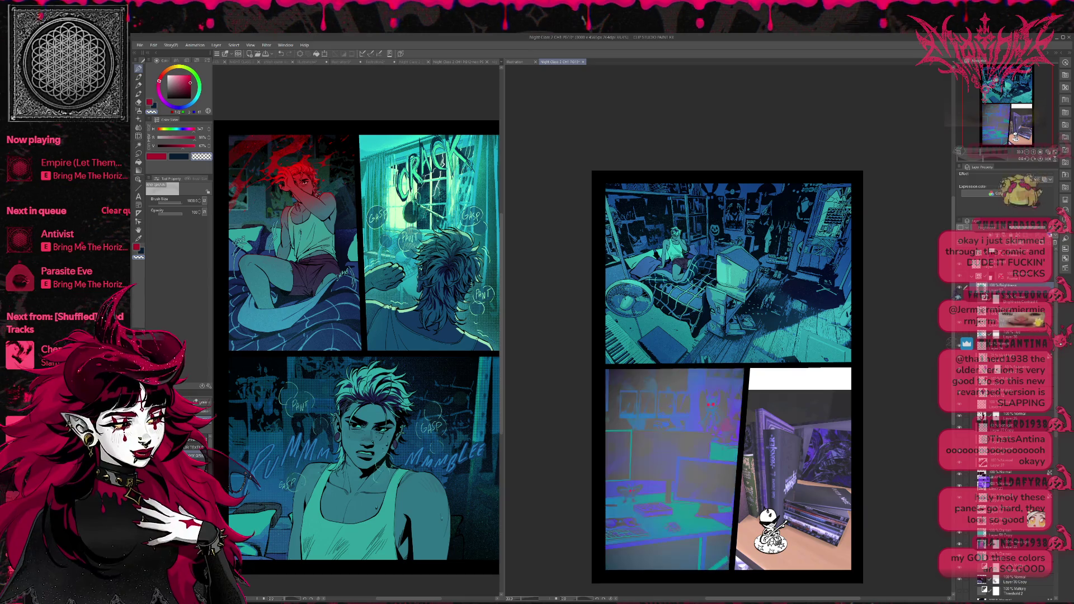
pyautogui.click(959, 289)
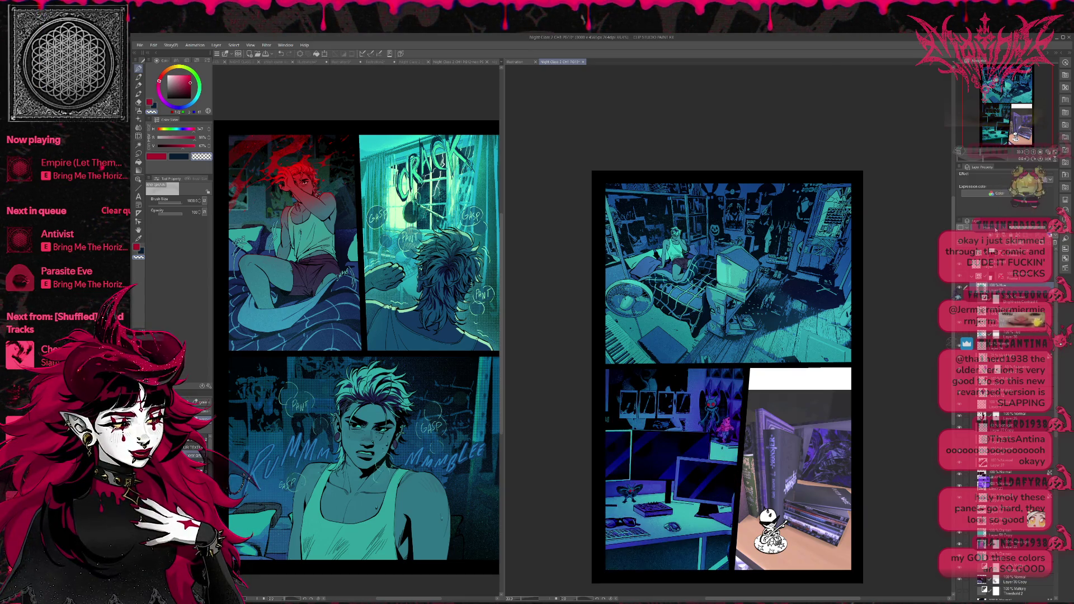
pyautogui.scroll(-3, 996, 229)
# Cycle through blend modes on the desk panel's colour layer to preview each look
pyautogui.scroll(-3, 996, 229)
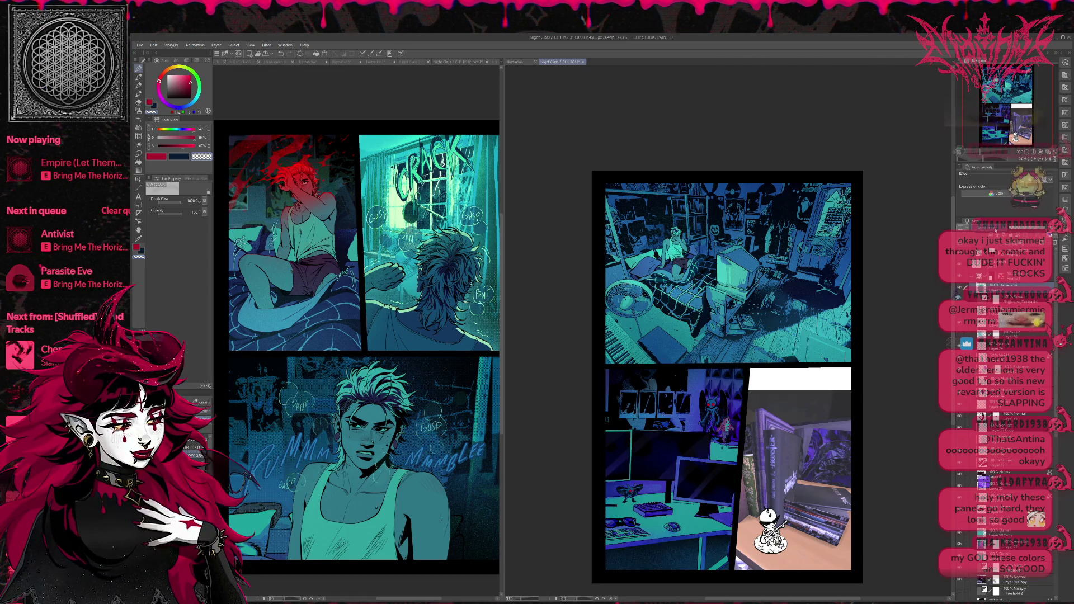
pyautogui.scroll(-4, 995, 229)
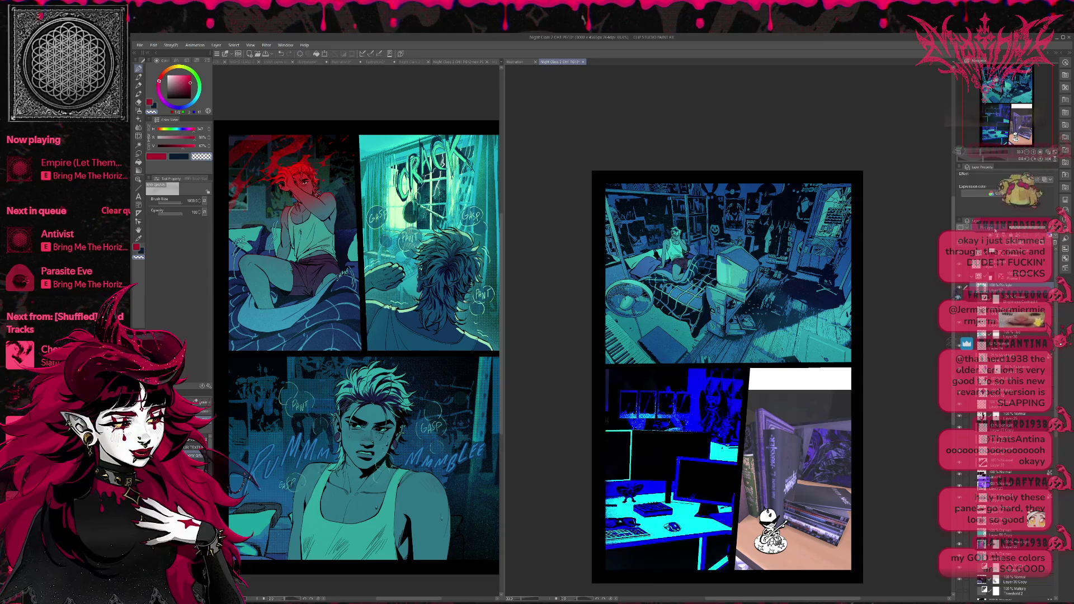
pyautogui.scroll(-3, 980, 229)
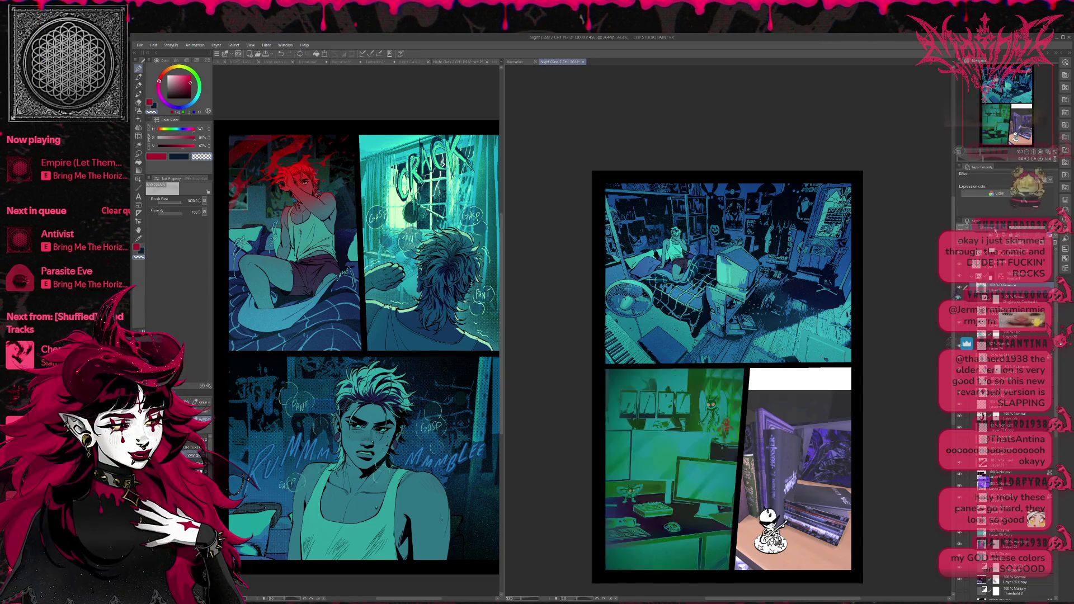
pyautogui.scroll(-2, 979, 230)
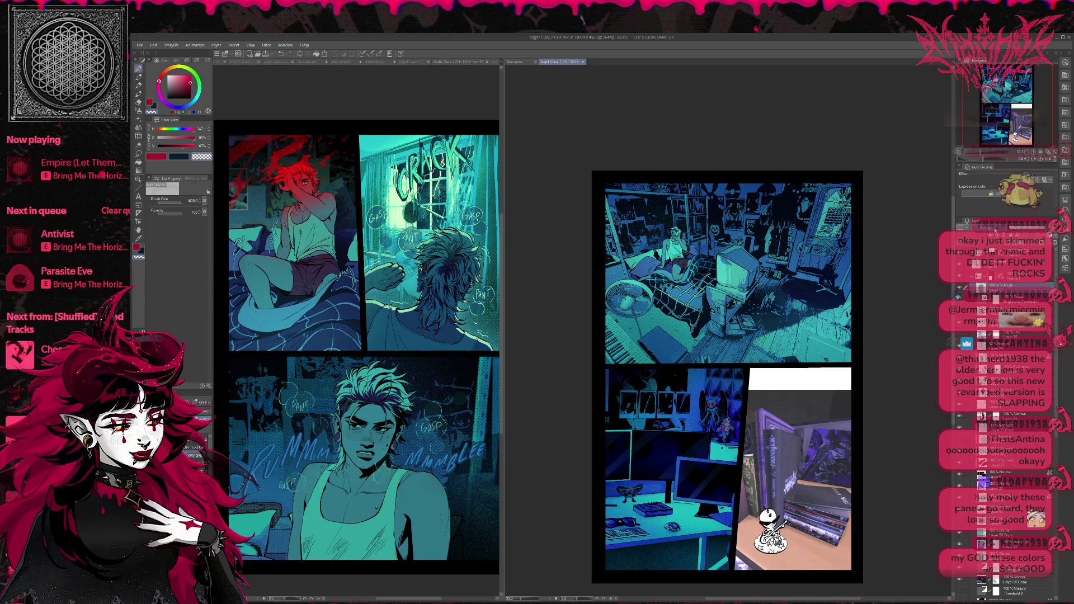
pyautogui.scroll(-2, 995, 229)
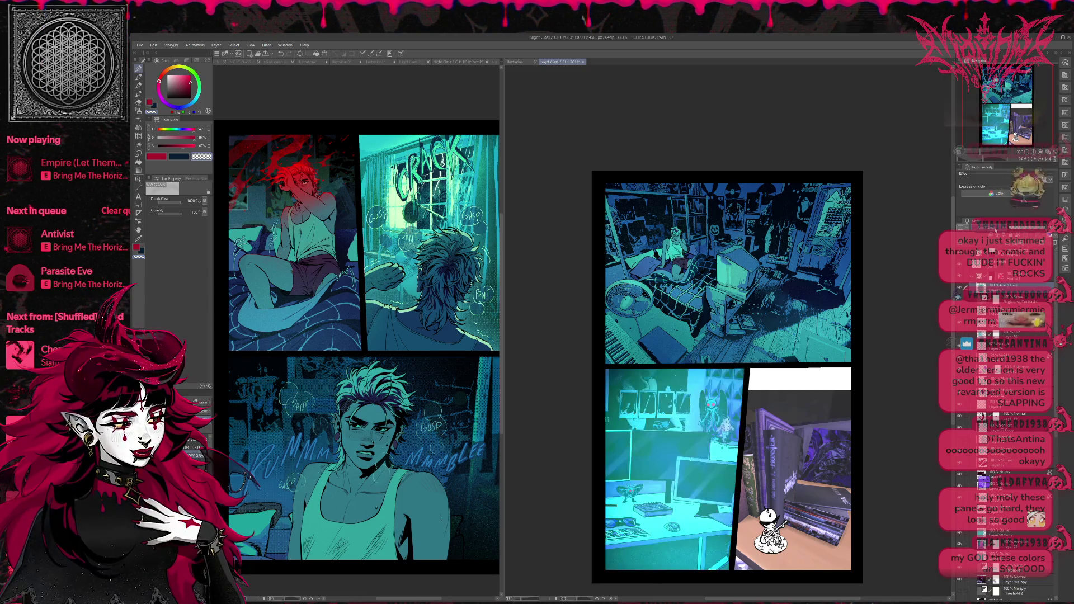
pyautogui.scroll(-4, 995, 229)
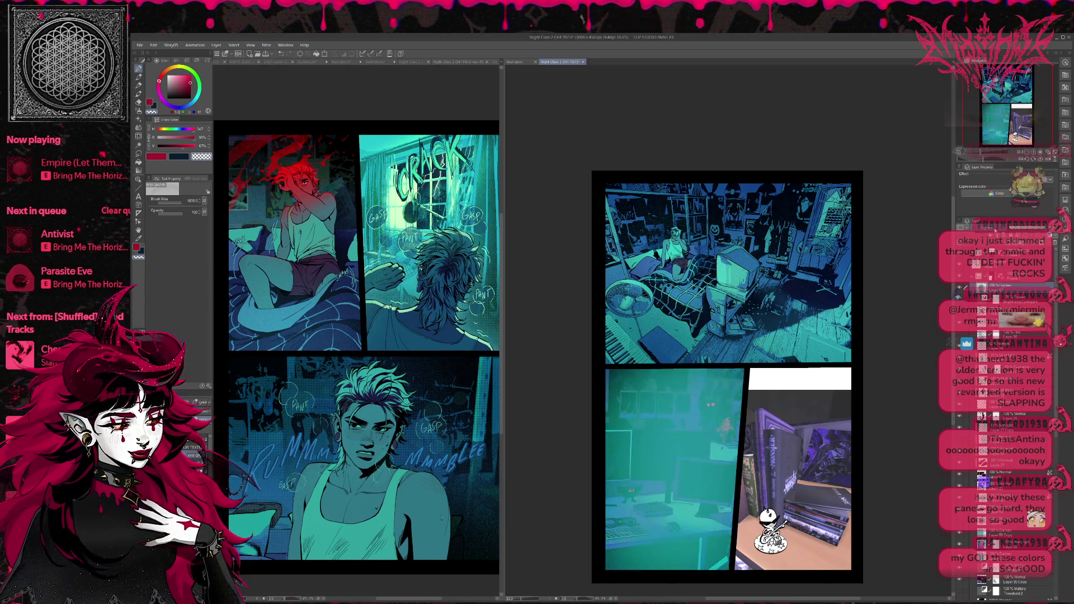
pyautogui.scroll(-2, 995, 229)
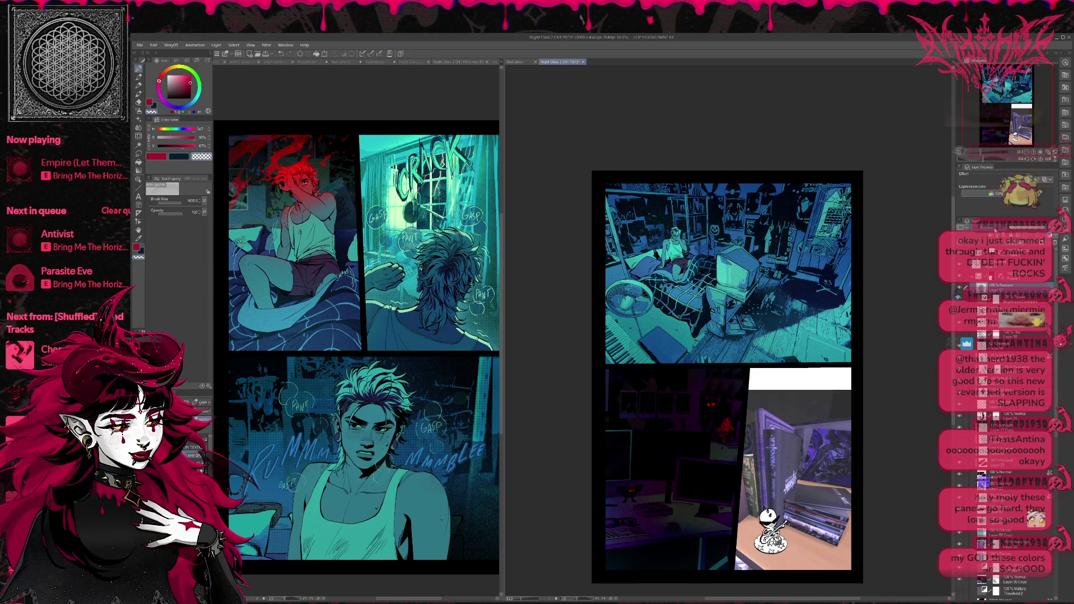
pyautogui.scroll(-4, 1009, 232)
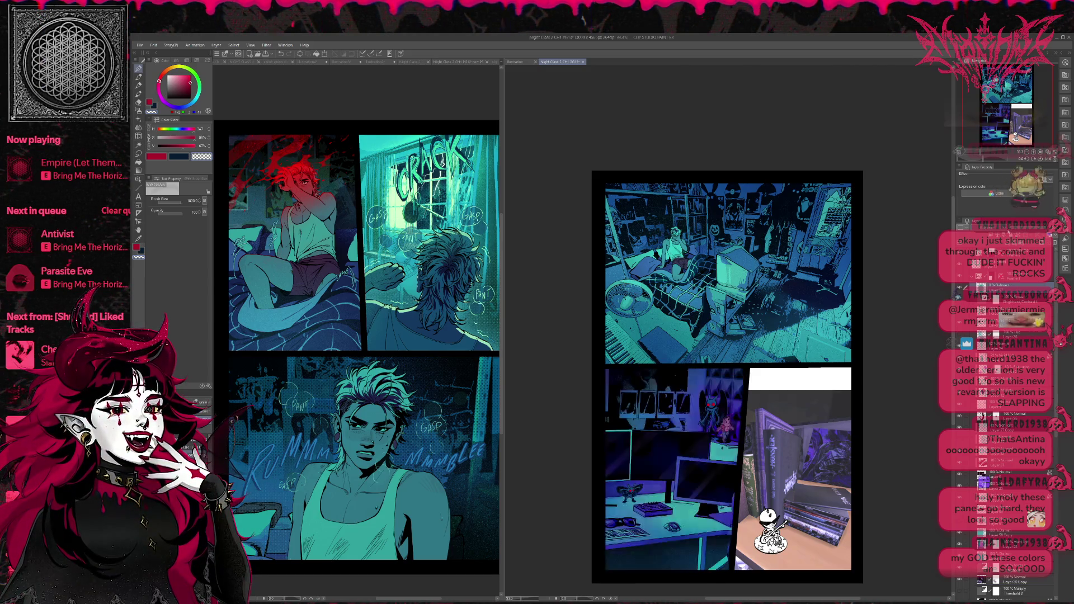
pyautogui.scroll(-1, 1010, 233)
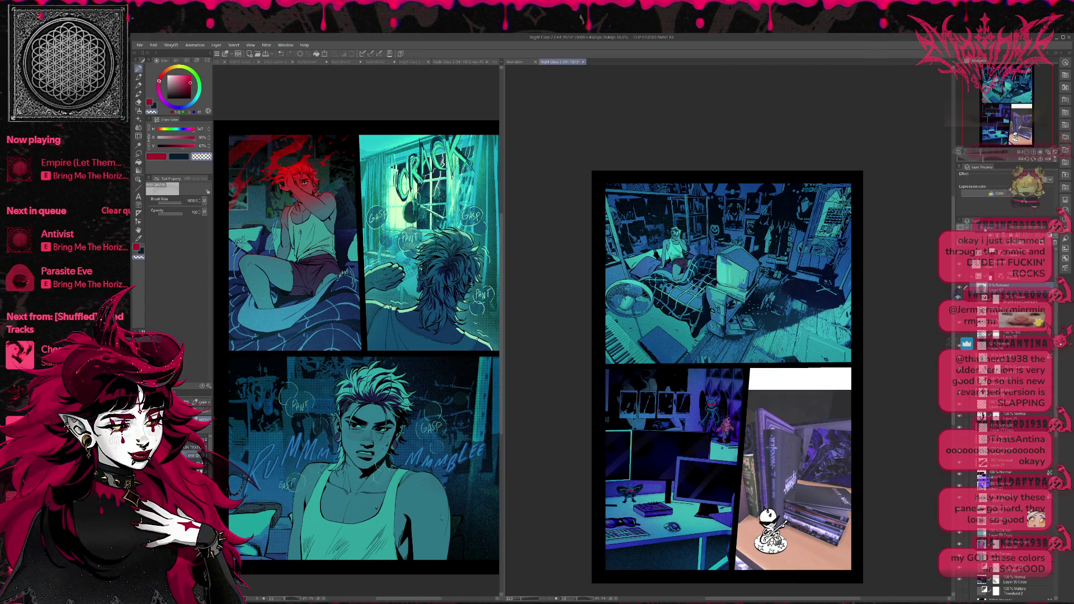
pyautogui.scroll(-1, 993, 229)
pyautogui.scroll(-3, 994, 229)
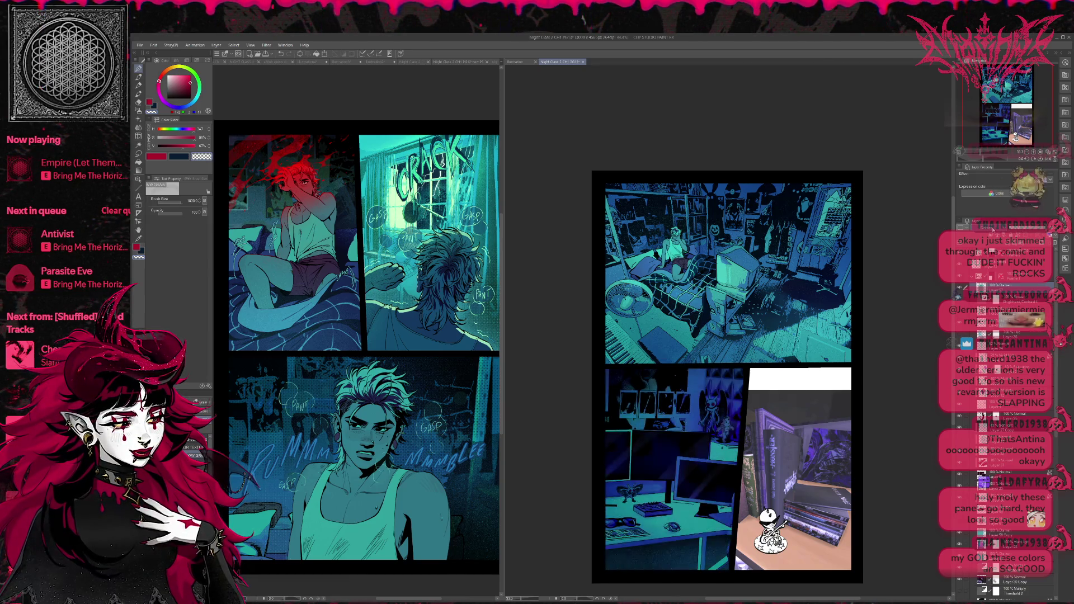
pyautogui.scroll(-2, 993, 230)
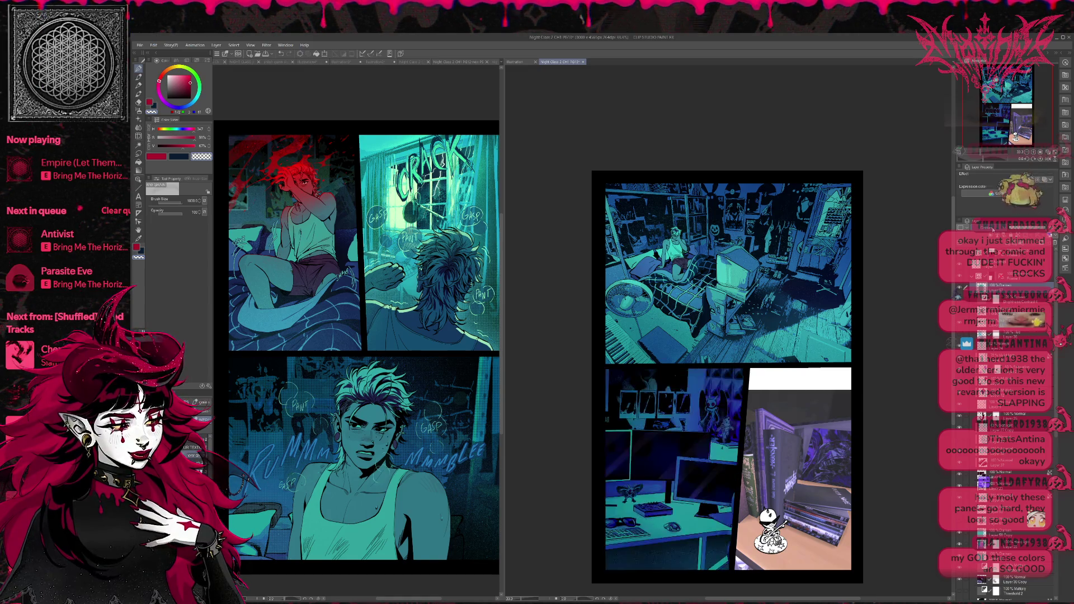
pyautogui.scroll(-3, 994, 230)
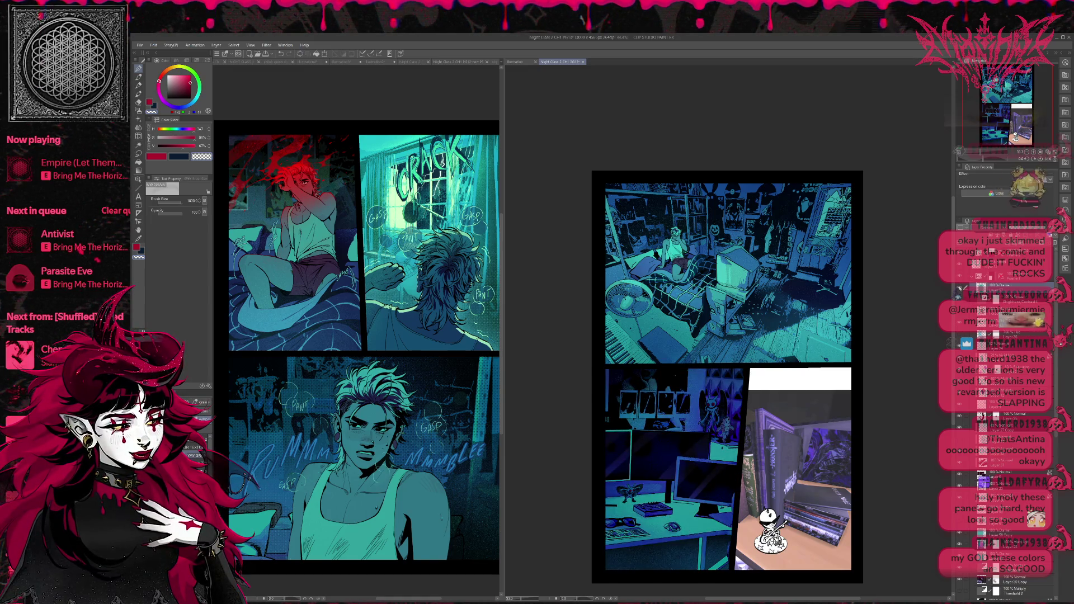
pyautogui.scroll(-2, 993, 229)
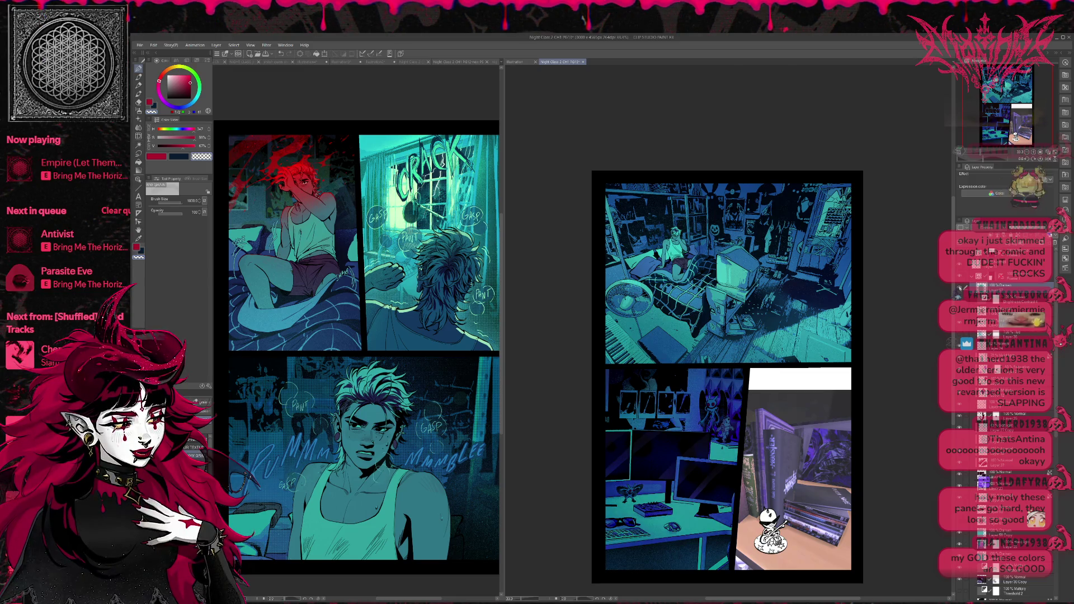
pyautogui.scroll(-1, 994, 229)
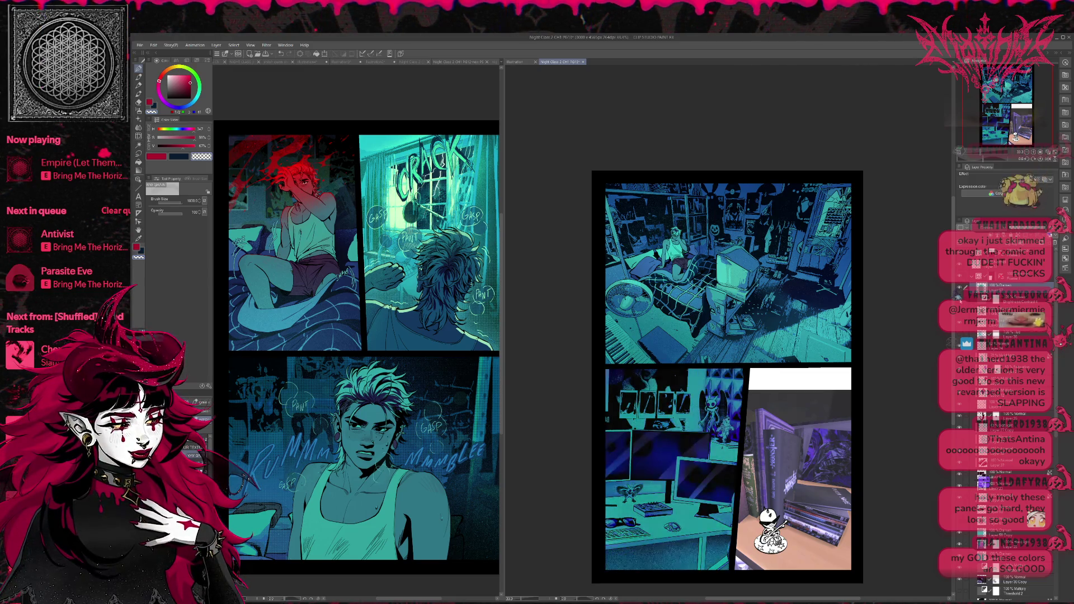
pyautogui.click(996, 297)
pyautogui.scroll(-2, 1022, 230)
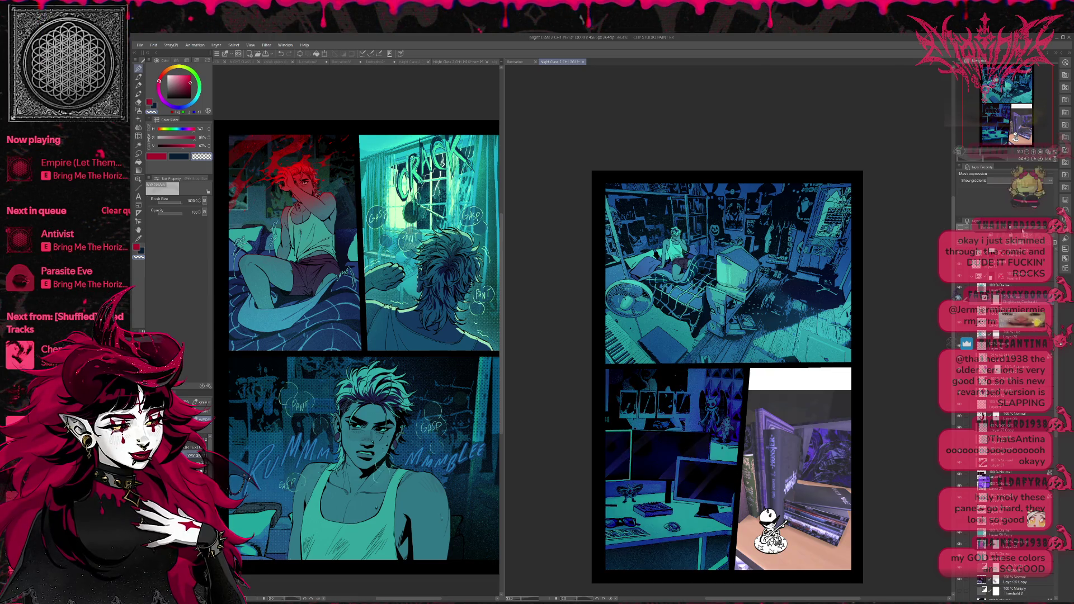
pyautogui.scroll(-1, 1022, 231)
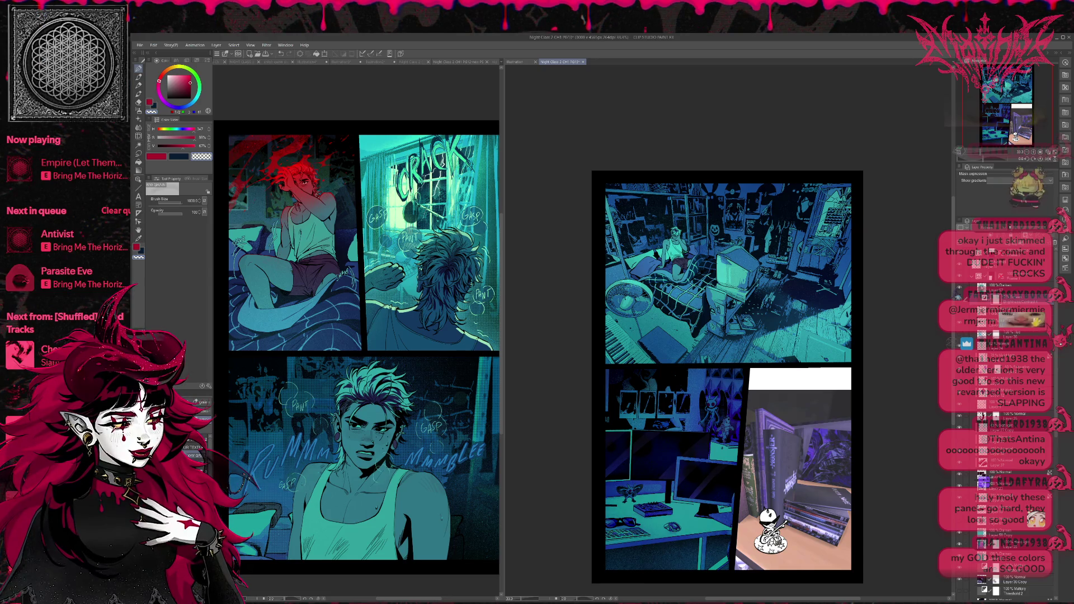
# Select a different desk panel layer and hide a layer to darken the panel
pyautogui.click(1001, 287)
pyautogui.scroll(-1, 1018, 229)
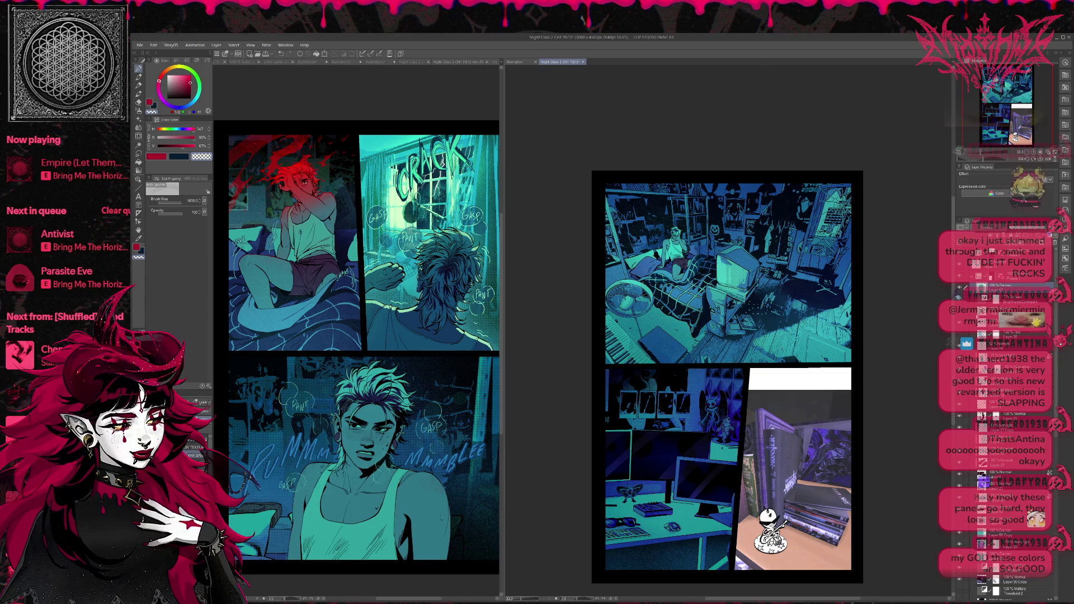
pyautogui.scroll(-5, 964, 431)
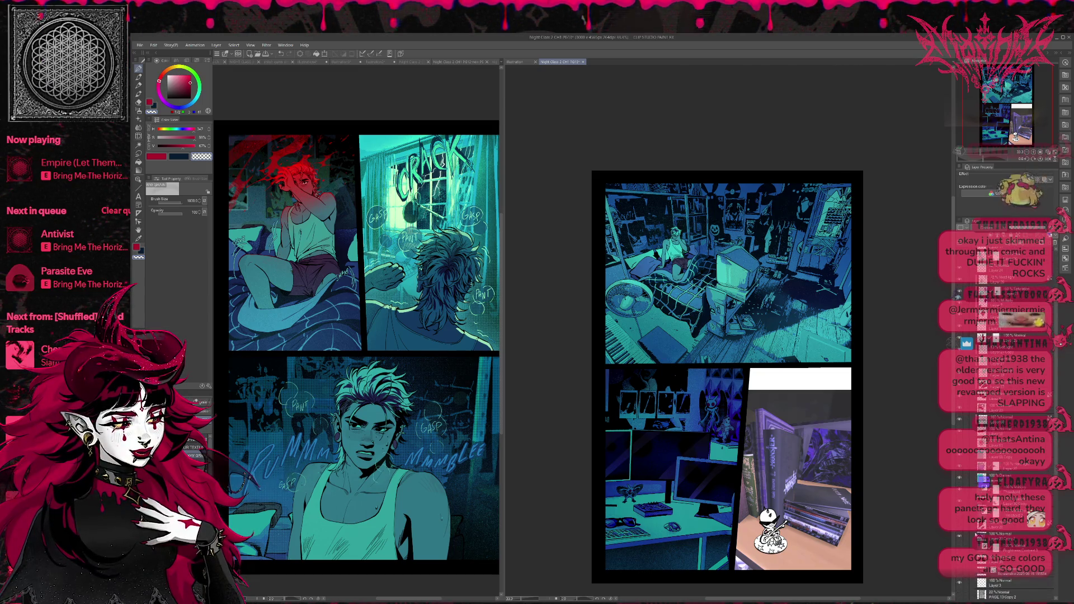
pyautogui.click(960, 537)
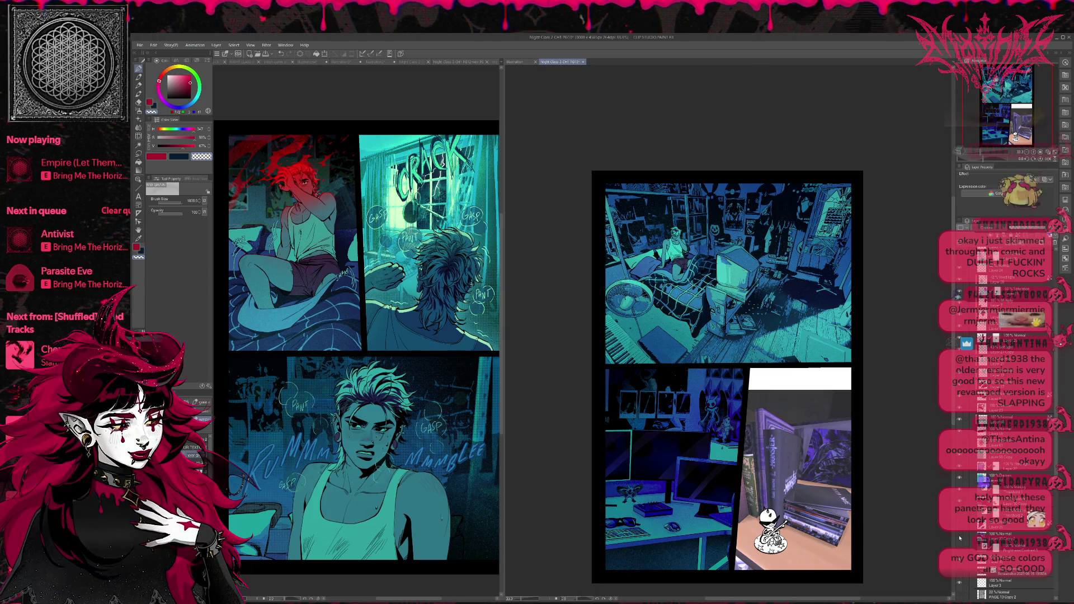
# Toggle two desk panel layers on and off to compare, leaving the brighter desk layer shown
pyautogui.click(959, 548)
pyautogui.click(960, 549)
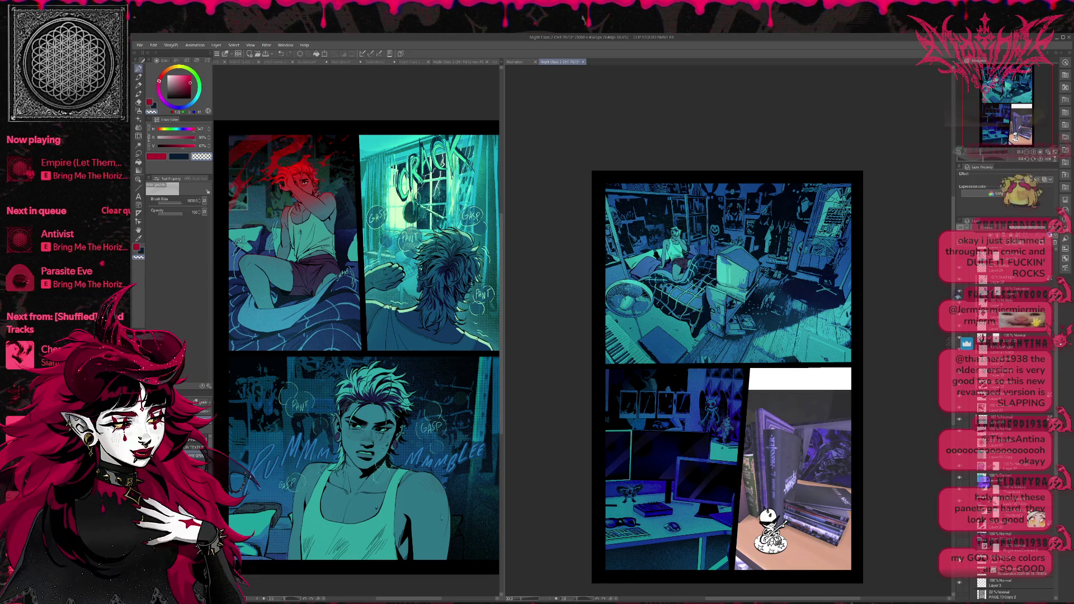
pyautogui.click(958, 513)
pyautogui.click(958, 513)
pyautogui.click(958, 514)
pyautogui.click(985, 513)
pyautogui.click(959, 503)
pyautogui.click(959, 504)
pyautogui.click(959, 503)
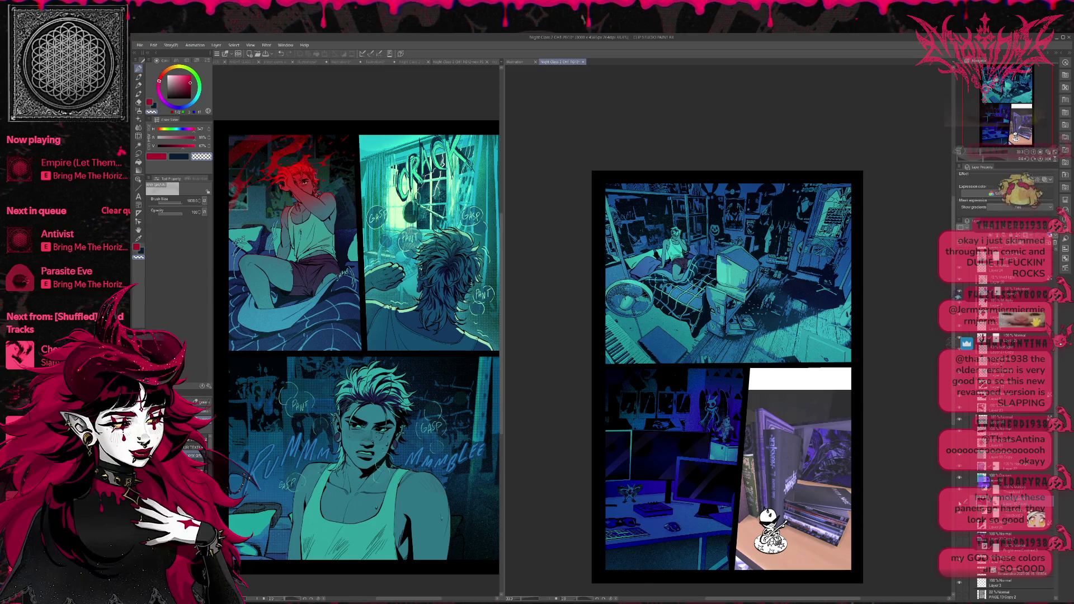
pyautogui.click(959, 503)
pyautogui.click(959, 504)
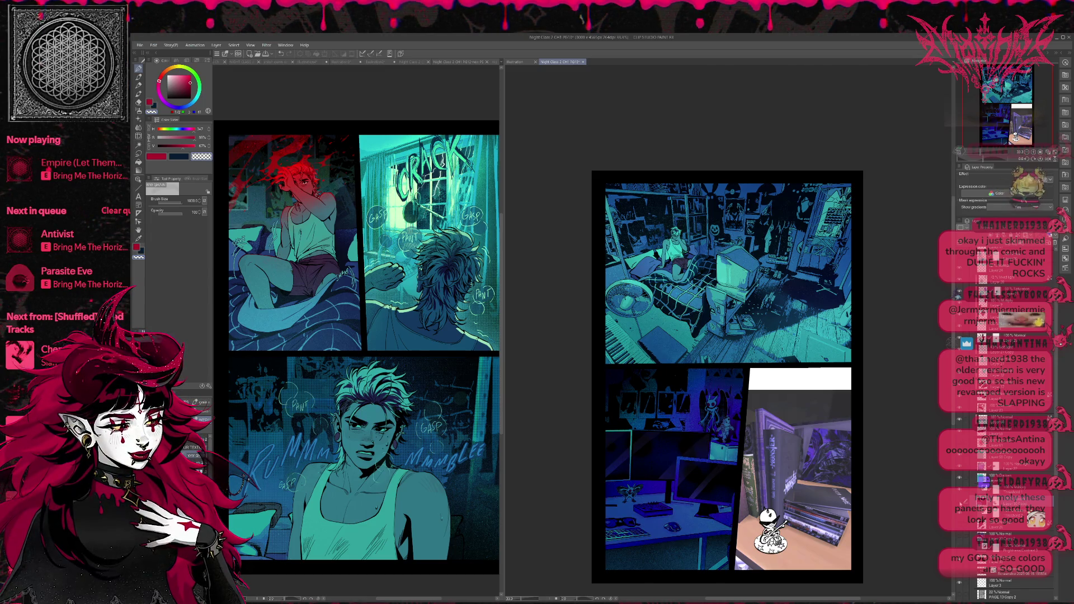
pyautogui.click(959, 504)
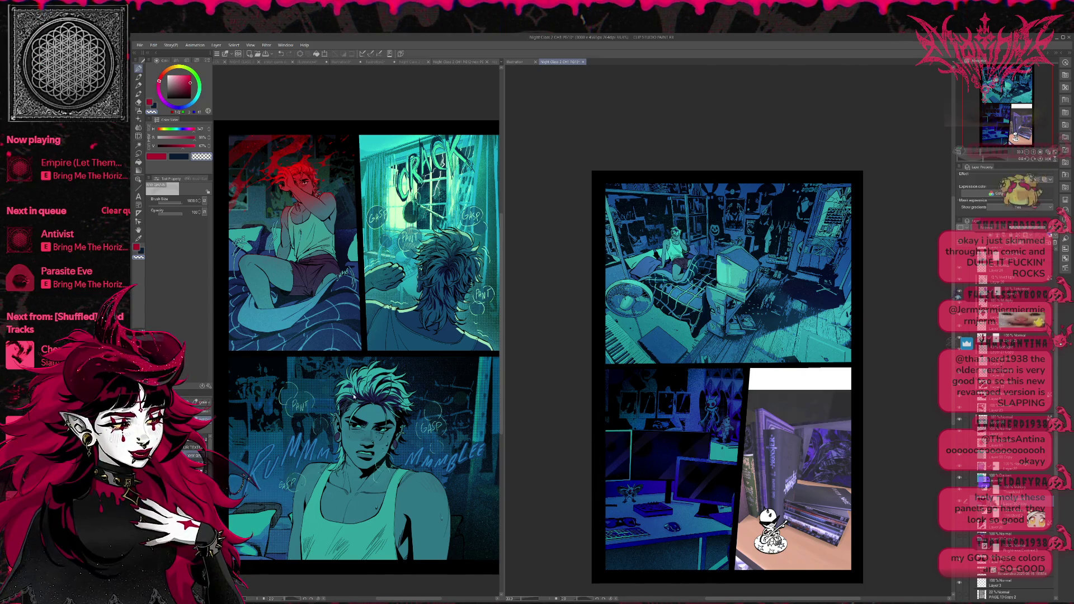
# Set the colour to red, switch to the eraser, select a higher layer and zoom in
pyautogui.click(137, 247)
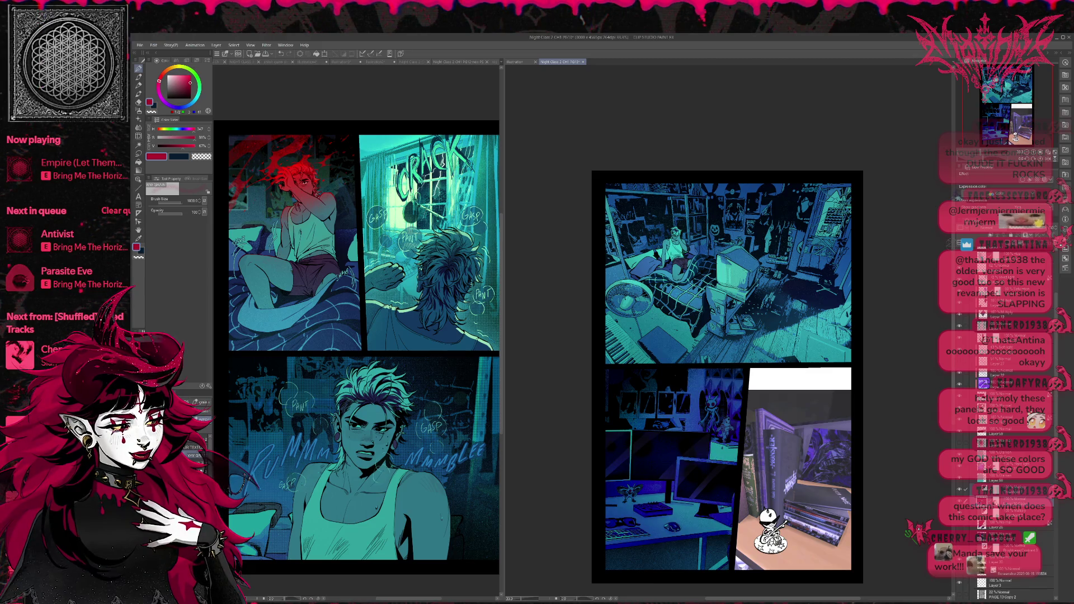
pyautogui.press('e')
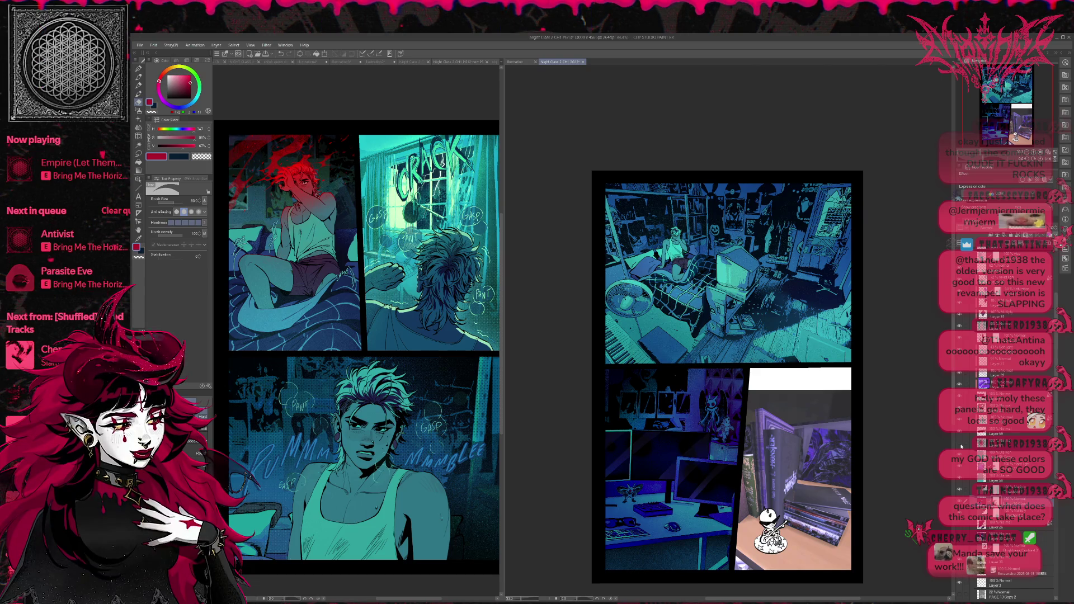
pyautogui.scroll(-5, 1007, 503)
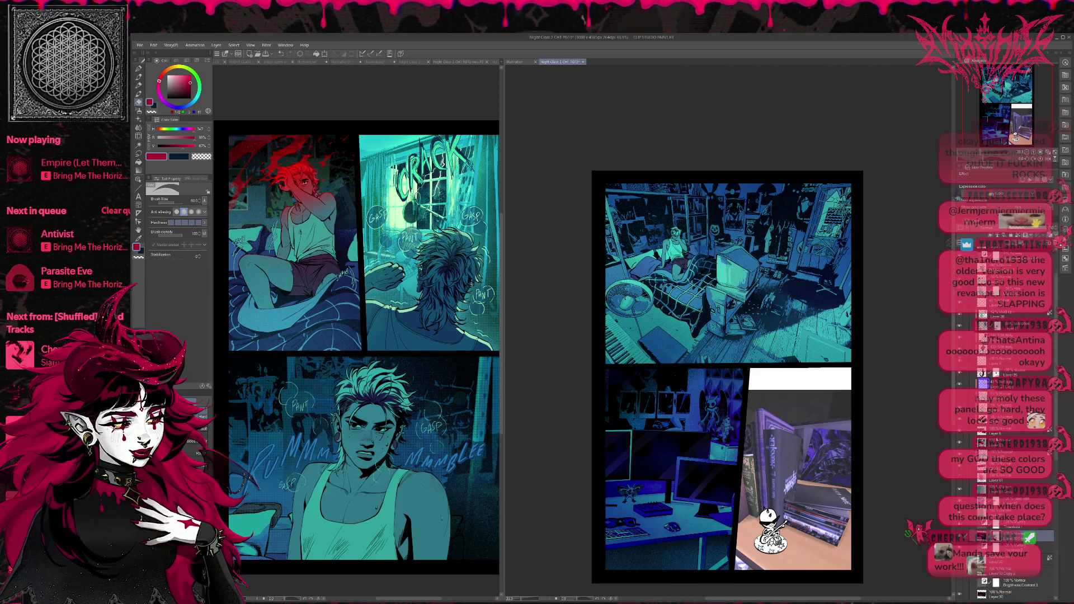
pyautogui.click(1006, 288)
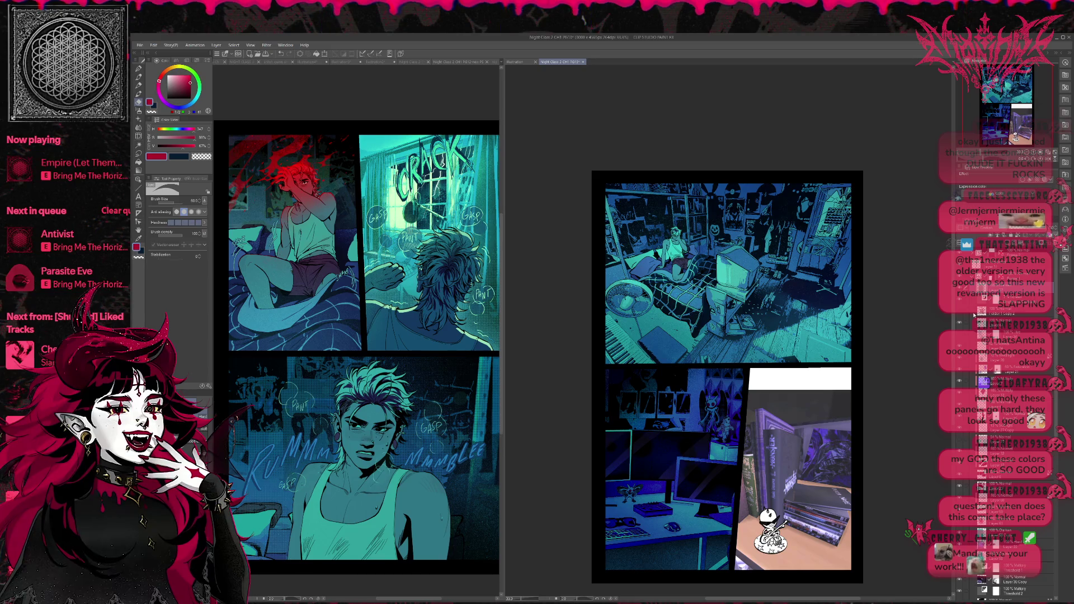
pyautogui.hotkey('ctrl', '+')
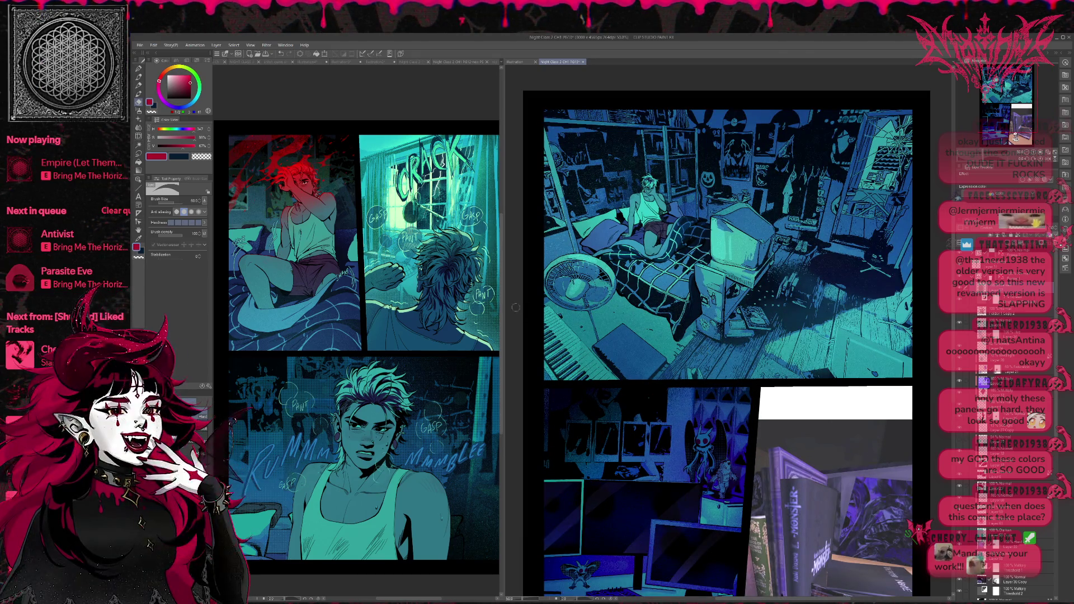
pyautogui.moveTo(503, 306); pyautogui.dragTo(337, 306)
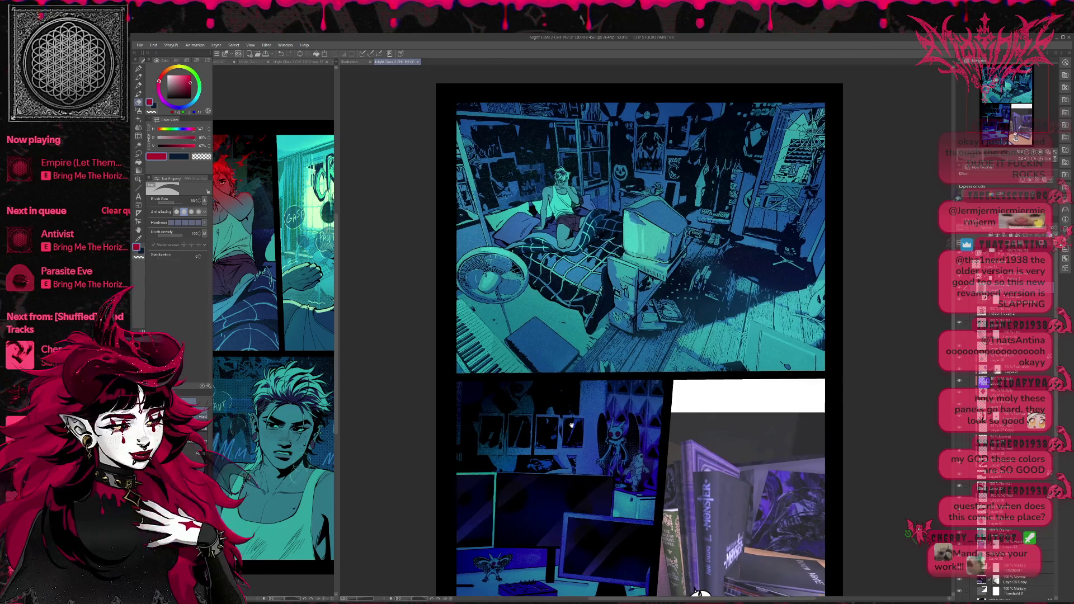
# Scroll the right view so the bedroom and desk panels fill most of the window
pyautogui.scroll(-3, 551, 376)
pyautogui.scroll(-1, 551, 376)
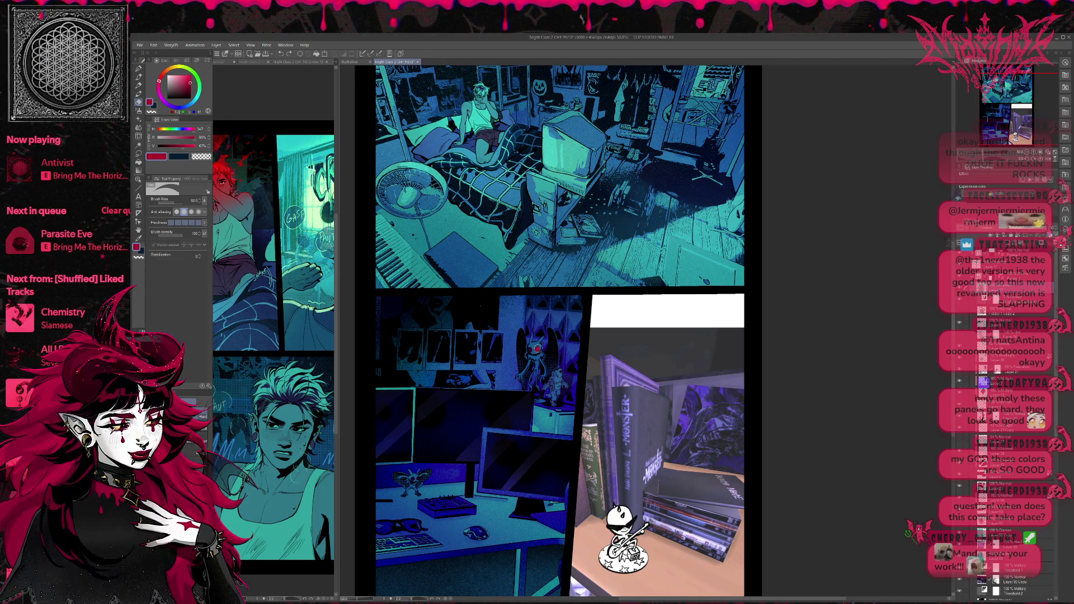
# Compare the desk panel with a layer and its purple lighting toggled off and back on
pyautogui.moveTo(547, 350); pyautogui.dragTo(563, 335)
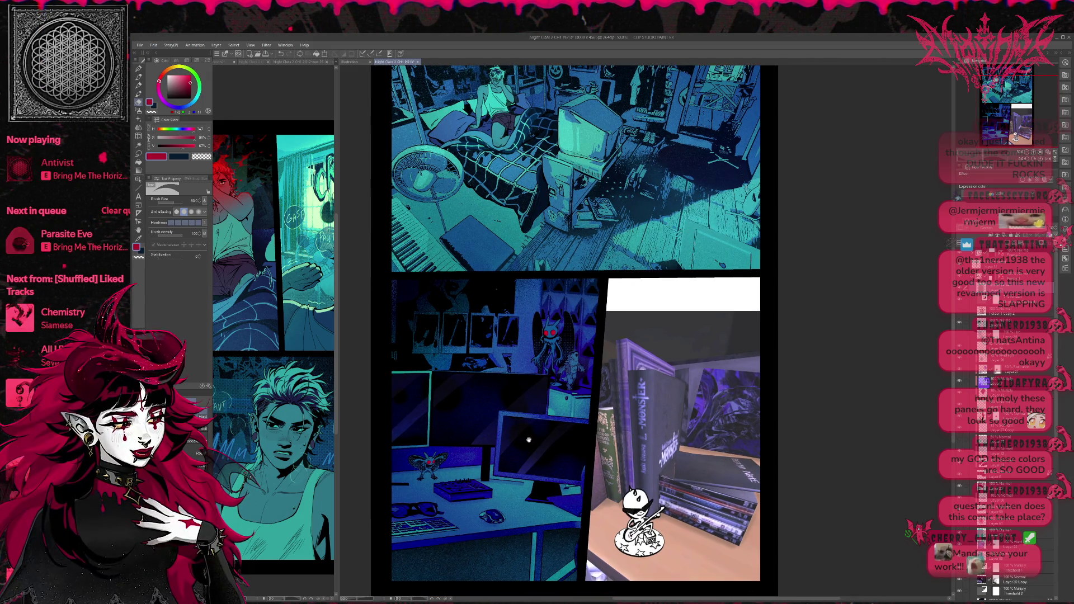
pyautogui.moveTo(526, 440); pyautogui.dragTo(528, 418)
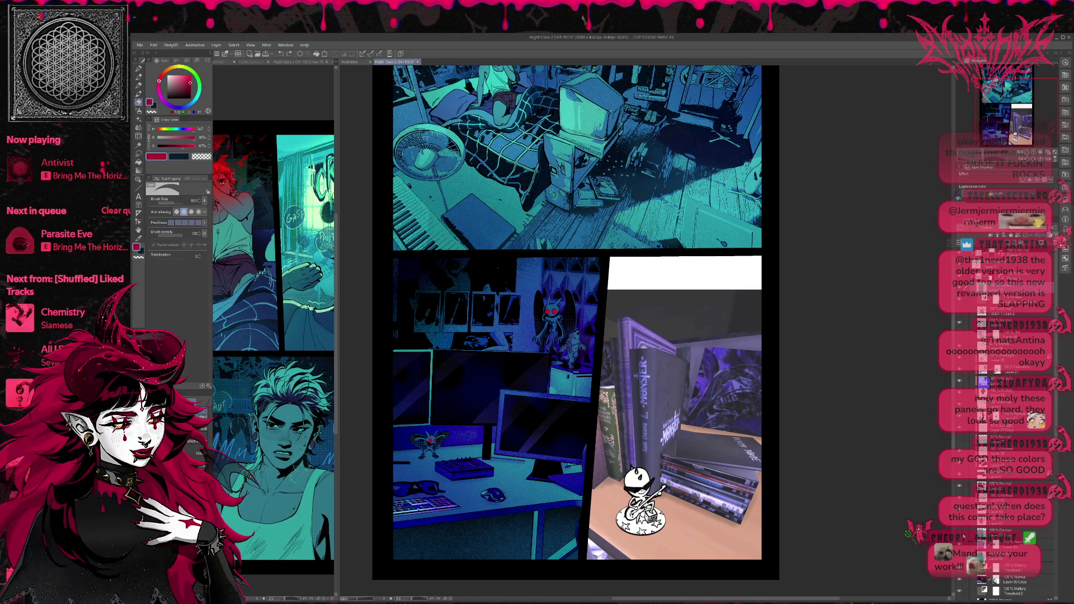
pyautogui.click(960, 535)
pyautogui.click(960, 536)
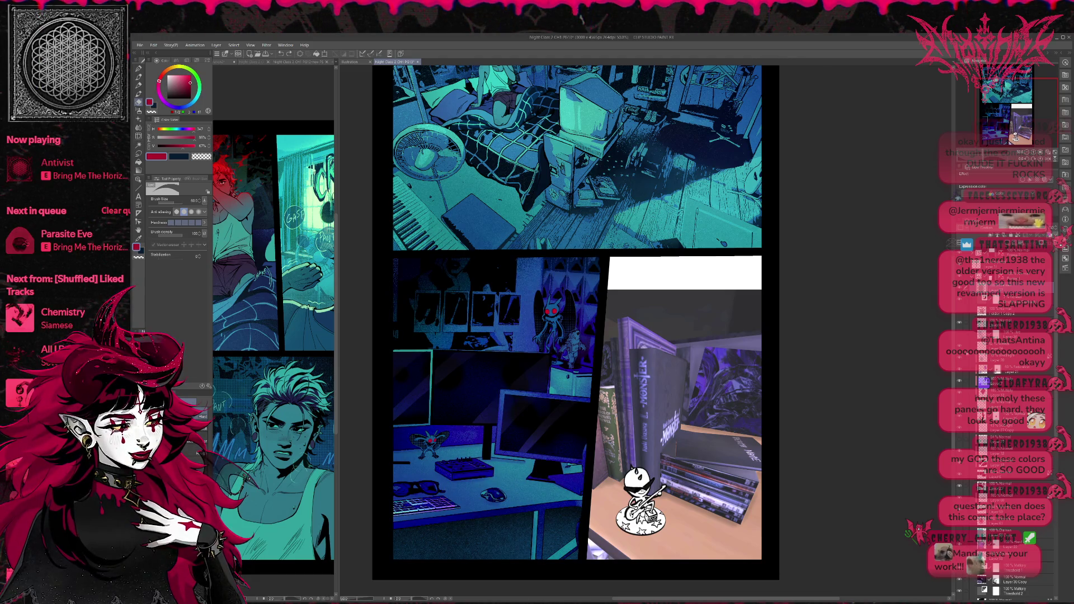
pyautogui.click(972, 479)
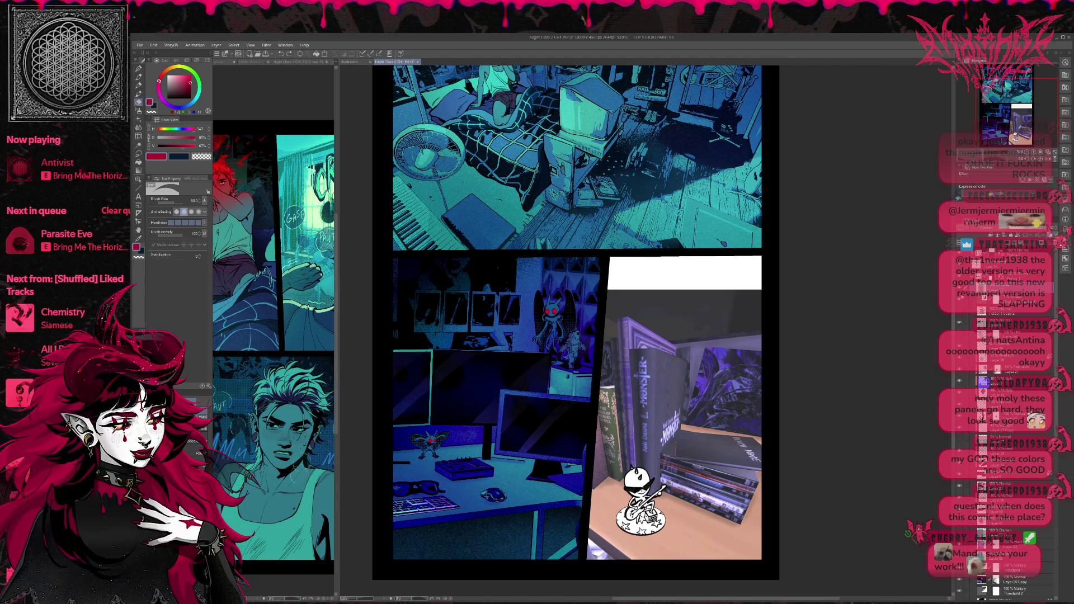
pyautogui.click(972, 480)
pyautogui.click(972, 480)
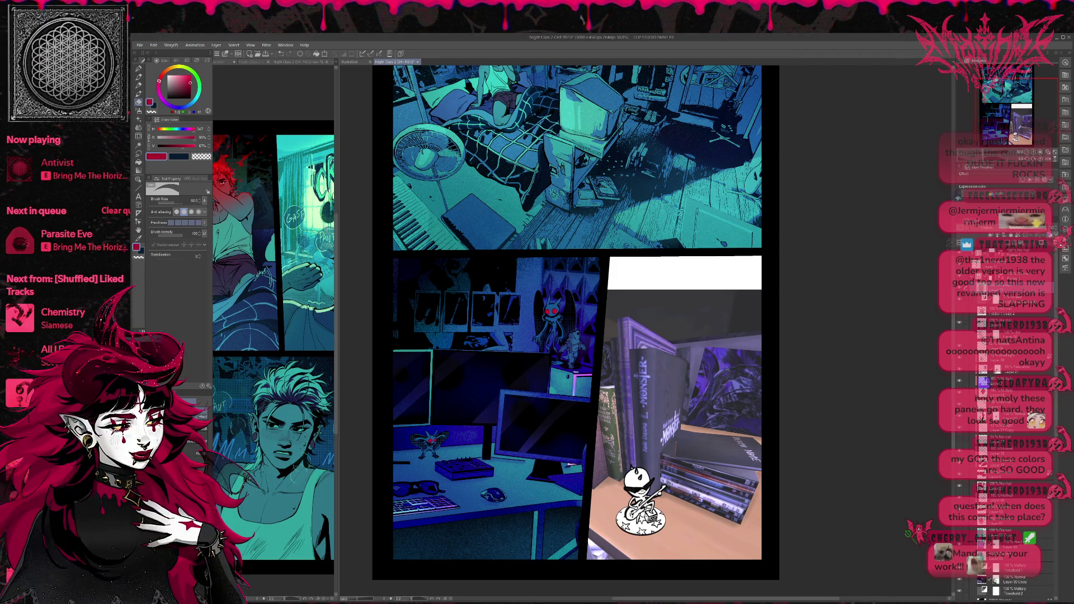
# Try darker keyboard shading with a size-600 soft brush, undo it, and zoom out to 33.3%
pyautogui.hscroll(-1, 580, 396)
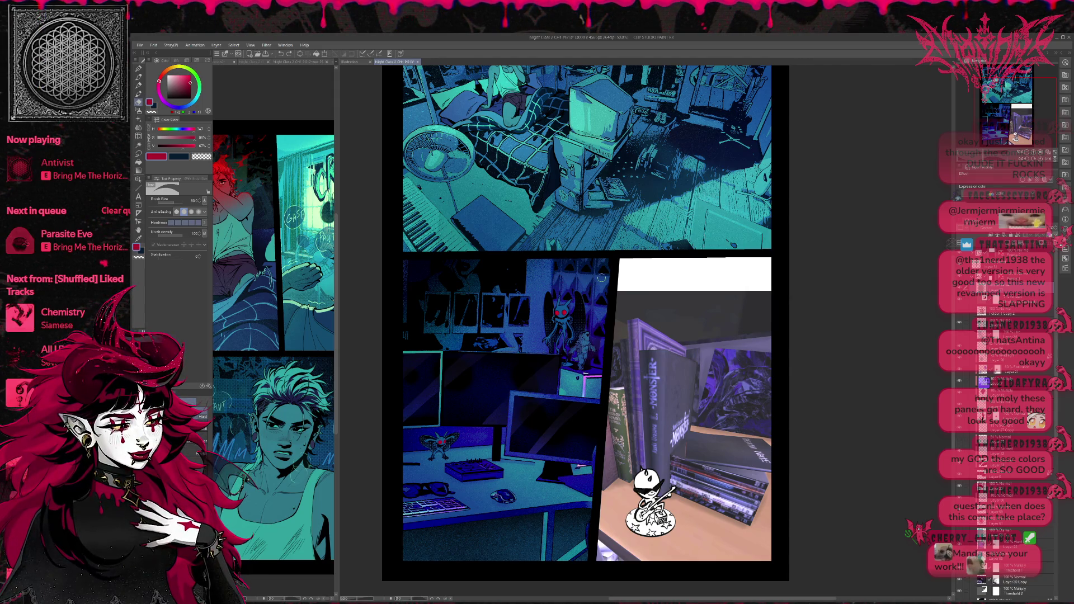
pyautogui.click(138, 69)
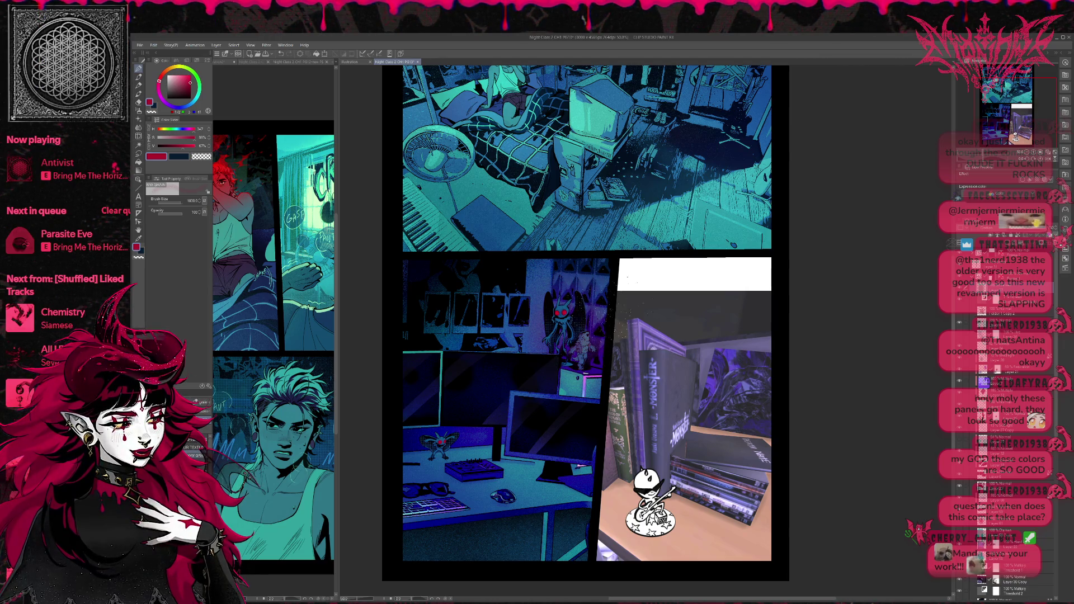
pyautogui.press('[')
pyautogui.press('[')
pyautogui.press('[')
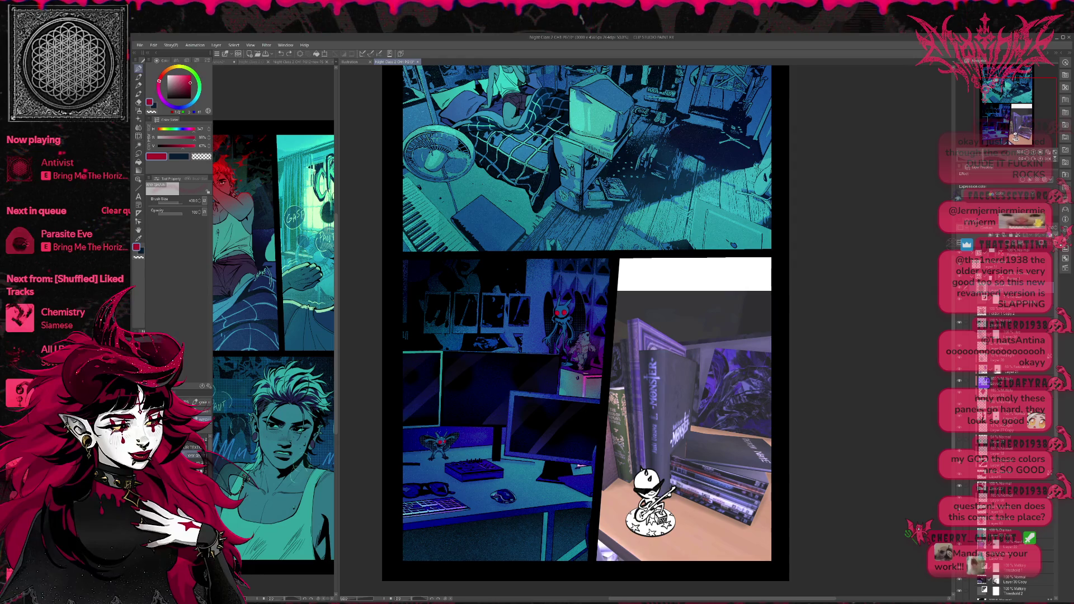
pyautogui.moveTo(437, 506); pyautogui.dragTo(404, 515)
pyautogui.hotkey('ctrl', 'z')
pyautogui.hotkey('ctrl', 'z')
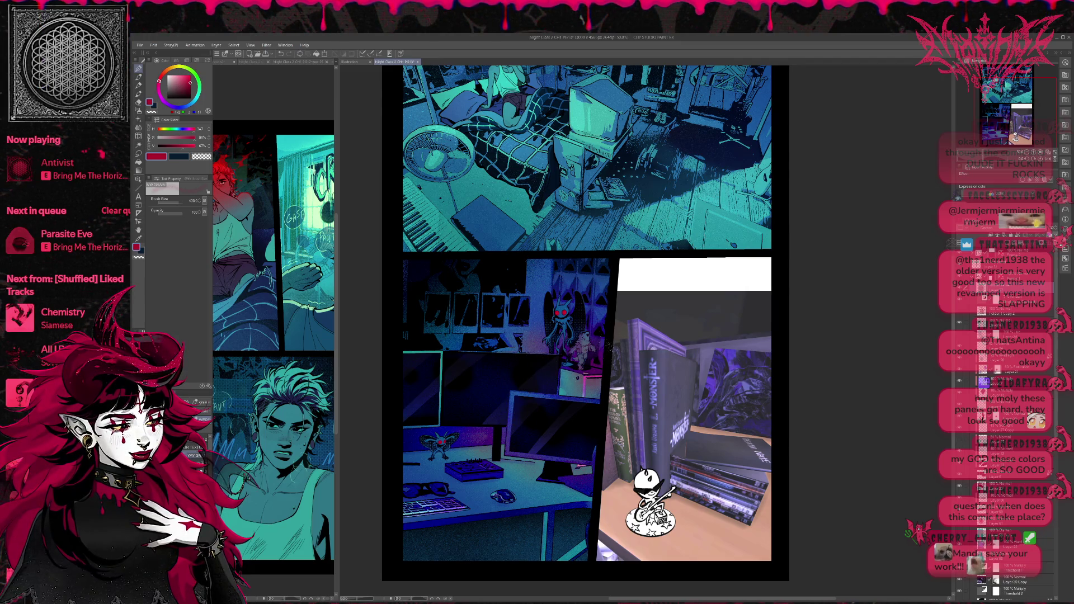
pyautogui.moveTo(572, 399); pyautogui.dragTo(598, 390)
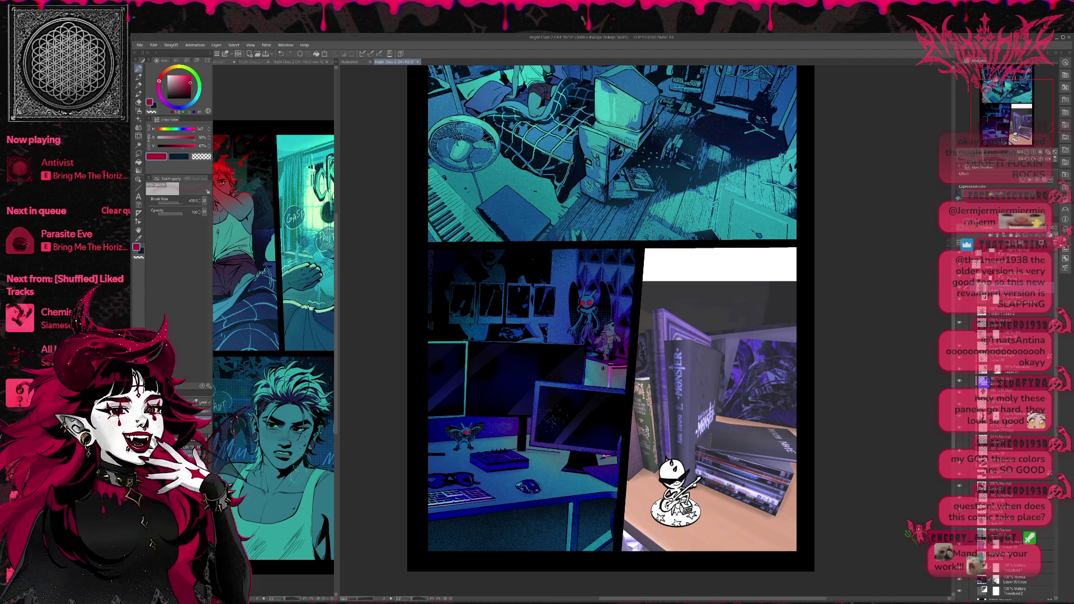
pyautogui.hotkey('ctrl', '-')
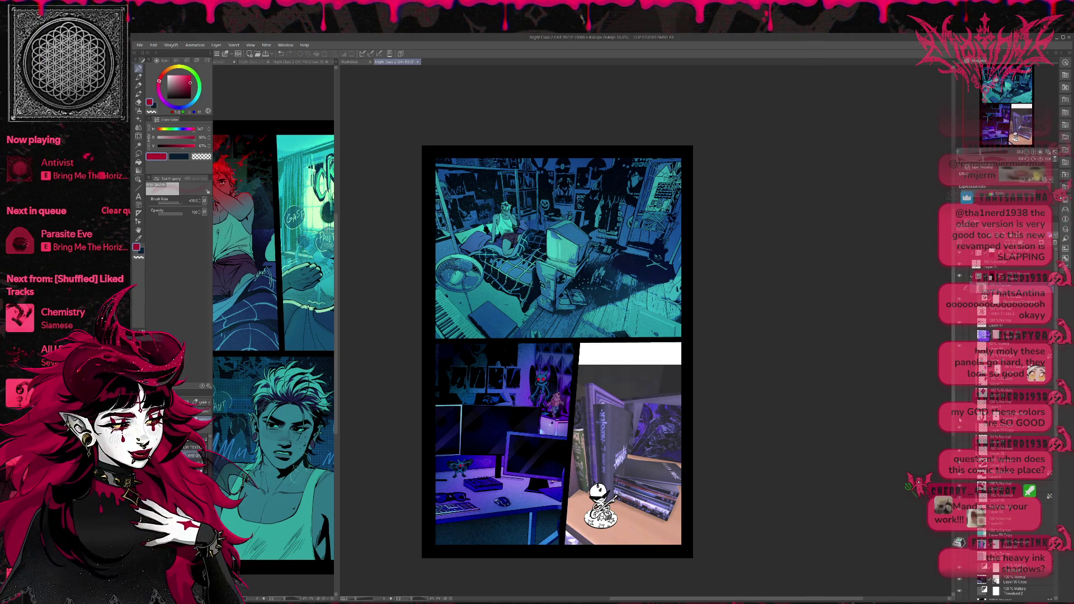
# Toggle the desk panel's colour and monitor tone layers on and off to compare looks
pyautogui.click(959, 423)
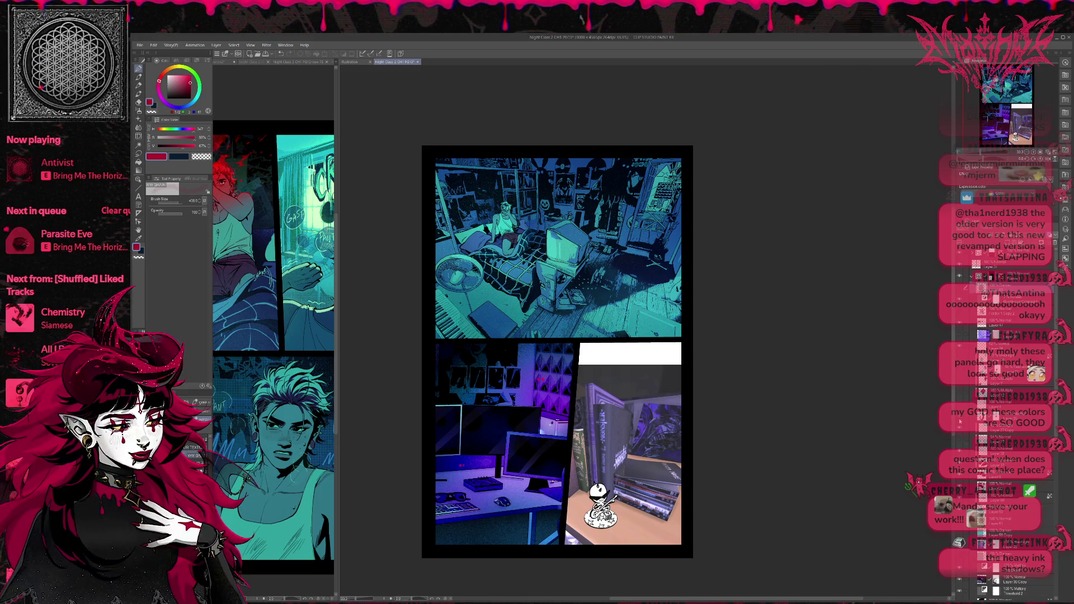
pyautogui.click(959, 414)
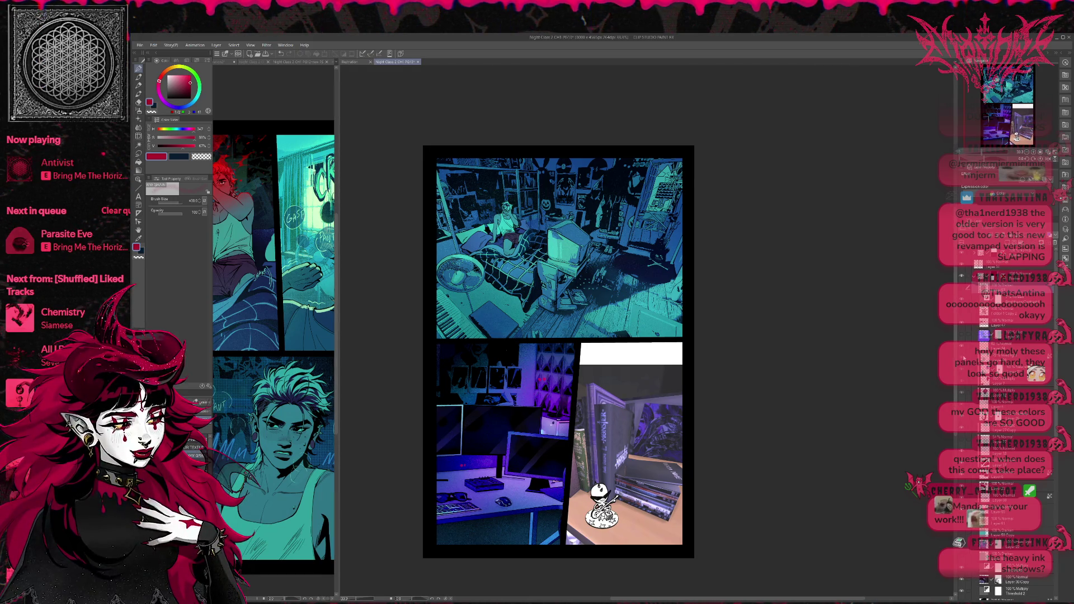
pyautogui.click(962, 358)
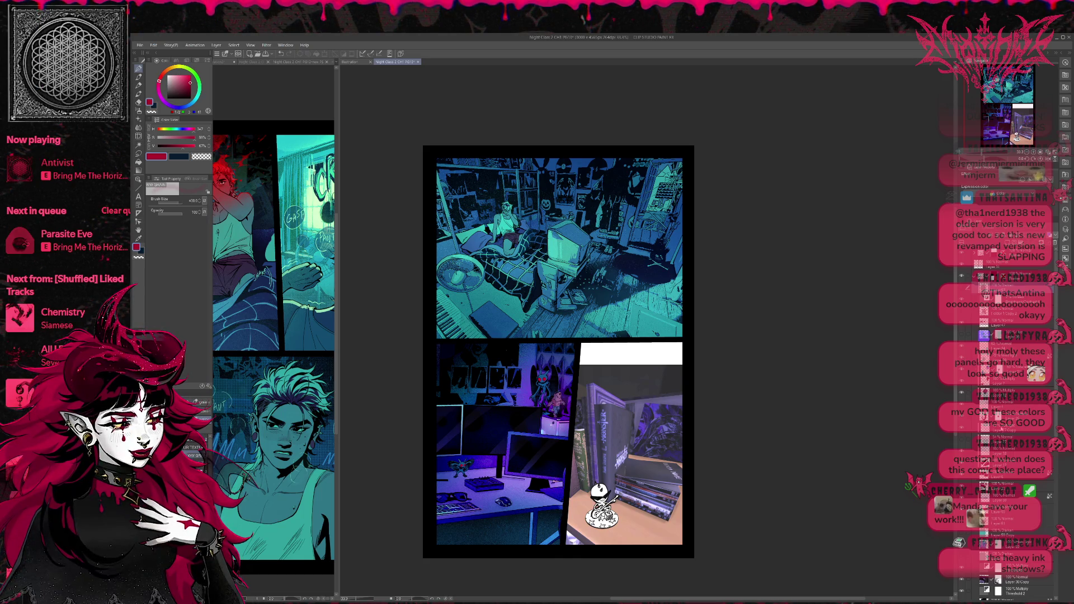
pyautogui.scroll(-1, 1001, 392)
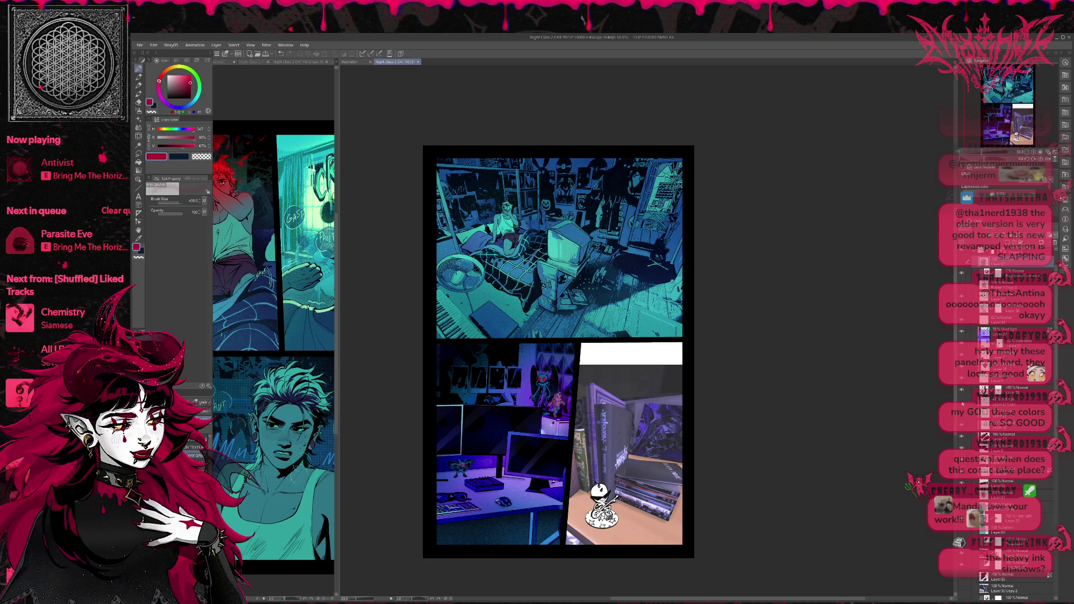
pyautogui.click(963, 430)
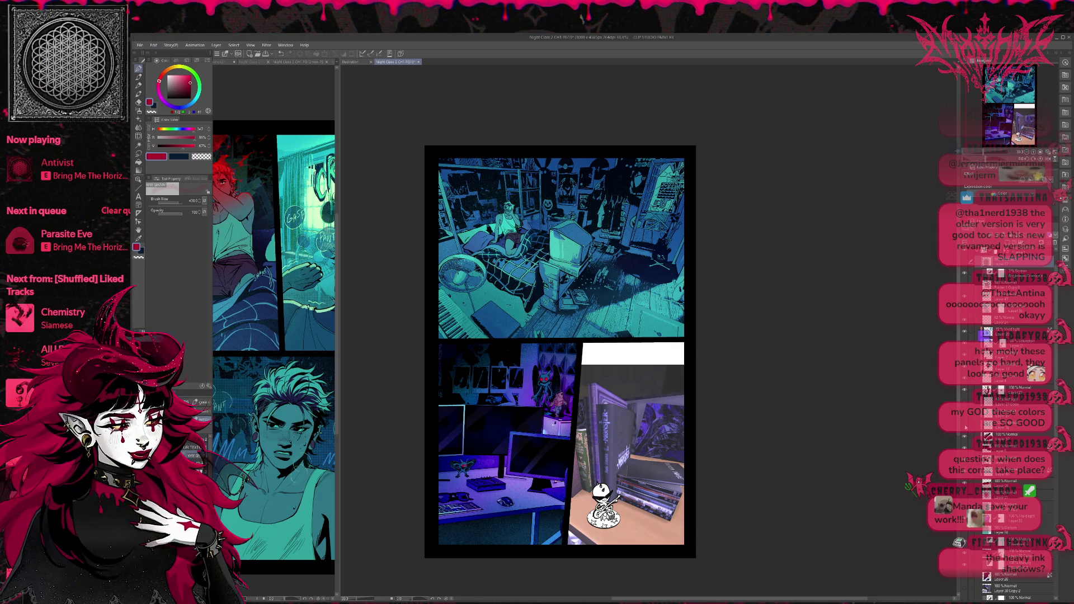
pyautogui.click(964, 435)
pyautogui.click(964, 436)
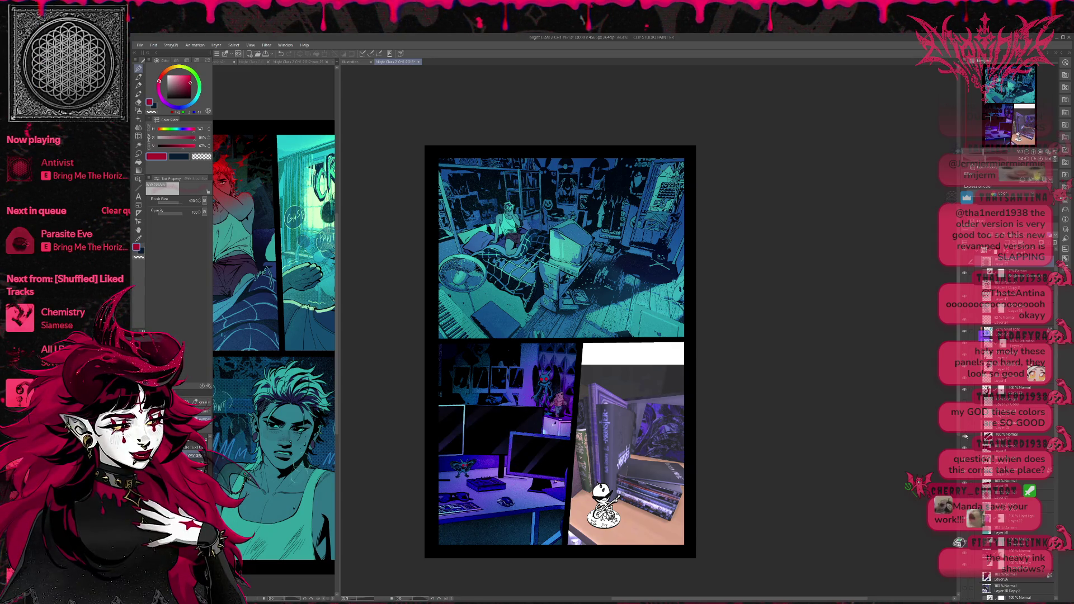
pyautogui.scroll(-1, 1001, 436)
pyautogui.click(965, 464)
pyautogui.click(967, 476)
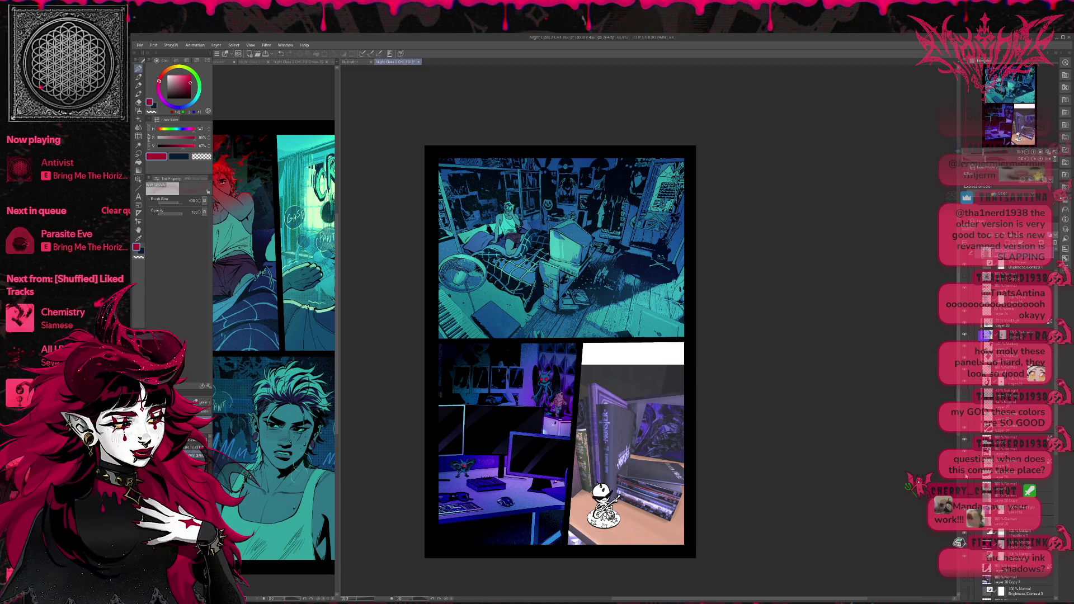
pyautogui.click(967, 476)
# Hide the wall and monitor colour layers so the desk panel is stark black and white
pyautogui.scroll(-1, 967, 476)
pyautogui.scroll(-1, 967, 475)
pyautogui.click(965, 468)
pyautogui.scroll(-1, 966, 468)
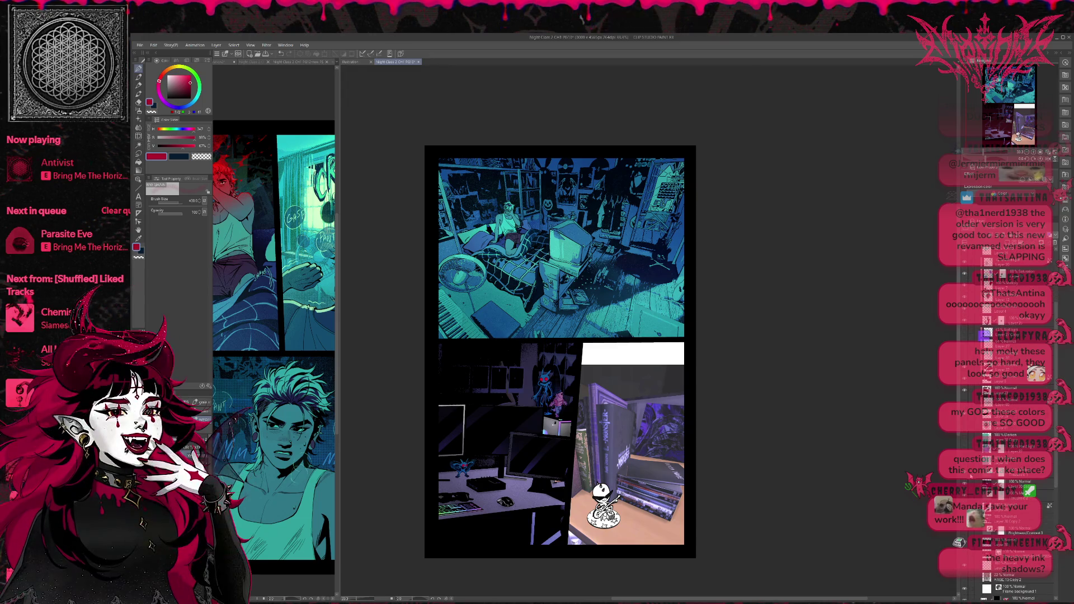
pyautogui.click(965, 469)
pyautogui.click(965, 470)
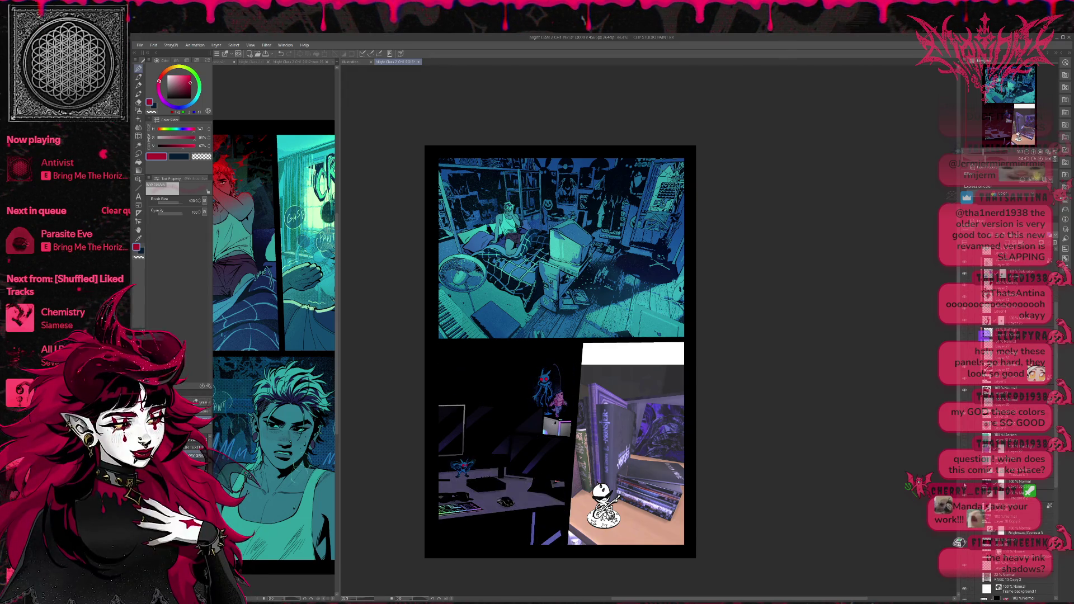
pyautogui.click(966, 470)
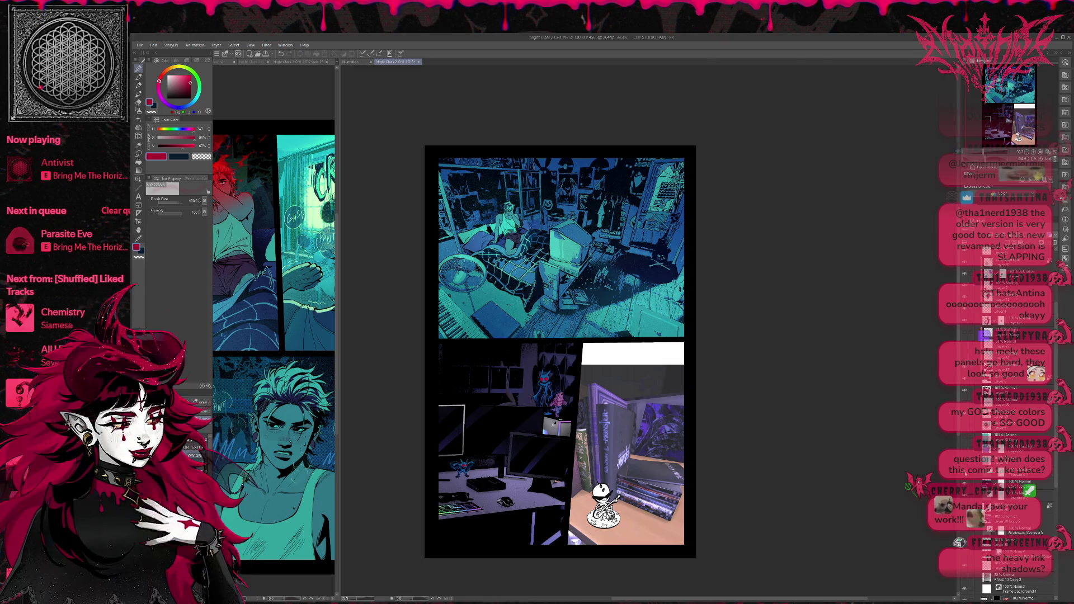
pyautogui.click(966, 471)
pyautogui.click(967, 474)
pyautogui.scroll(-2, 972, 478)
pyautogui.click(964, 480)
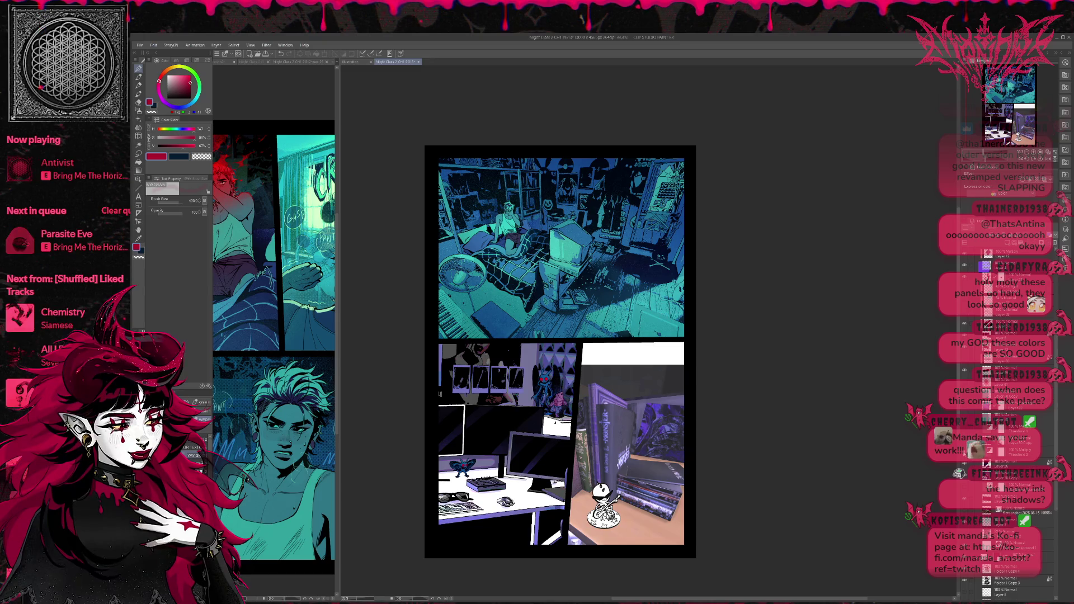
pyautogui.click(1018, 451)
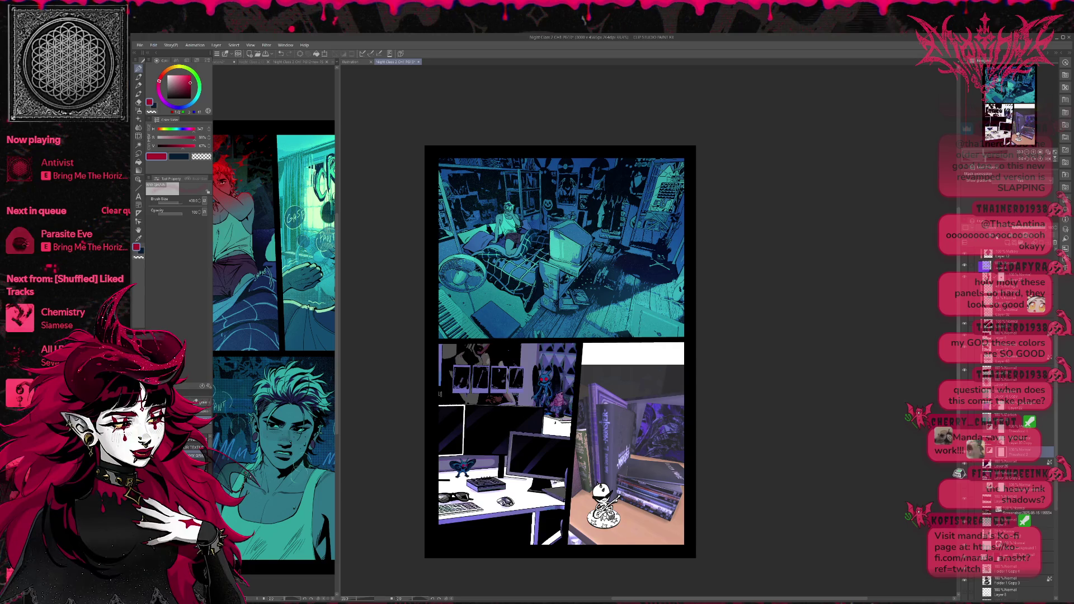
pyautogui.click(964, 450)
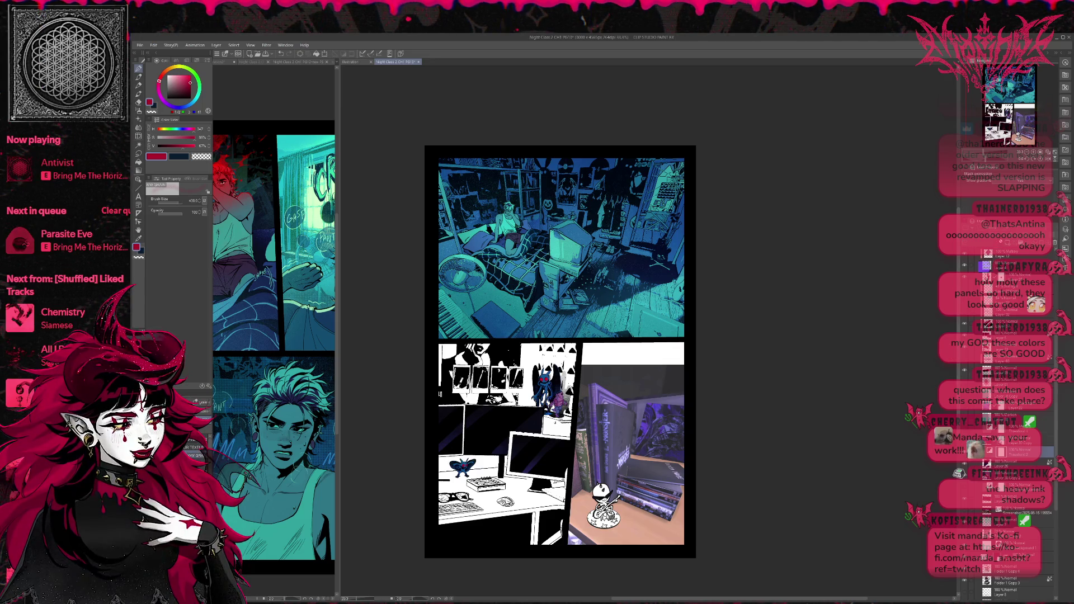
# Duplicate Threshold 2, delete Brightness/Contrast 3, and hide the monster and moth stickers
pyautogui.hotkey('ctrl', 'j')
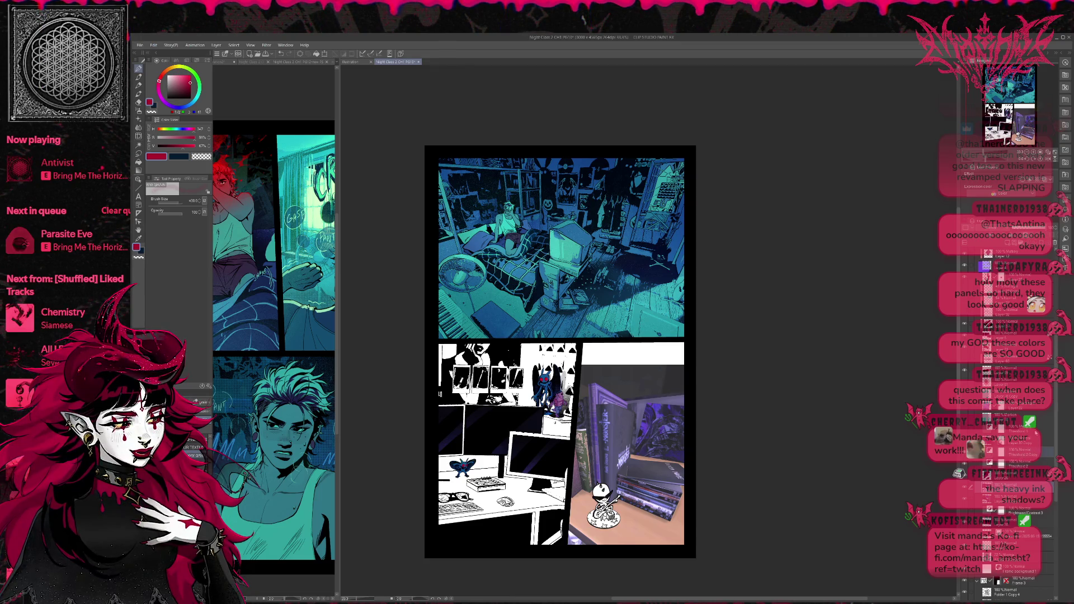
pyautogui.hotkey('ctrl', 'z')
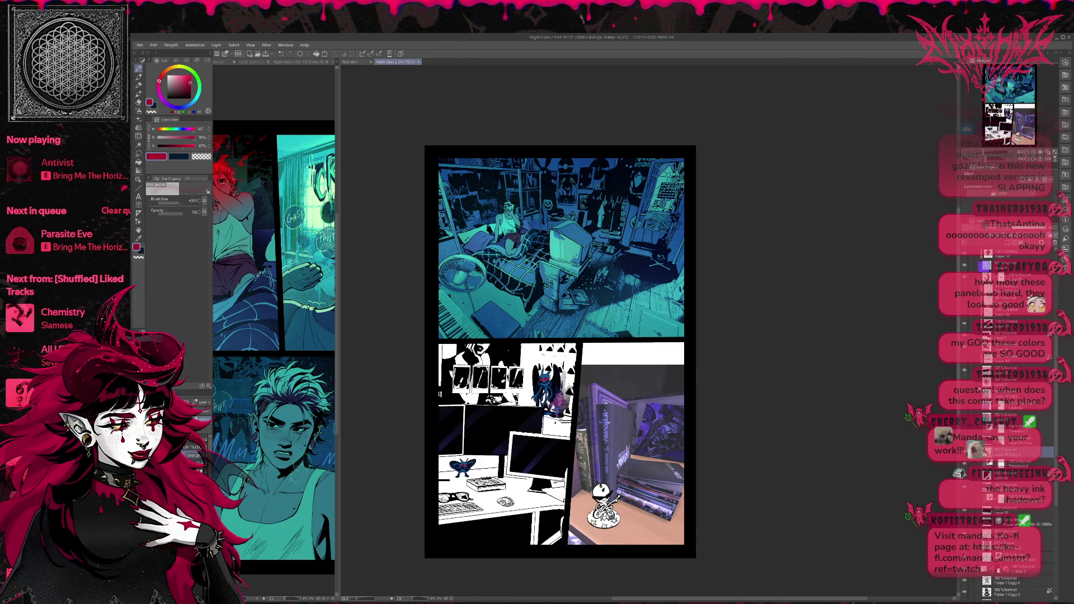
pyautogui.scroll(-5, 1025, 363)
pyautogui.scroll(3, 1006, 419)
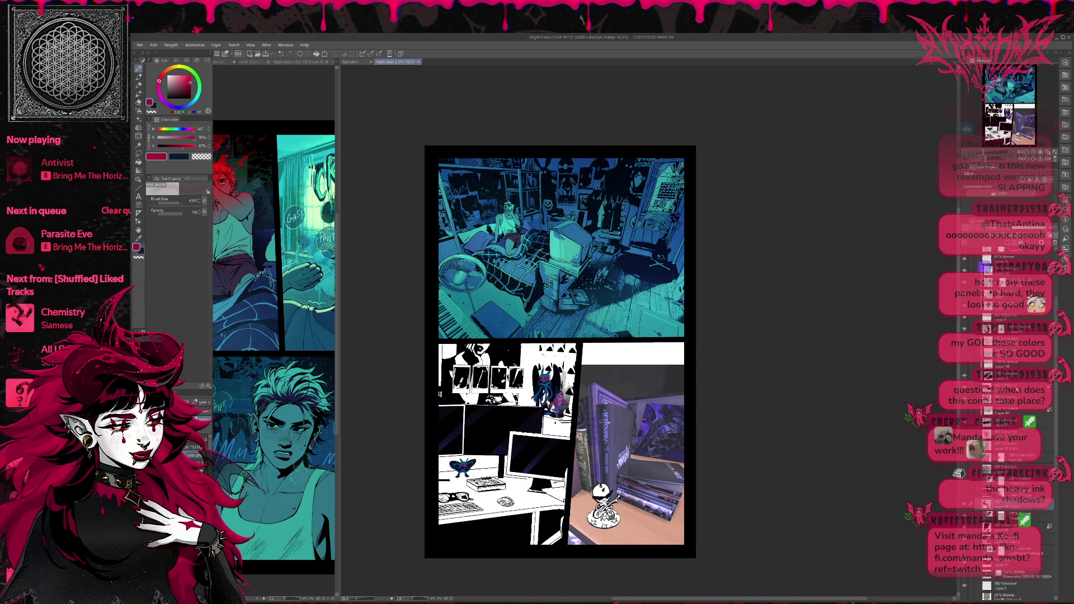
pyautogui.scroll(3, 1007, 420)
pyautogui.scroll(3, 1007, 425)
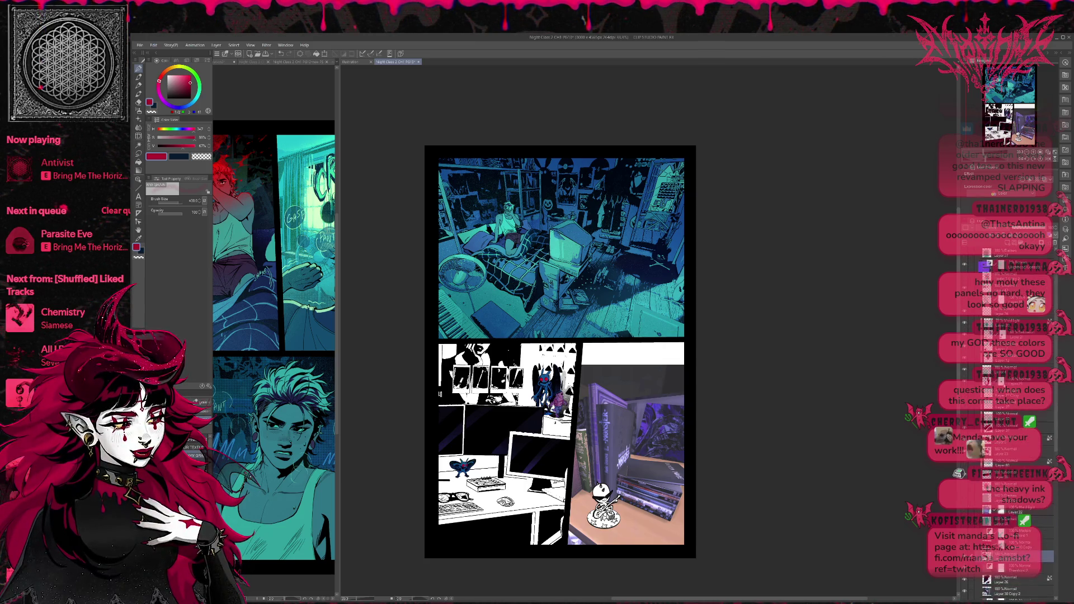
pyautogui.scroll(3, 1007, 391)
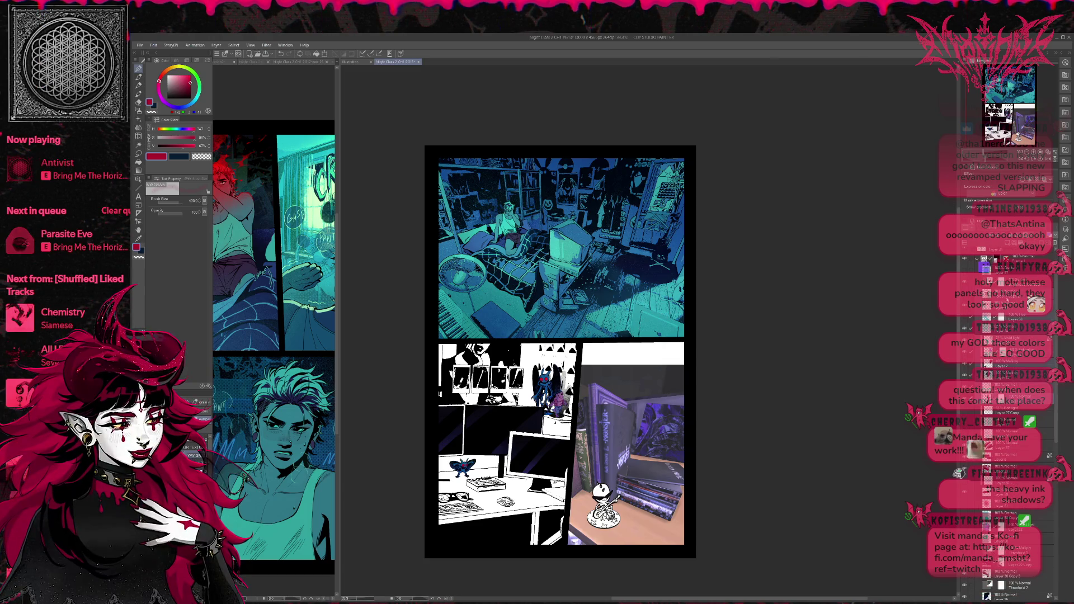
pyautogui.scroll(-5, 1032, 334)
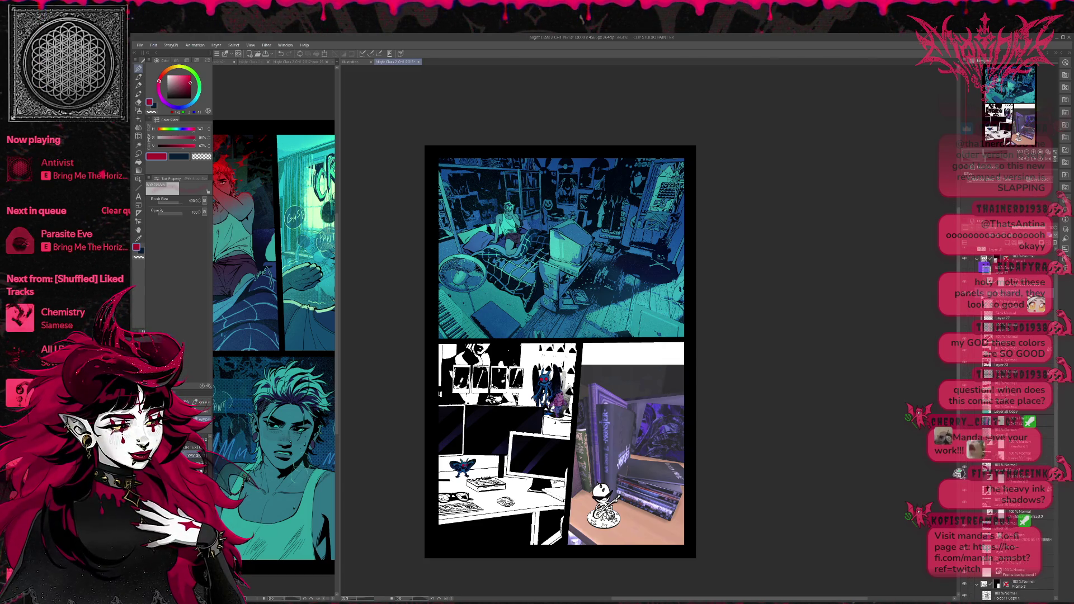
pyautogui.hotkey('ctrl', 'z')
pyautogui.hotkey('ctrl', 'z')
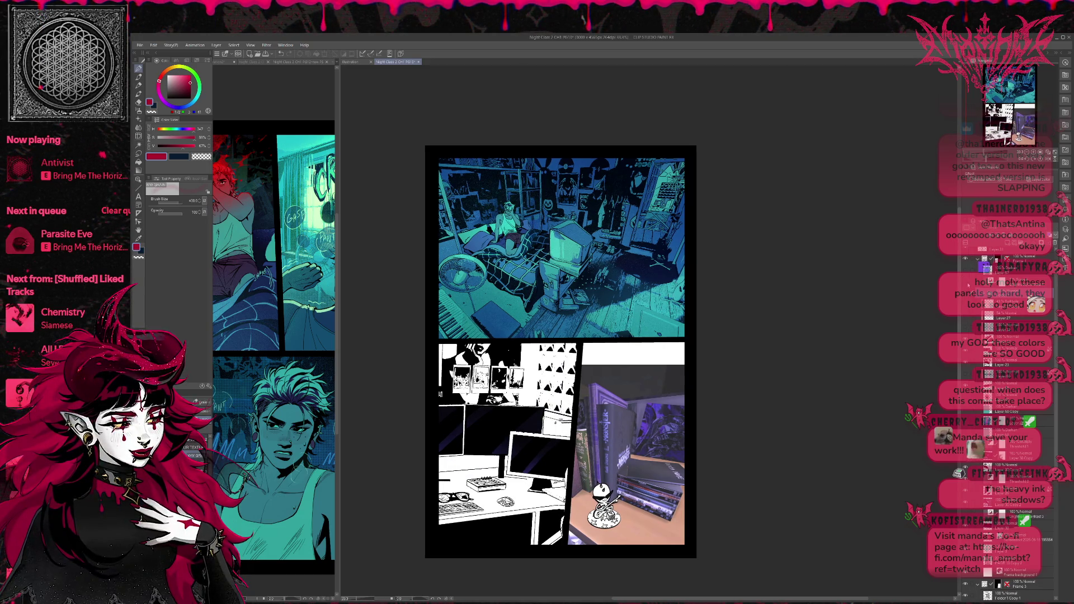
# Delete a selected desk panel layer and set the eraser size to 200
pyautogui.scroll(5, 1006, 425)
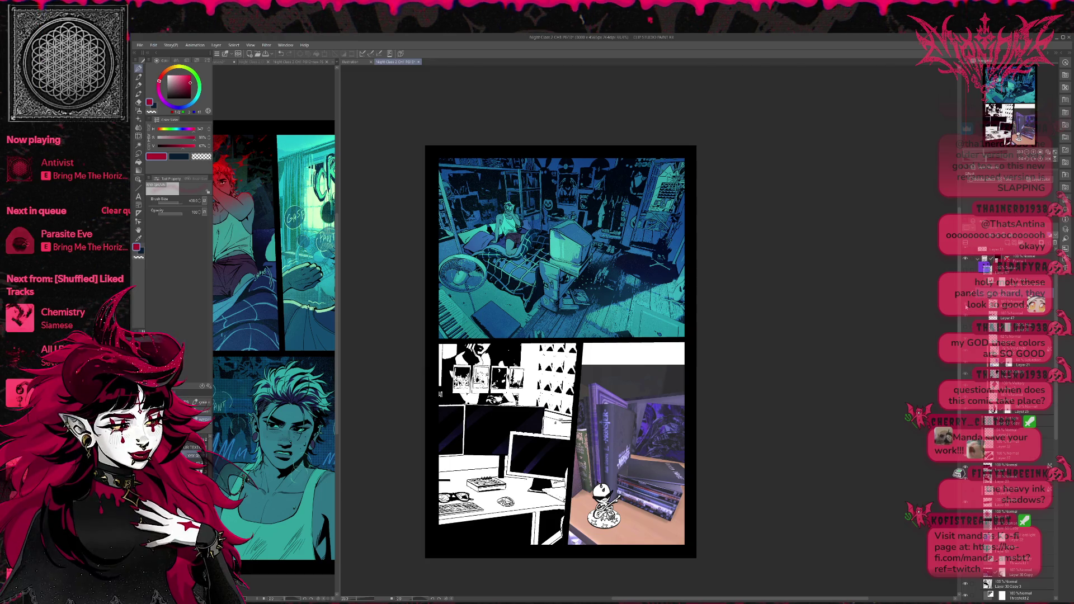
pyautogui.click(1022, 318)
pyautogui.press('Delete')
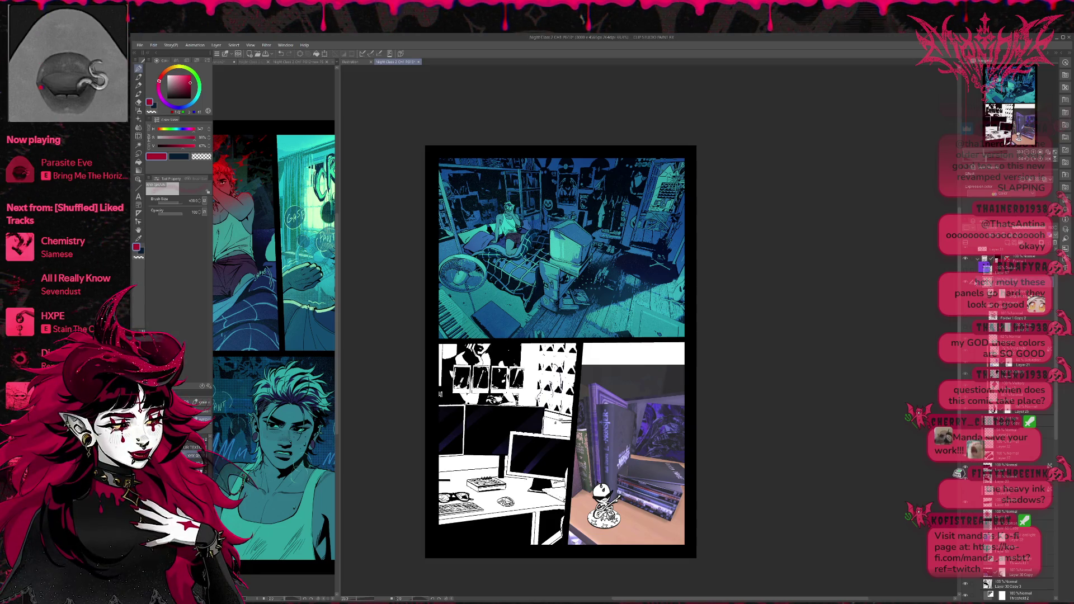
pyautogui.press('e')
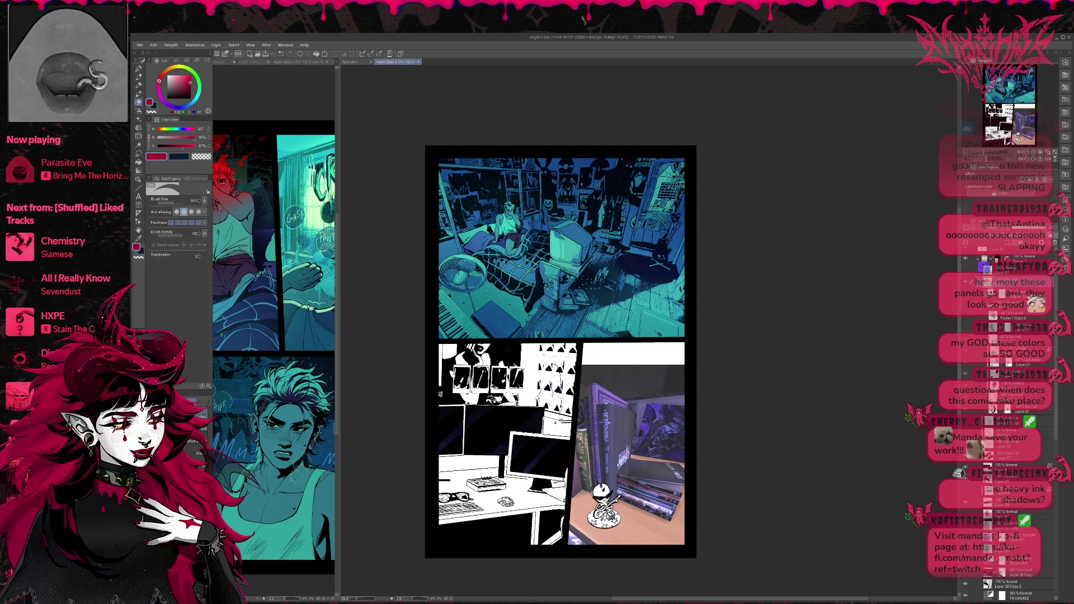
pyautogui.press(']')
pyautogui.press(']')
pyautogui.press(']')
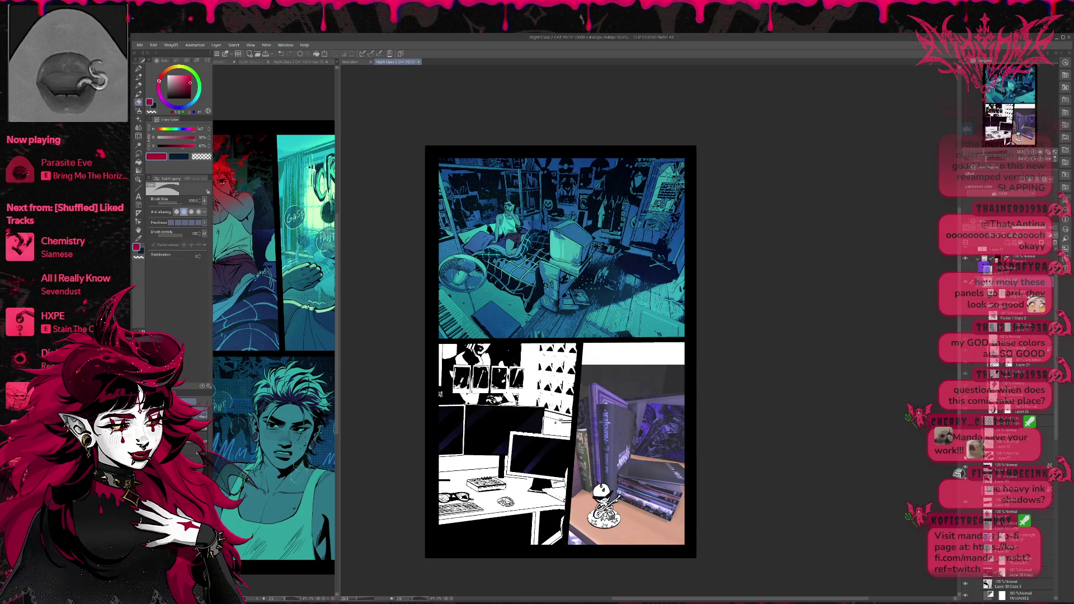
# Eyedrop the dark navy from the monitors and paint the monitor screens with it
pyautogui.hotkey('ctrl', 'z')
pyautogui.click(1007, 467)
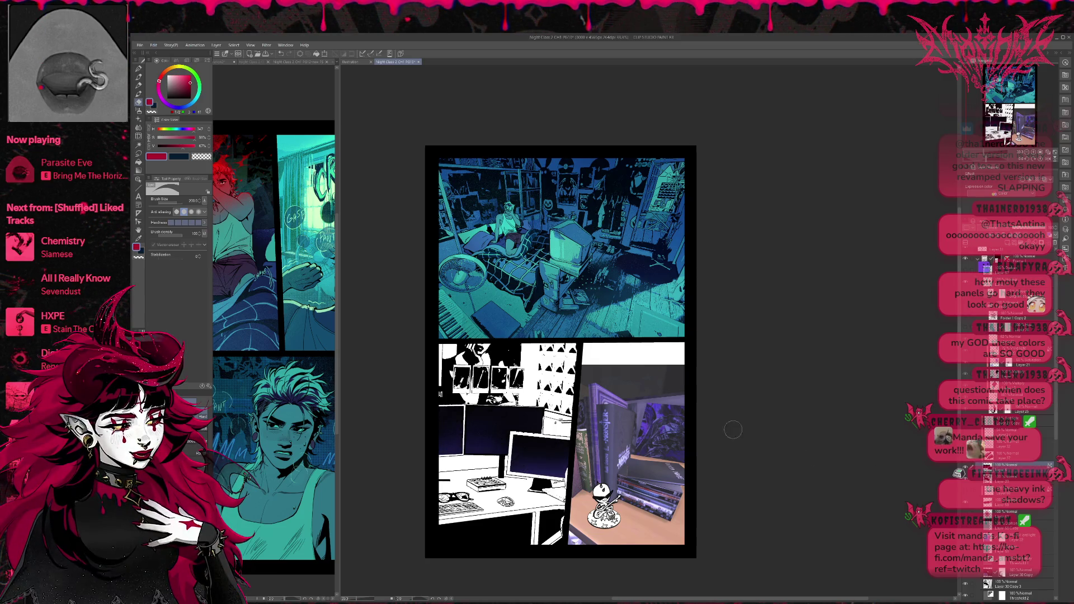
pyautogui.keyDown('alt'); pyautogui.click(535, 417); pyautogui.keyUp('alt')
pyautogui.moveTo(535, 425)
pyautogui.mouseDown()
pyautogui.moveTo(576, 464)
pyautogui.moveTo(490, 421)
pyautogui.mouseUp()
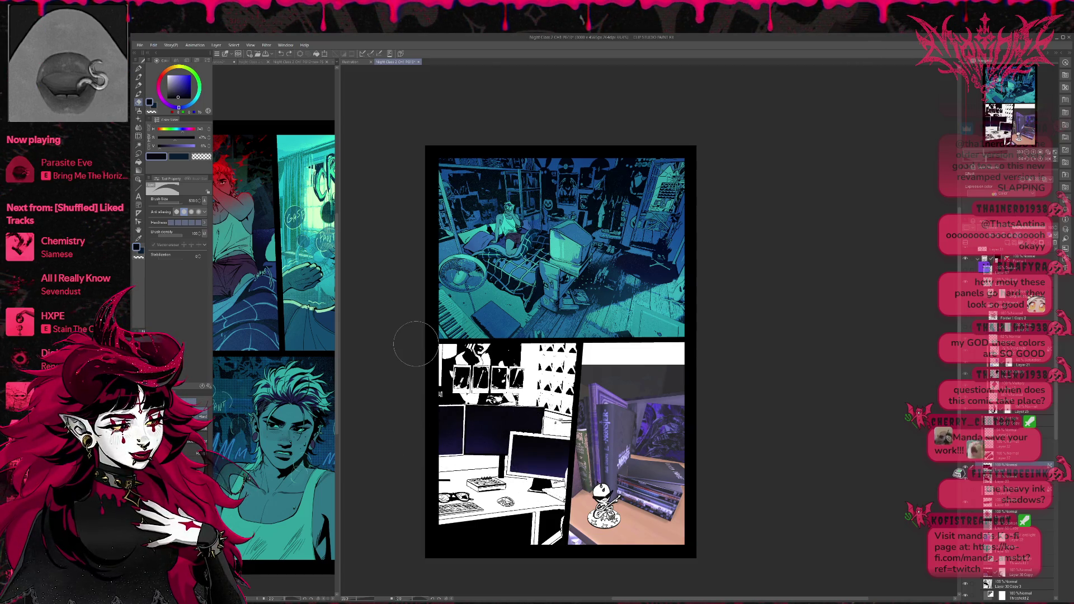
# Paint the monitor screens solid black with a size-600 brush and check the tone layer
pyautogui.keyDown('alt'); pyautogui.click(274, 225); pyautogui.keyUp('alt')
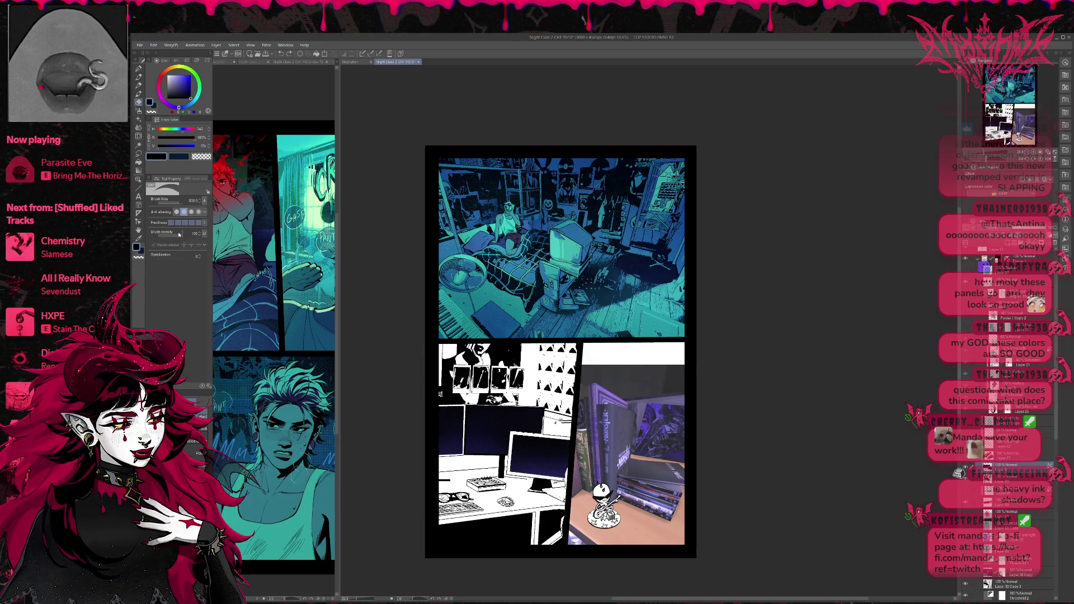
pyautogui.press('p')
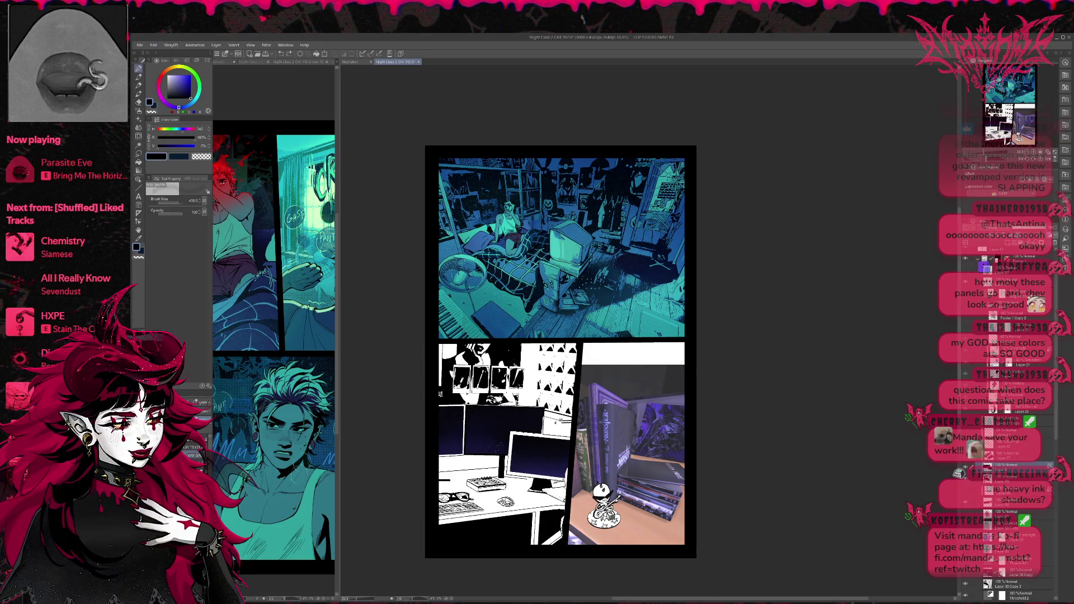
pyautogui.press('b')
pyautogui.moveTo(424, 460)
pyautogui.mouseDown()
pyautogui.moveTo(537, 456)
pyautogui.moveTo(474, 428)
pyautogui.mouseUp()
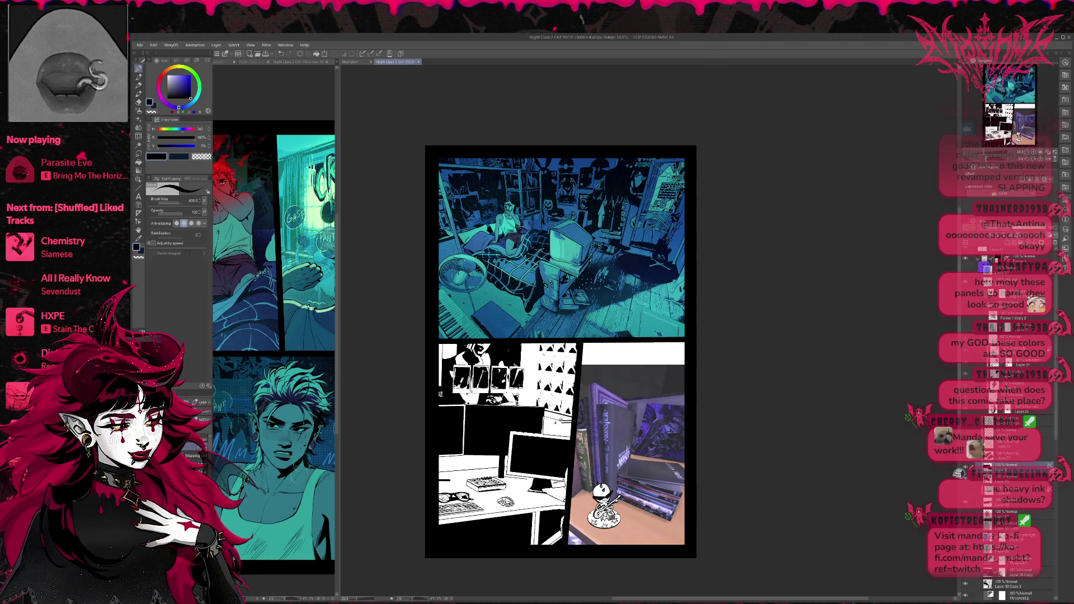
pyautogui.click(965, 492)
pyautogui.click(964, 493)
pyautogui.click(965, 492)
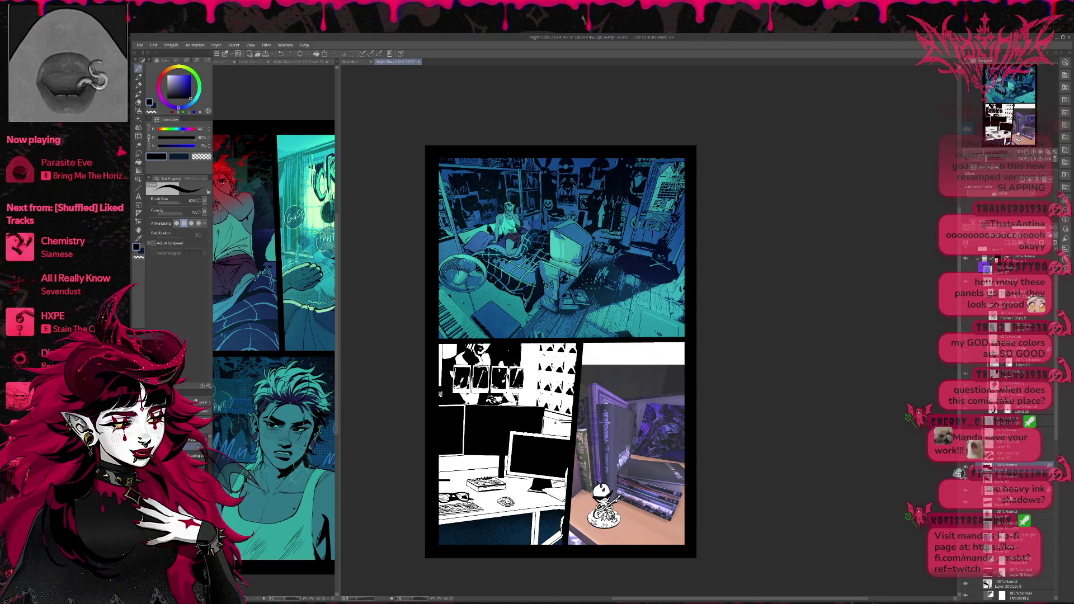
# Compare the purple-tinted colour version with black and white, then save the page
pyautogui.hotkey('ctrl', 'z')
pyautogui.hotkey('ctrl', 'z')
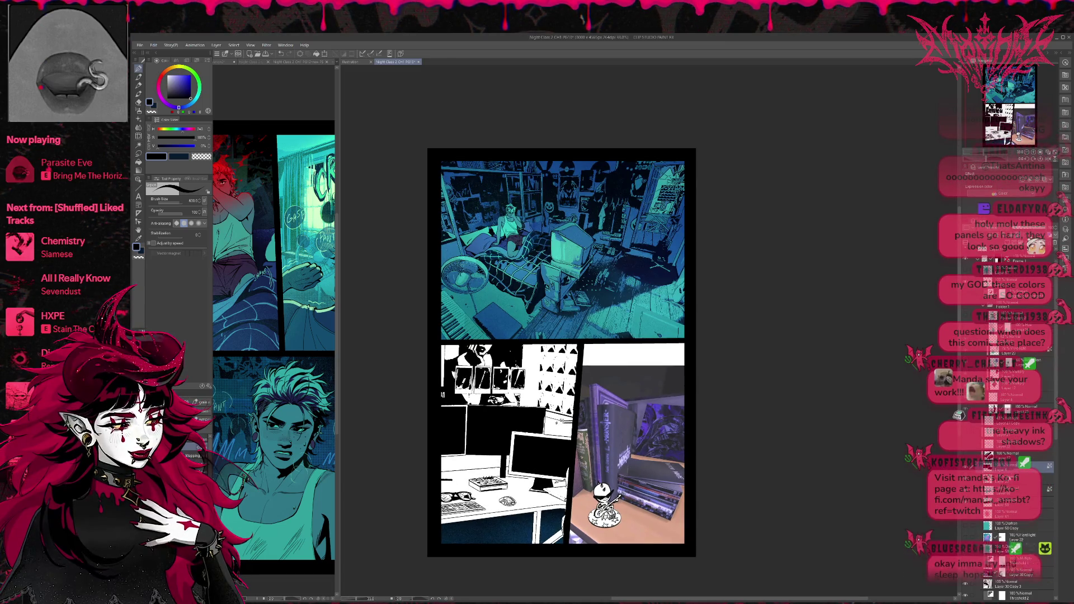
pyautogui.scroll(-10, 1006, 425)
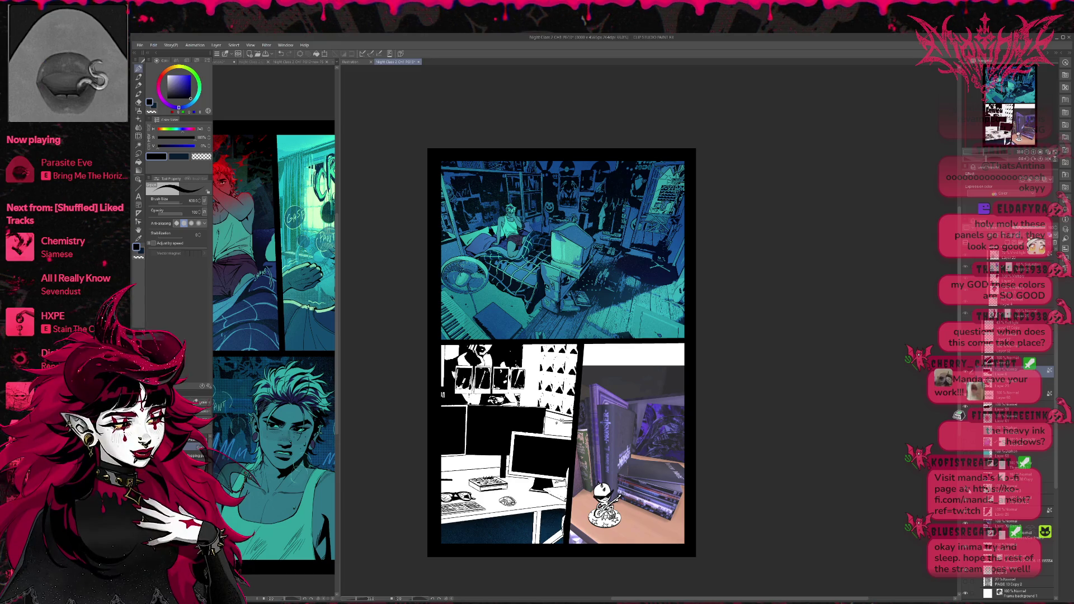
pyautogui.hotkey('ctrl', 'z')
pyautogui.hotkey('ctrl', 'y')
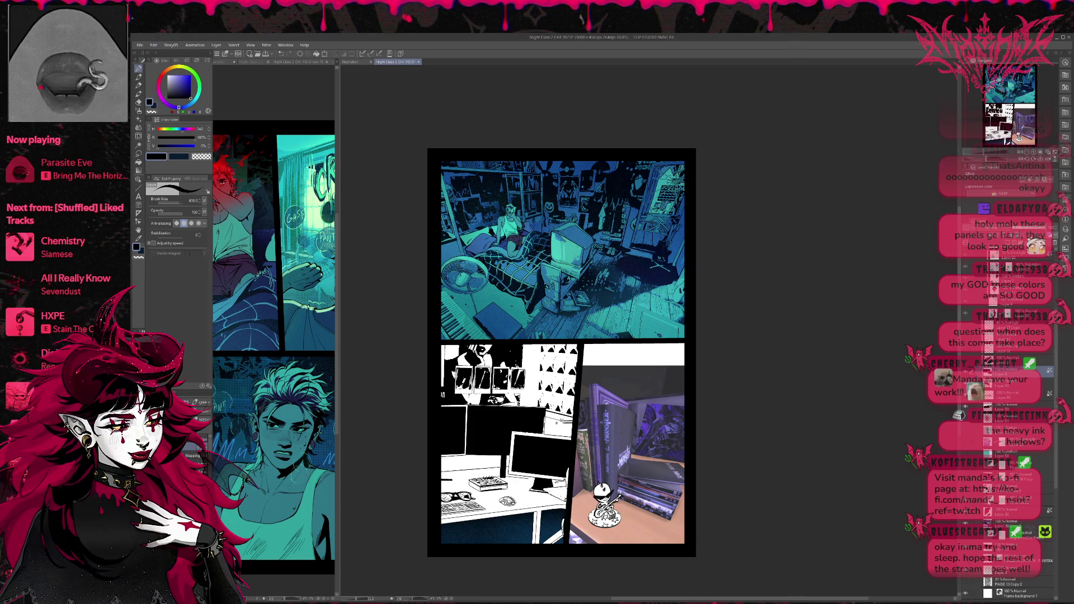
pyautogui.hotkey('ctrl', 's')
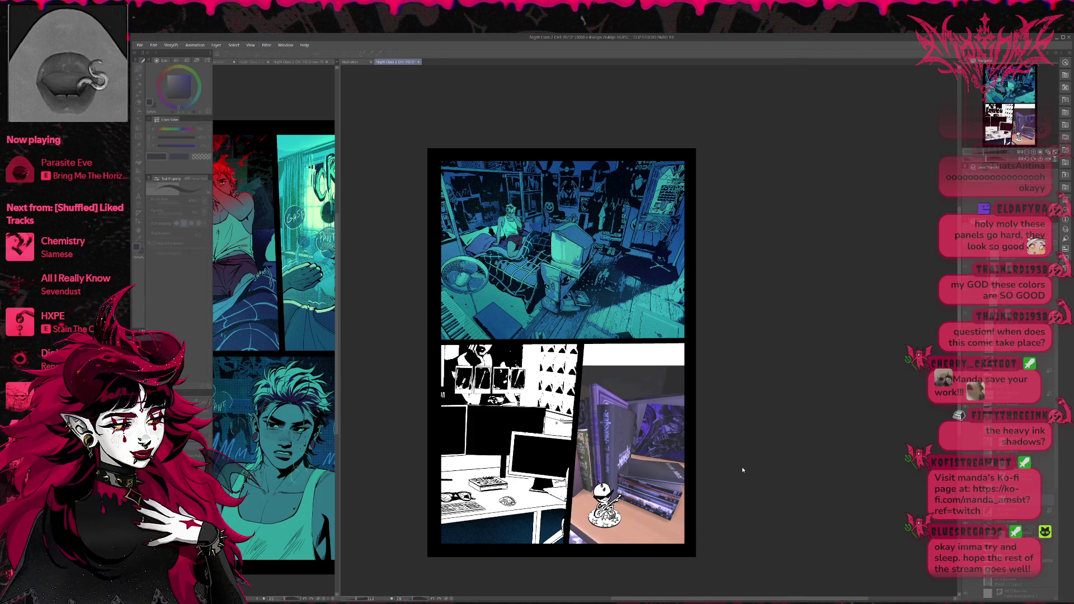
# Push the desk panel's details into black with Threshold 2, comparing before and after
pyautogui.hotkey('ctrl', 'z')
pyautogui.hotkey('ctrl', 'z')
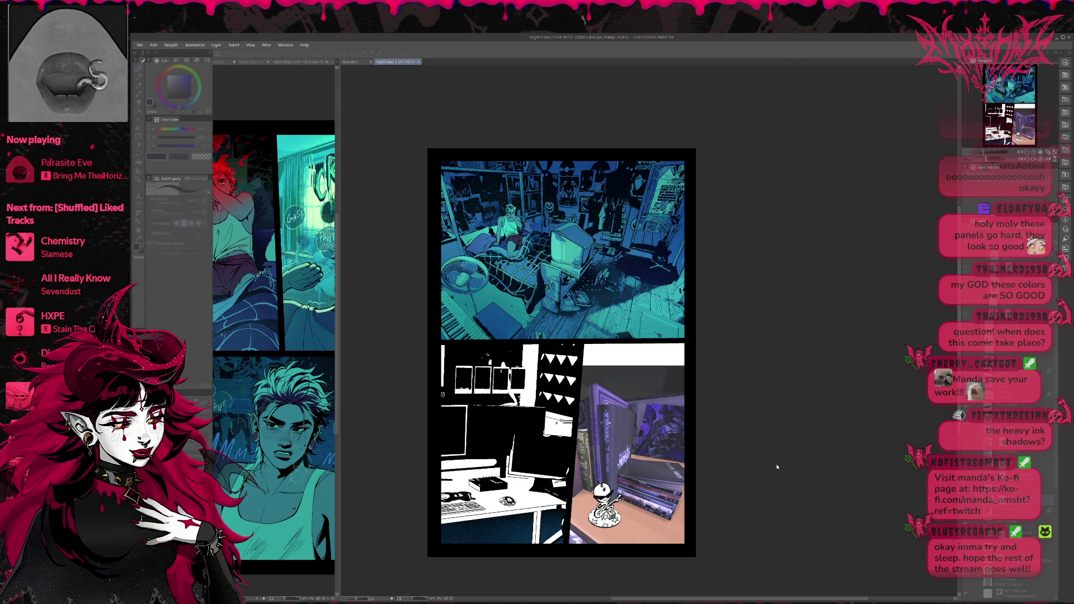
pyautogui.hotkey('ctrl', 'y')
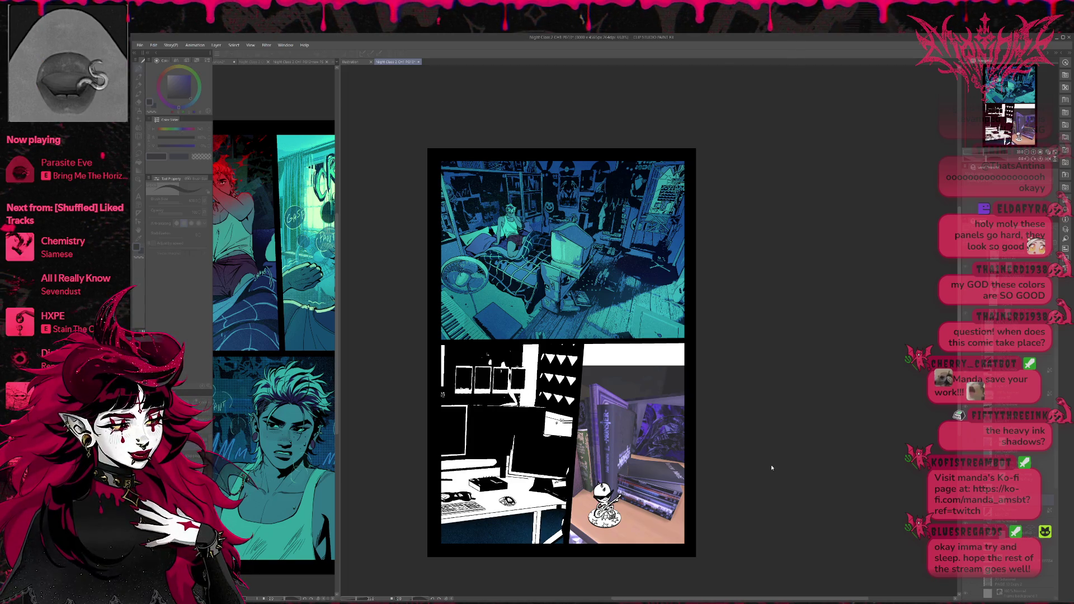
pyautogui.hotkey('ctrl', 'z')
pyautogui.hotkey('ctrl', 'y')
pyautogui.hotkey('ctrl', 'y')
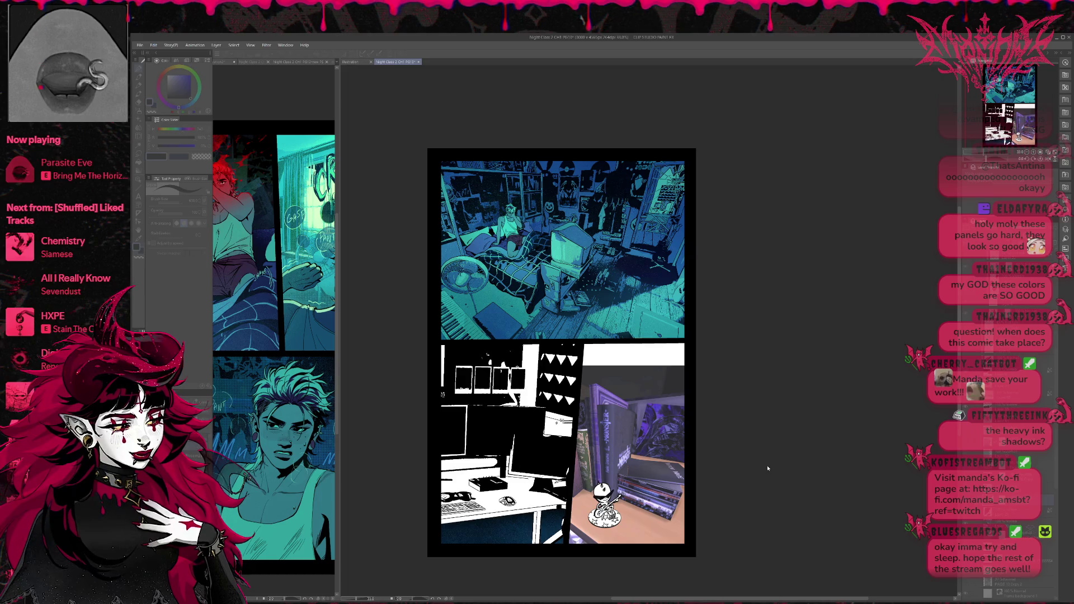
pyautogui.click(862, 456)
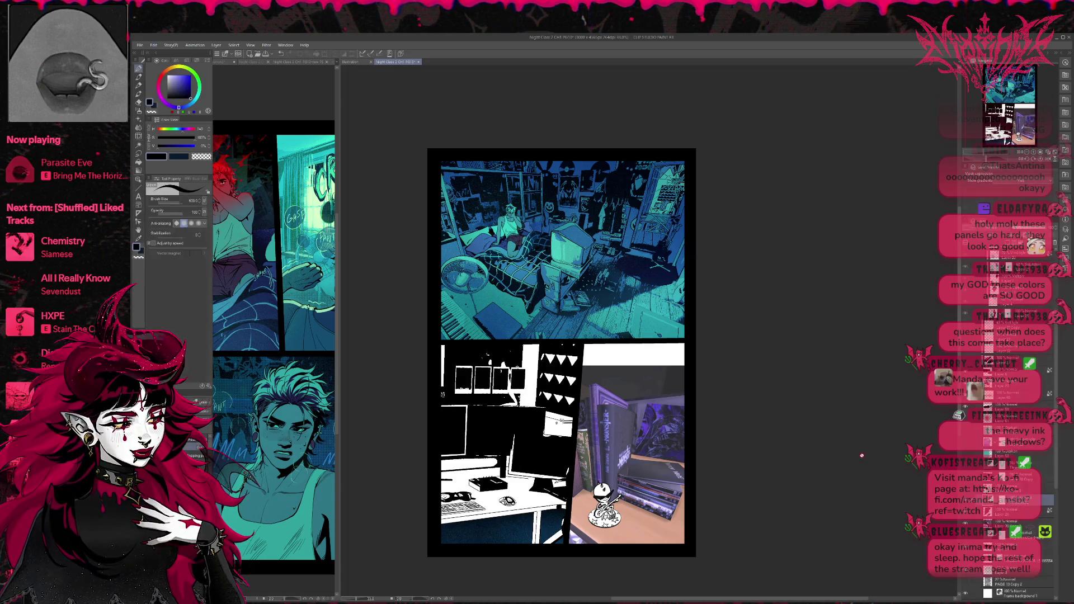
pyautogui.click(1007, 524)
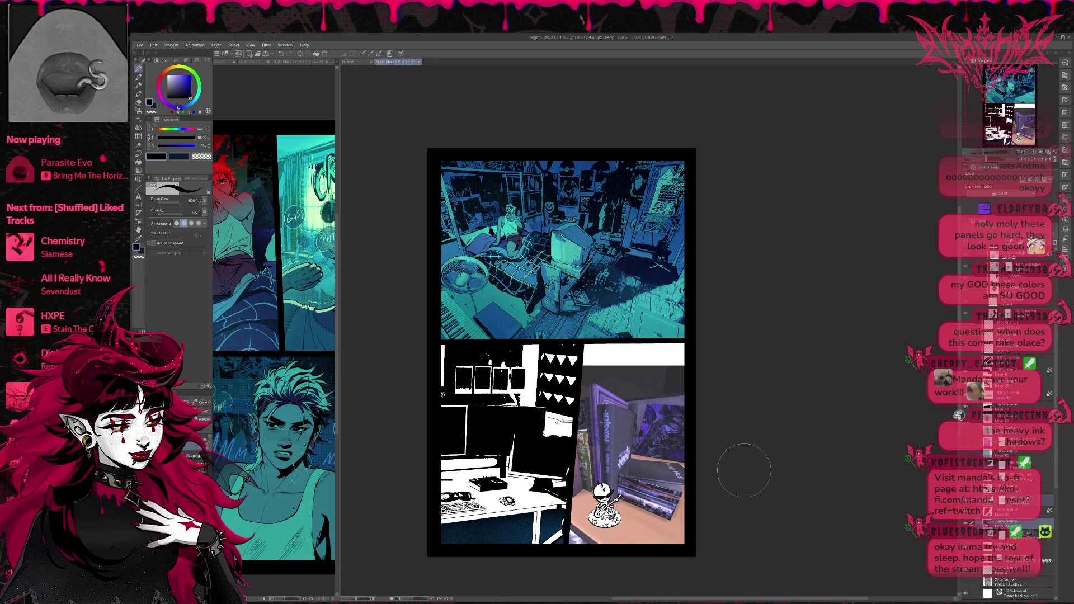
pyautogui.hotkey('ctrl', 'z')
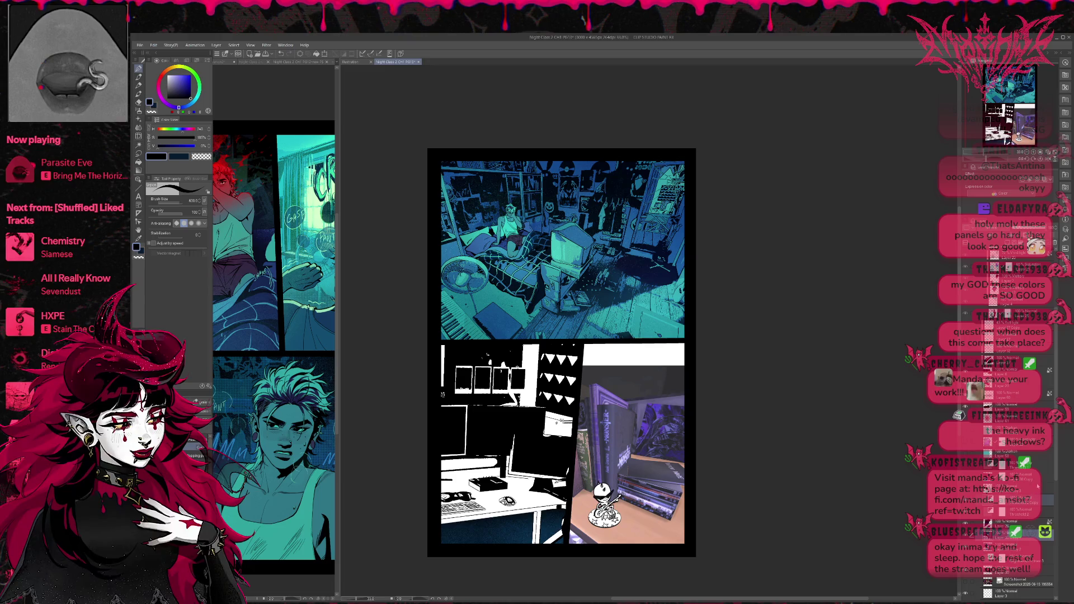
pyautogui.hotkey('ctrl', 'z')
pyautogui.hotkey('ctrl', 'z')
pyautogui.hotkey('ctrl', 'z')
pyautogui.hotkey('ctrl', 'z')
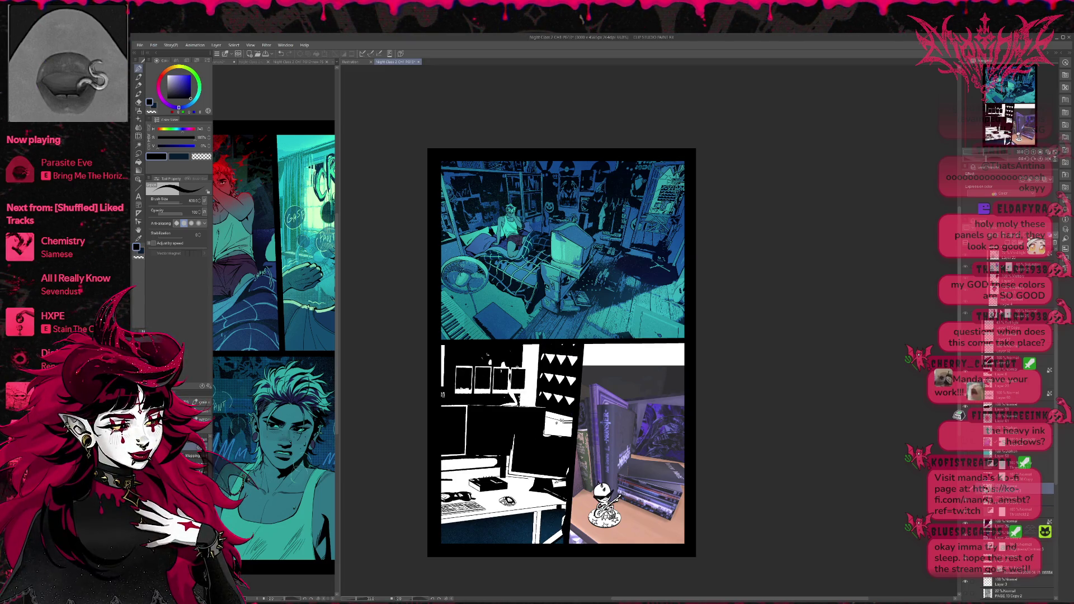
# Compare the desk panel's detailed and darker threshold versions and the purple shading underneath
pyautogui.click(1018, 500)
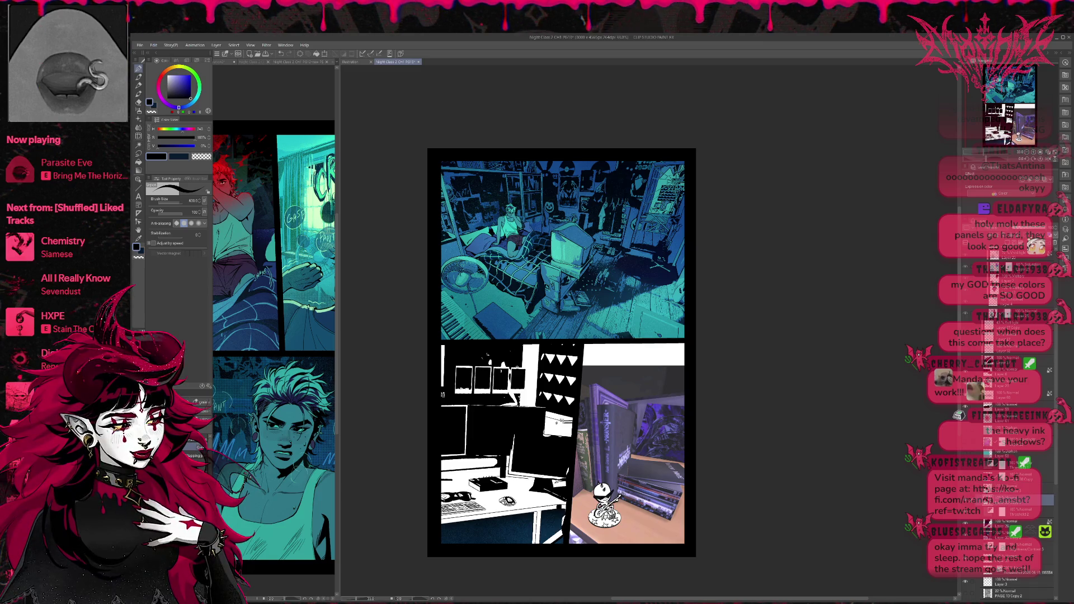
pyautogui.hotkey('ctrl', 'z')
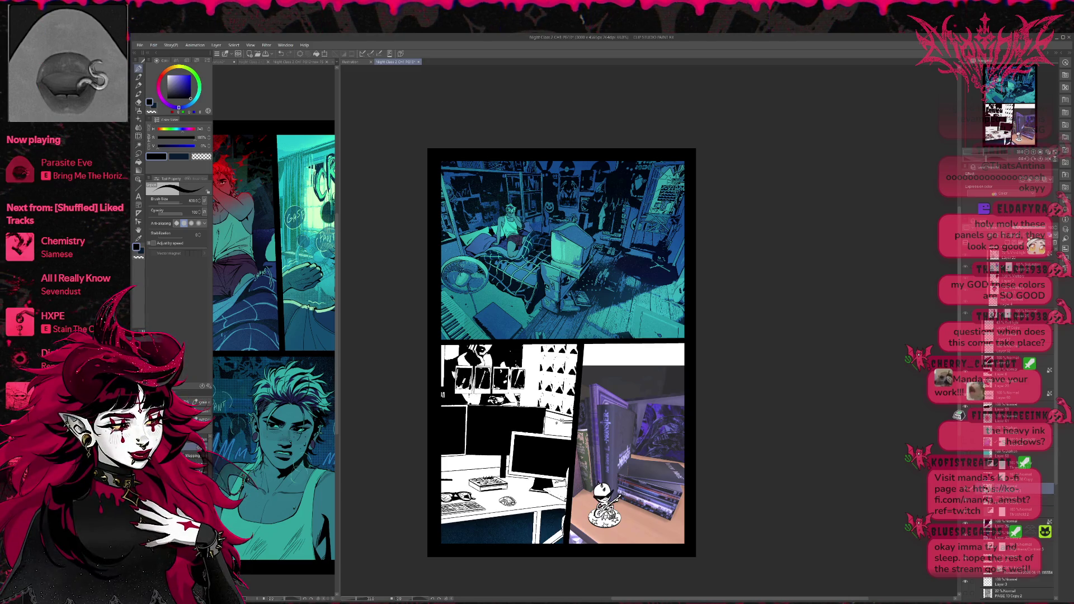
pyautogui.hotkey('ctrl', 'y')
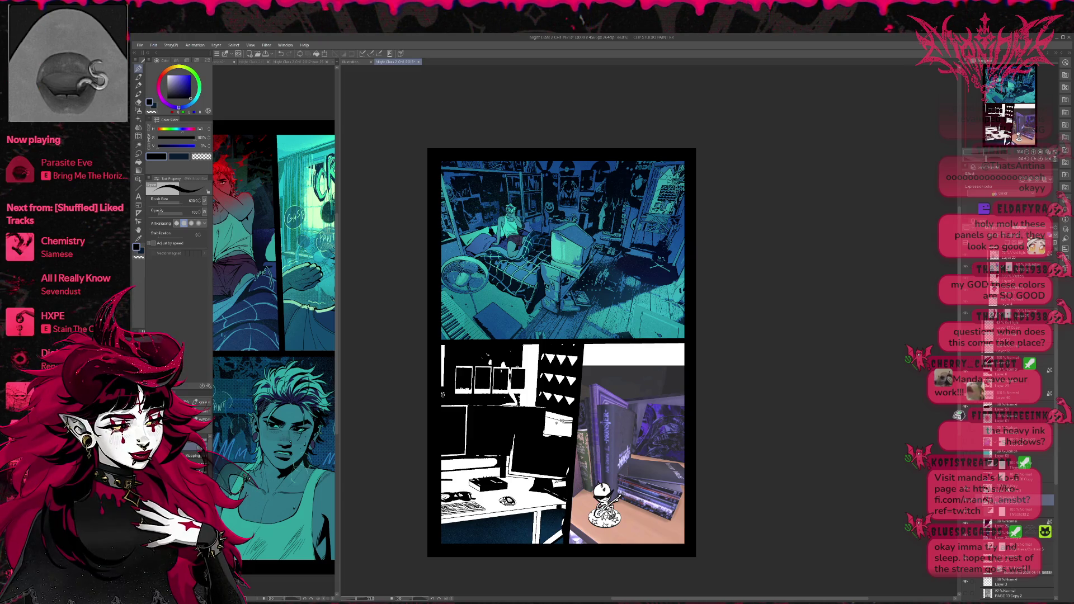
pyautogui.click(1013, 488)
pyautogui.click(966, 511)
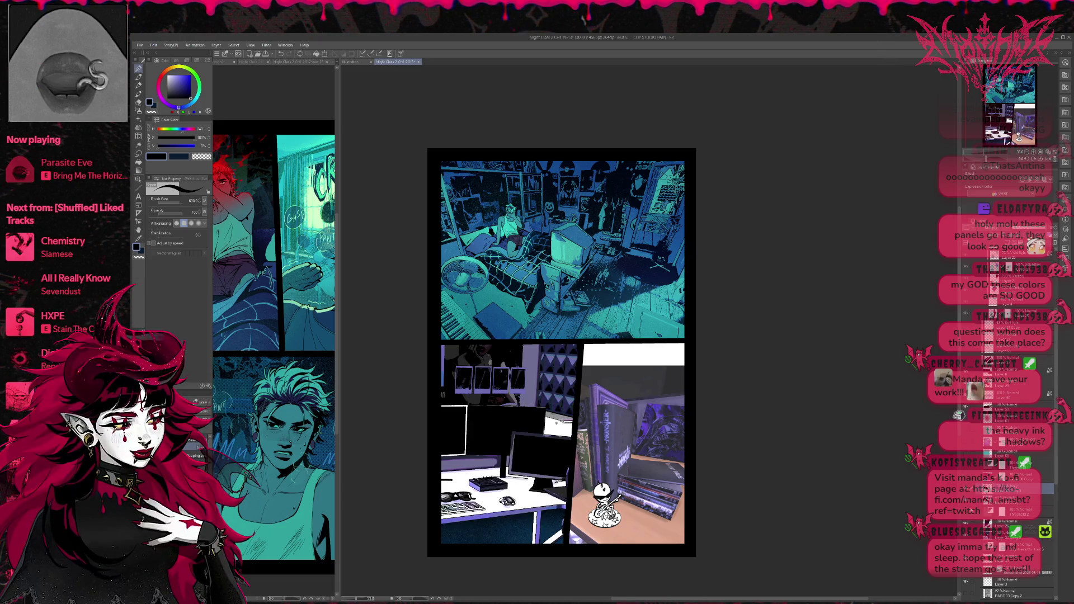
pyautogui.click(1012, 500)
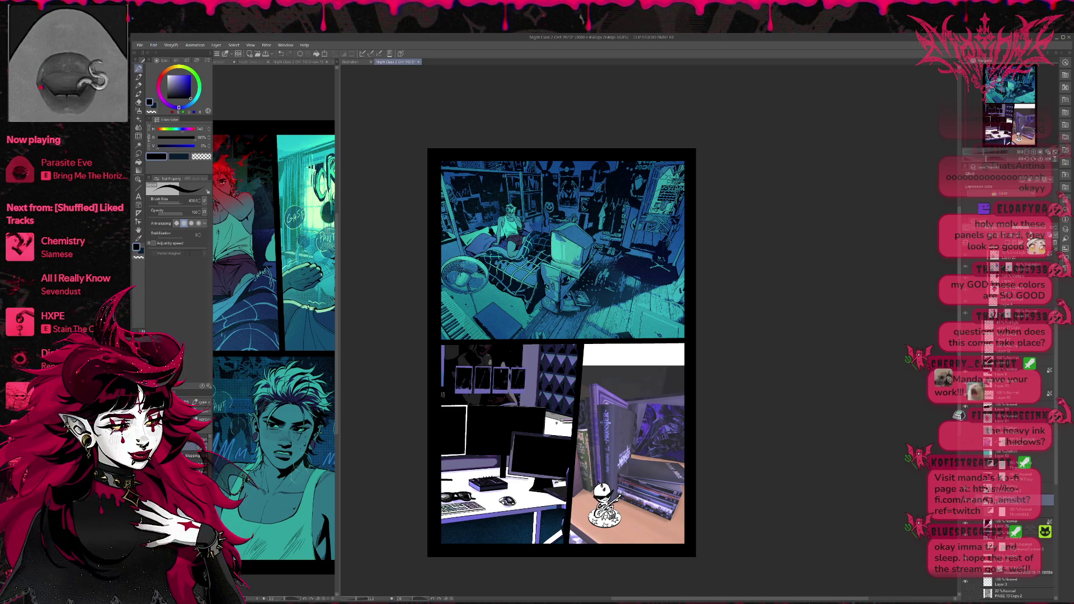
pyautogui.click(1012, 488)
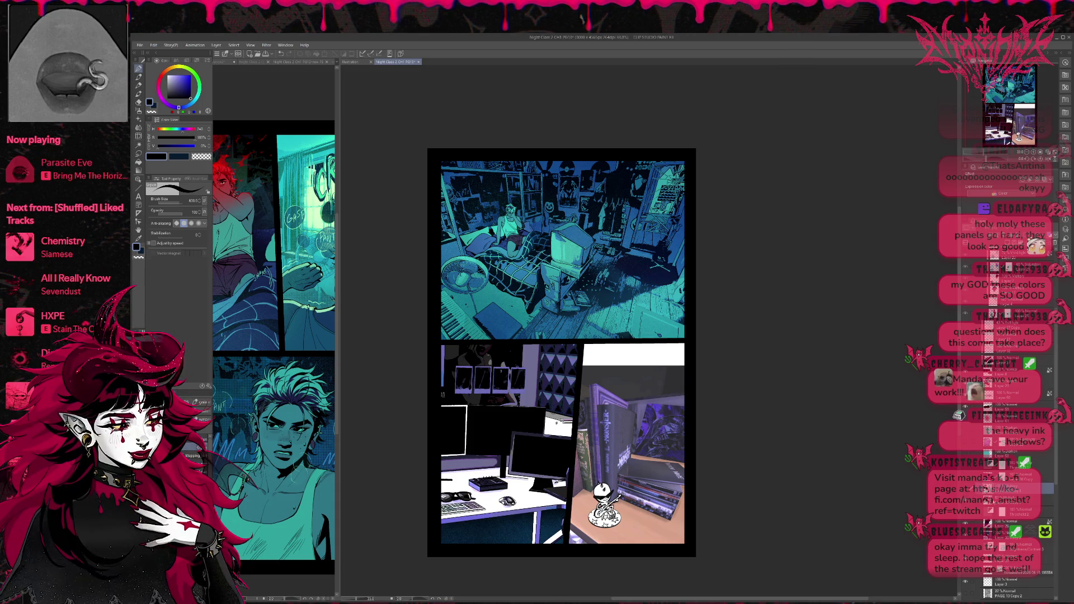
# Toggle layers to compare, then show the detailed high-contrast black-and-white layer
pyautogui.click(965, 535)
pyautogui.click(965, 535)
pyautogui.click(965, 536)
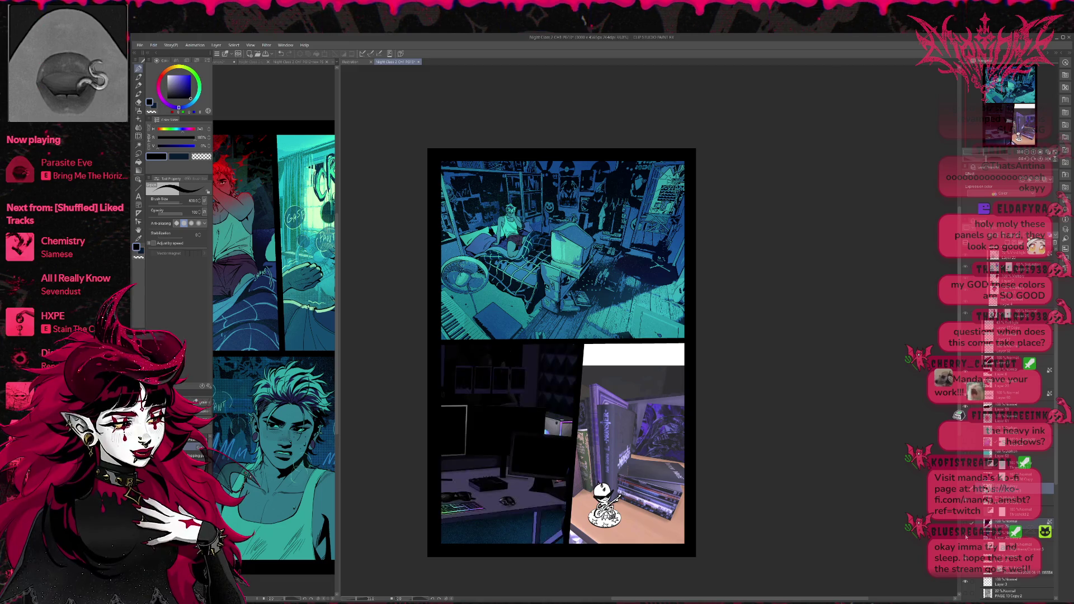
pyautogui.click(966, 536)
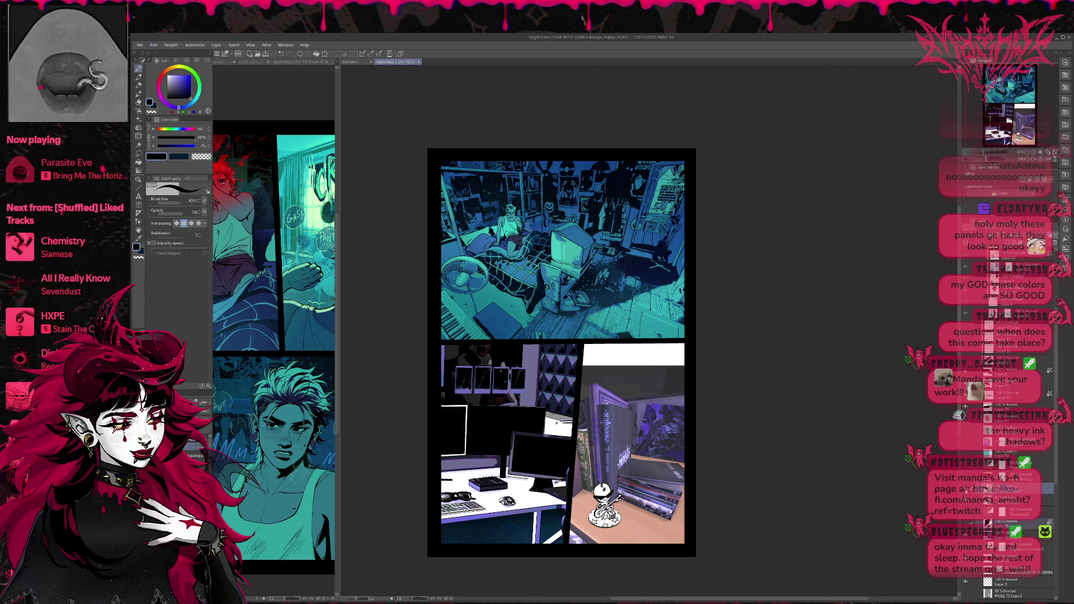
pyautogui.click(1024, 501)
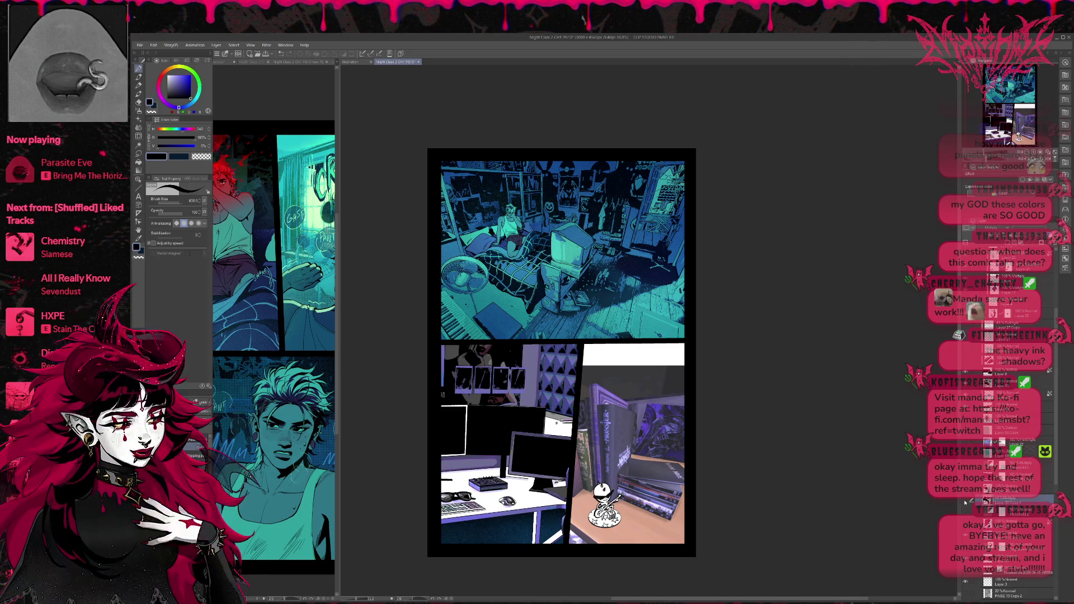
pyautogui.click(966, 511)
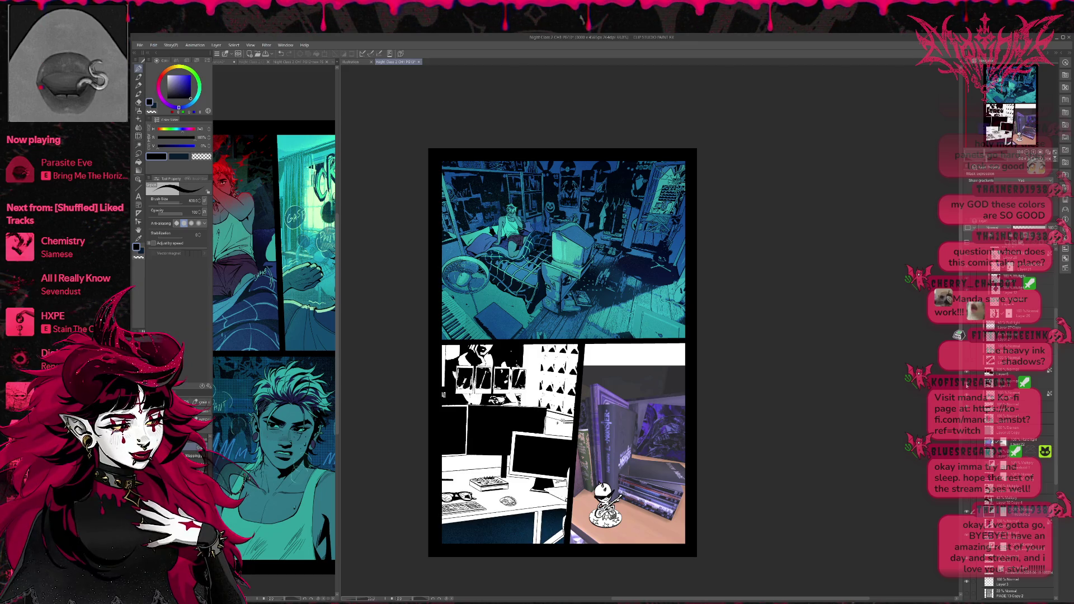
# Hide the desk panel's heavy dark tone layer, toggling it on and off to compare before and after
pyautogui.click(965, 383)
pyautogui.click(966, 384)
pyautogui.click(966, 384)
pyautogui.click(966, 384)
pyautogui.click(966, 384)
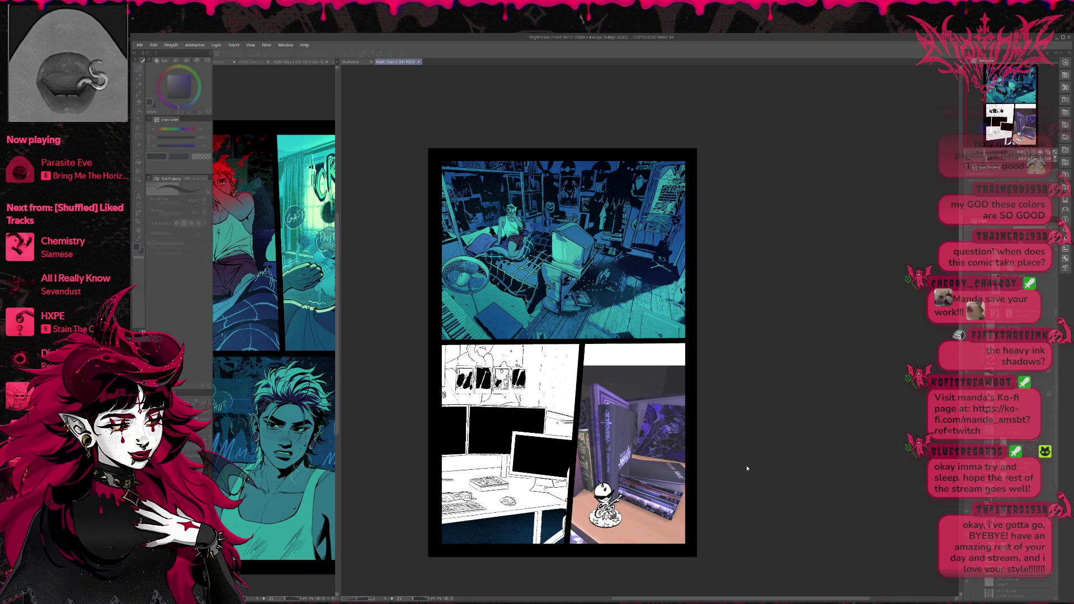
pyautogui.hotkey('ctrl', 'y')
pyautogui.hotkey('ctrl', 'z')
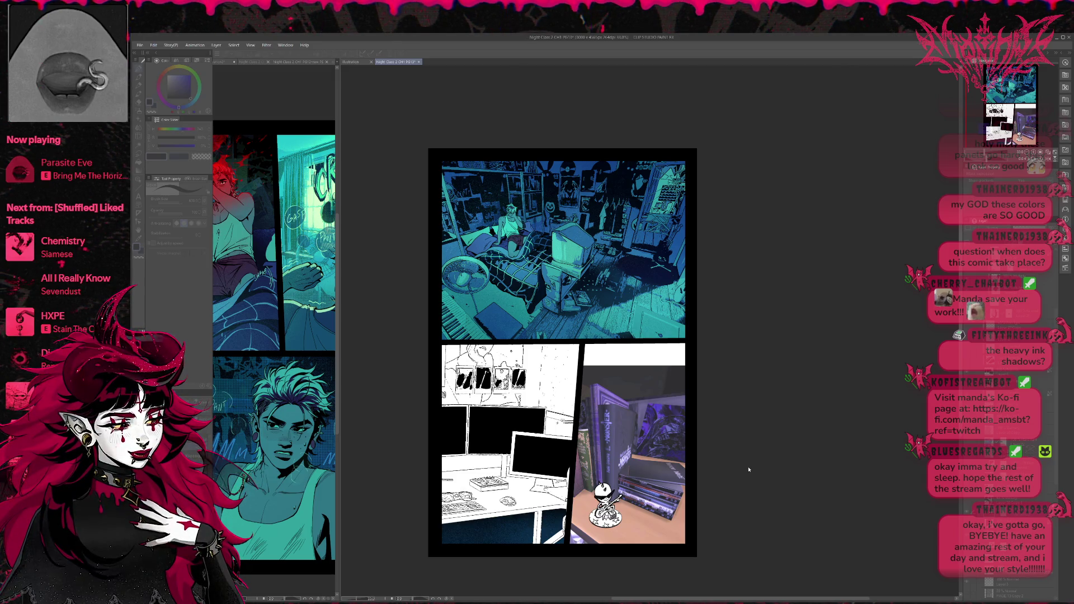
pyautogui.hotkey('ctrl', 'y')
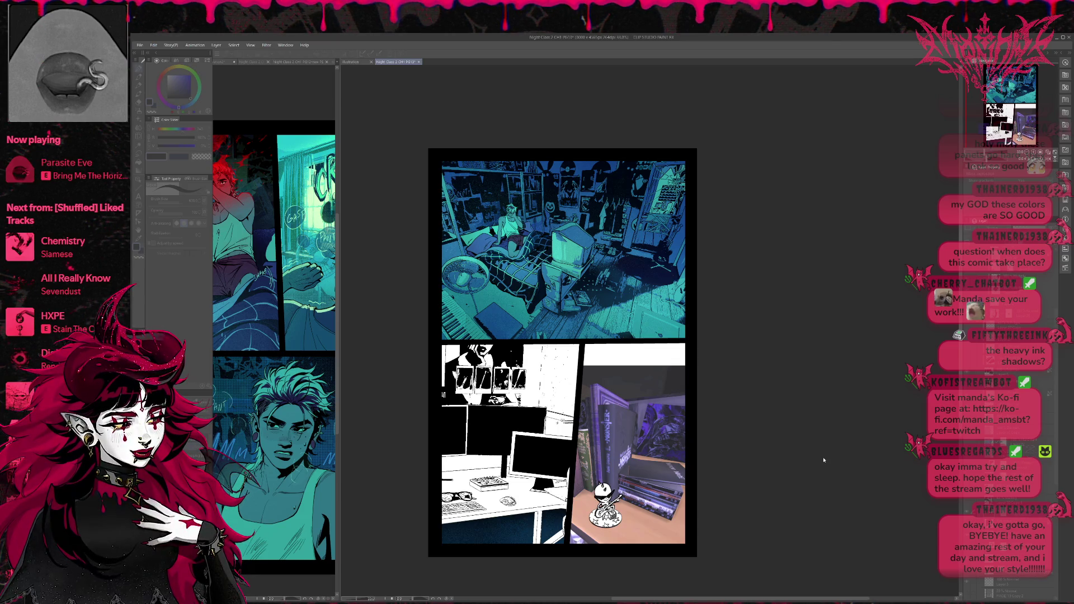
pyautogui.hotkey('ctrl', 'z')
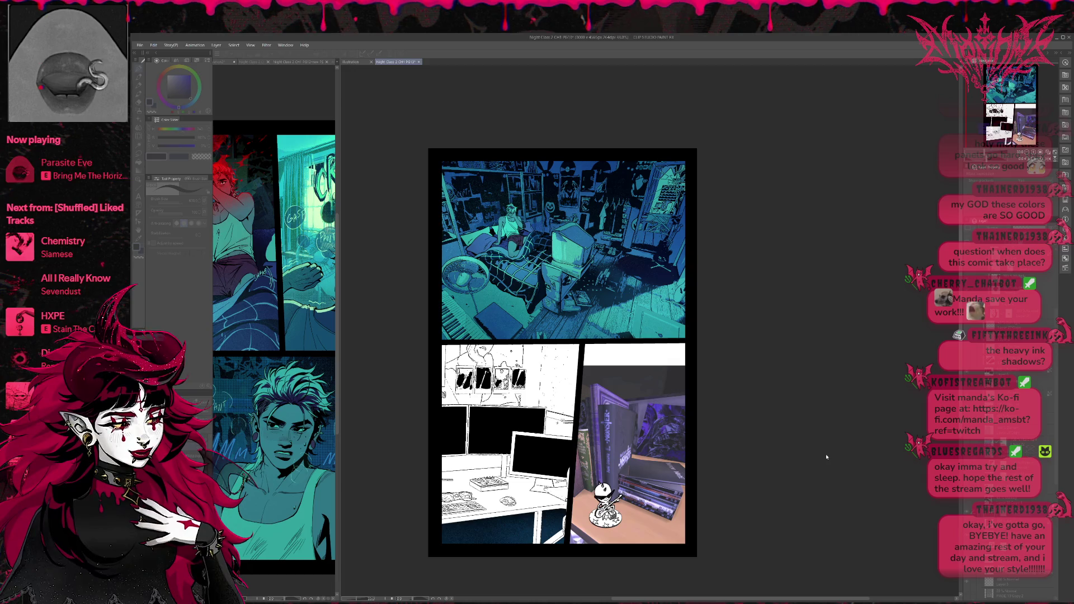
pyautogui.press('Tab')
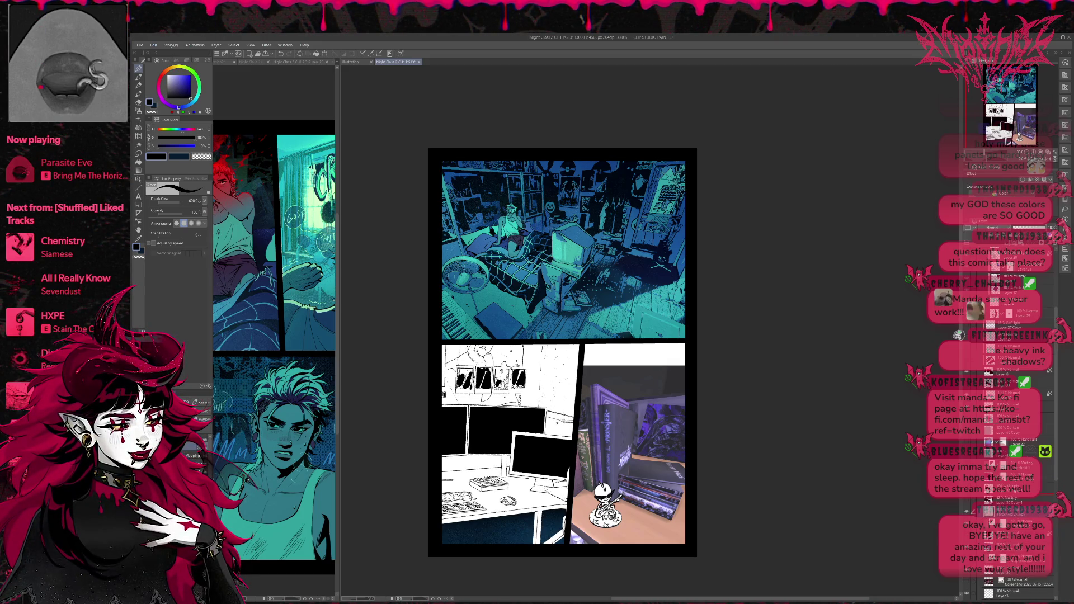
pyautogui.click(1015, 488)
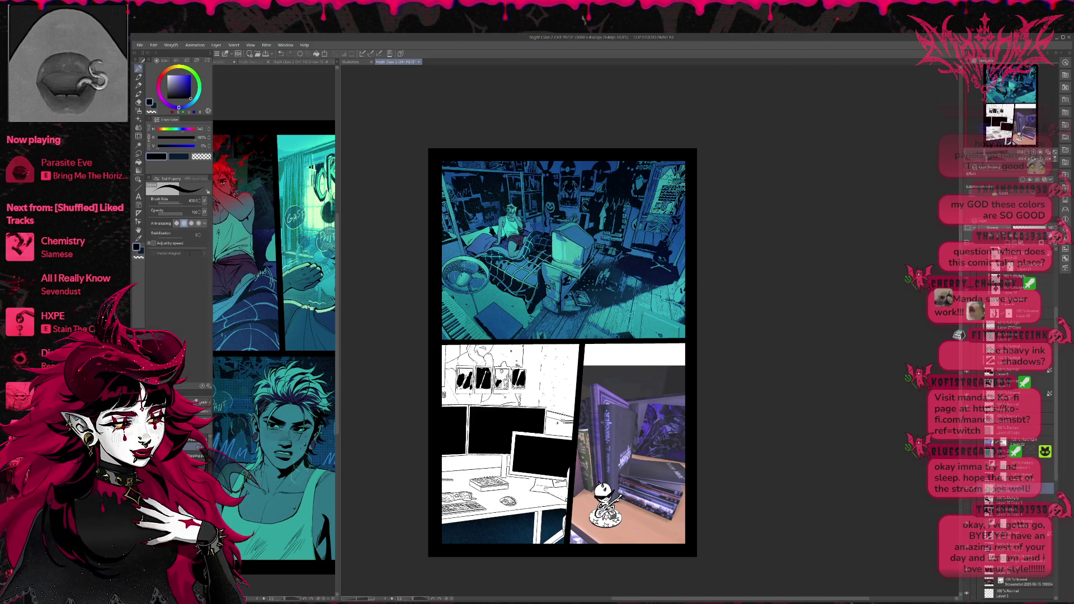
pyautogui.click(1012, 492)
pyautogui.click(1044, 179)
pyautogui.click(1012, 500)
pyautogui.click(1044, 180)
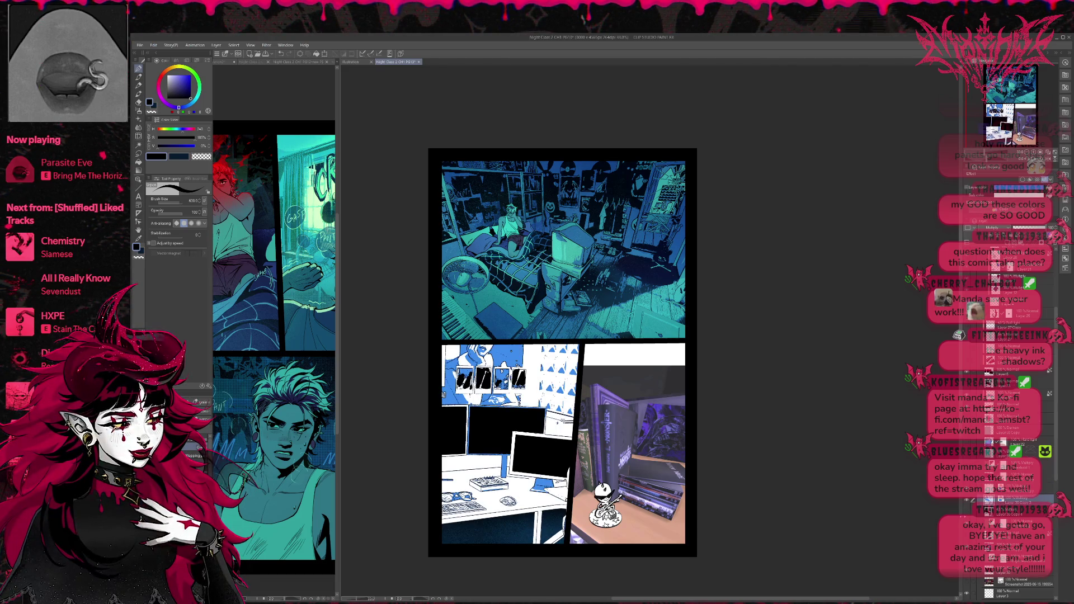
pyautogui.click(1045, 179)
pyautogui.click(1045, 180)
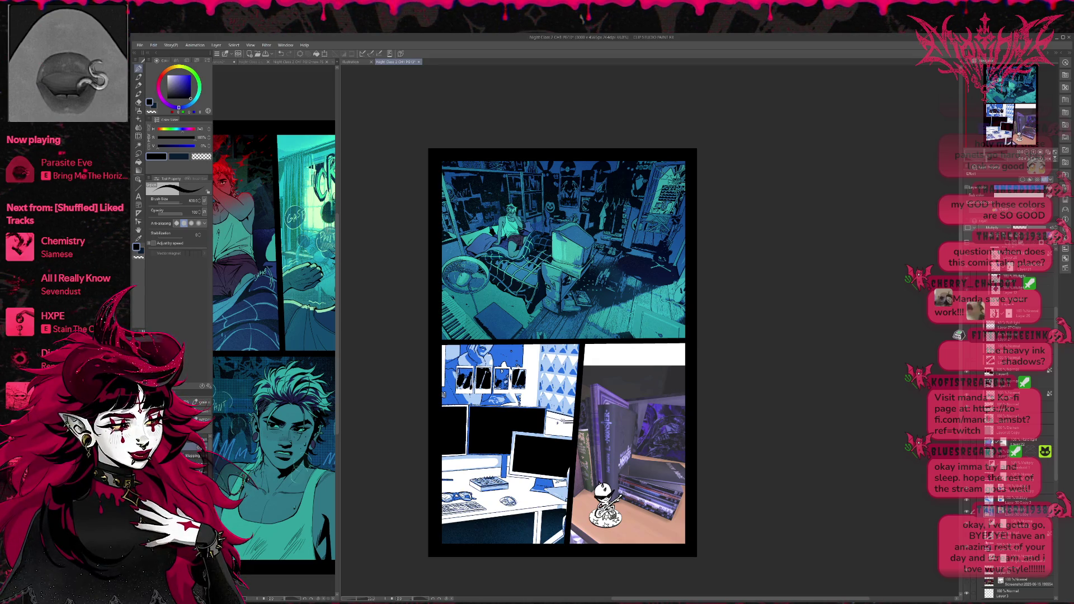
pyautogui.click(1044, 180)
pyautogui.click(1044, 179)
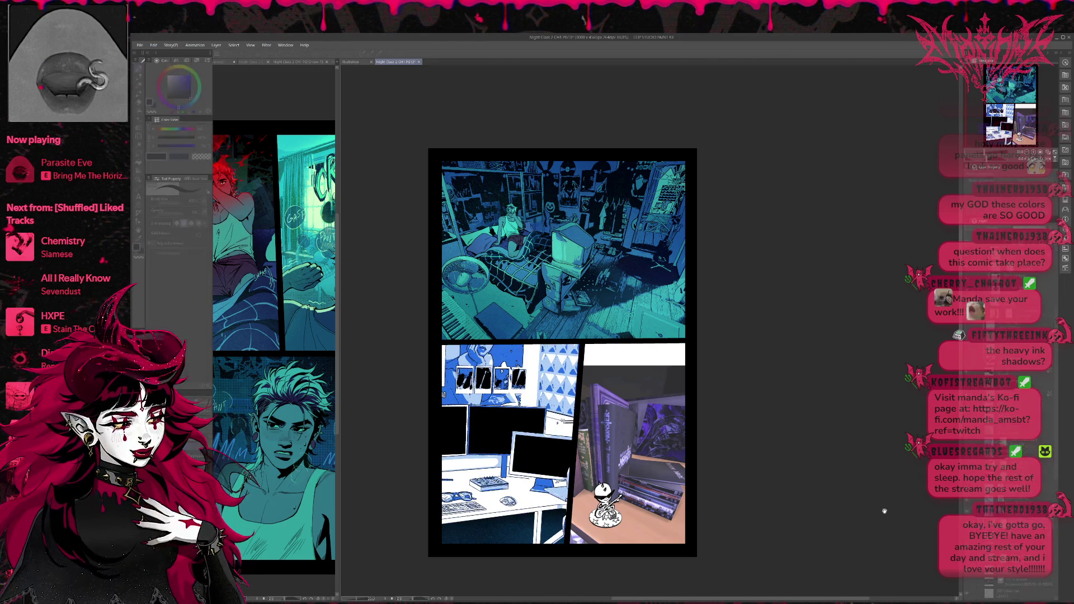
# Compare the desk panel with its blue colour against only the black ink shadows
pyautogui.hotkey('ctrl', 'z')
pyautogui.hotkey('ctrl', 'z')
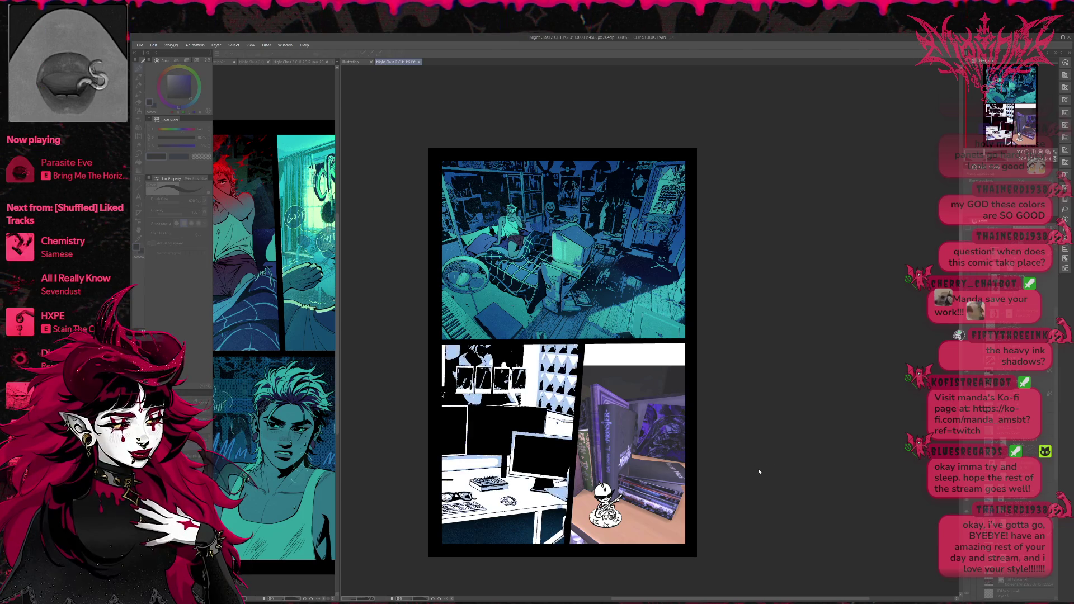
pyautogui.hotkey('ctrl', 'y')
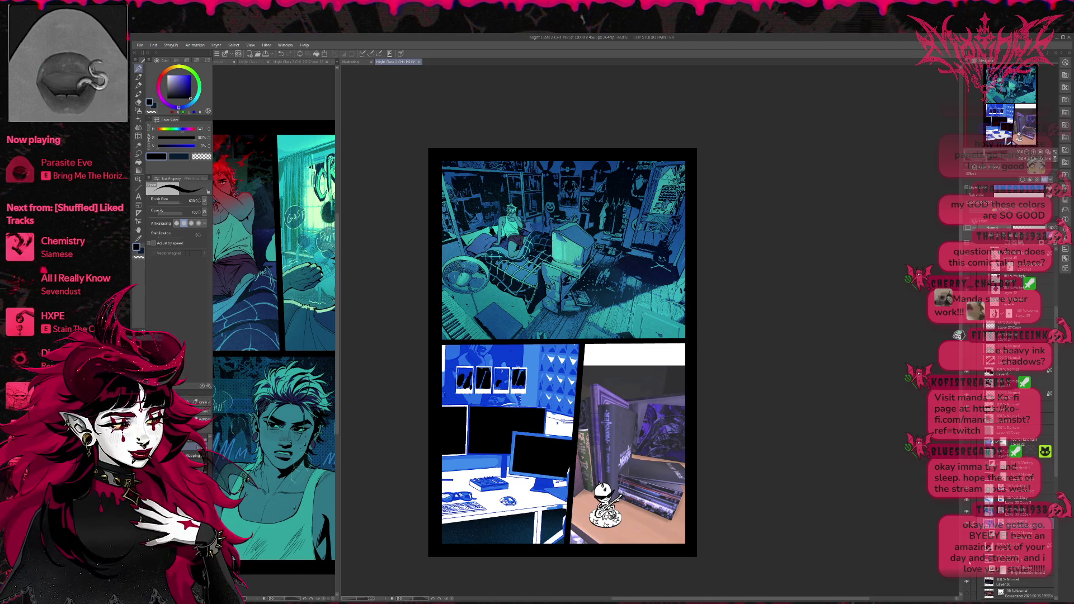
# Toggle the blue screenshot layer, then show darker versions until the desk is near-solid black
pyautogui.scroll(-1, 968, 564)
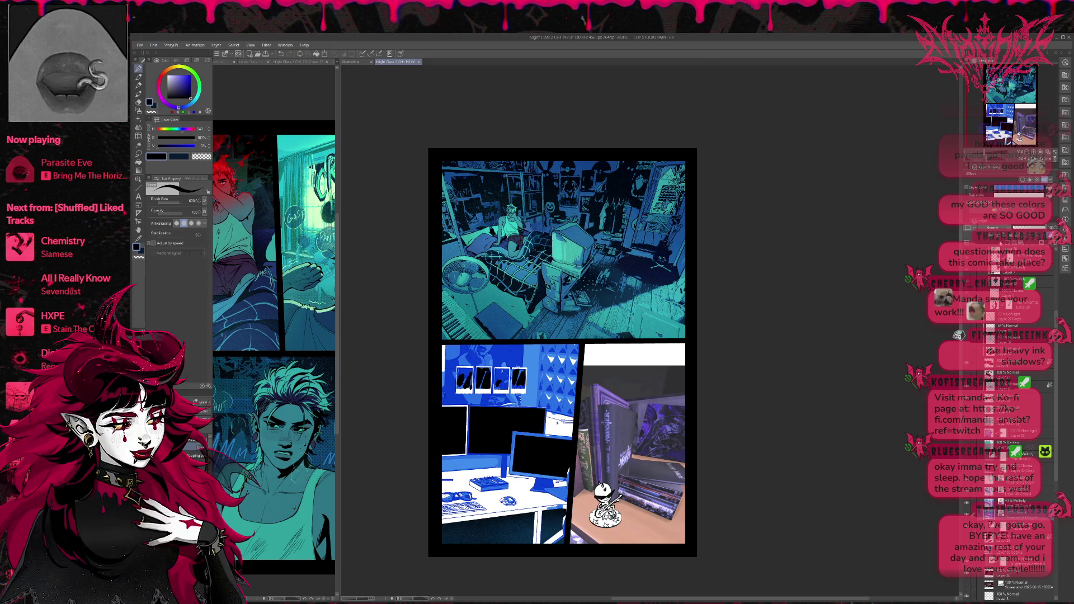
pyautogui.click(966, 587)
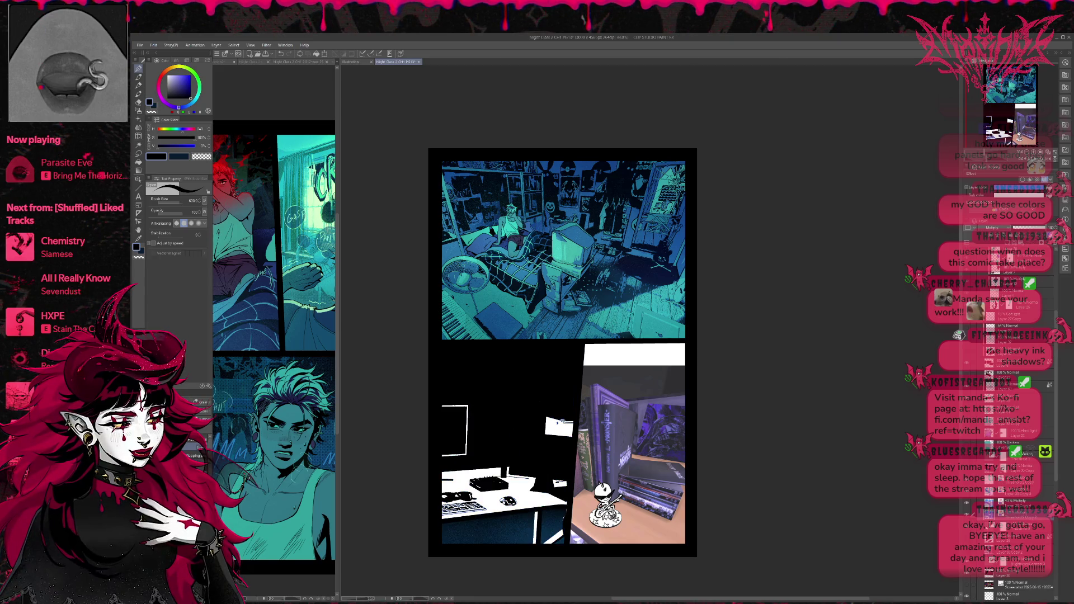
pyautogui.click(966, 587)
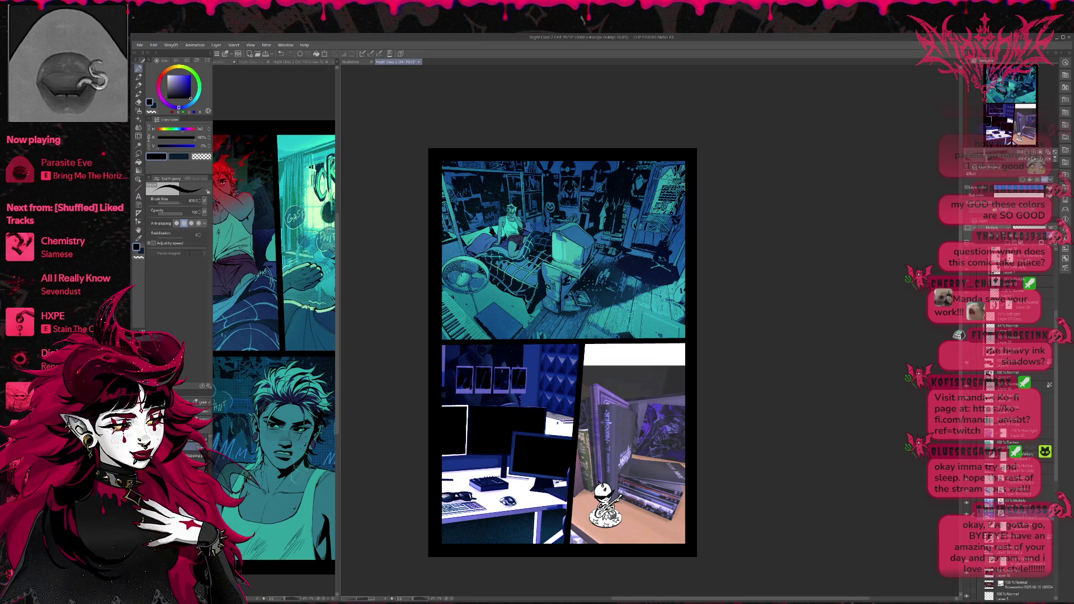
pyautogui.click(966, 576)
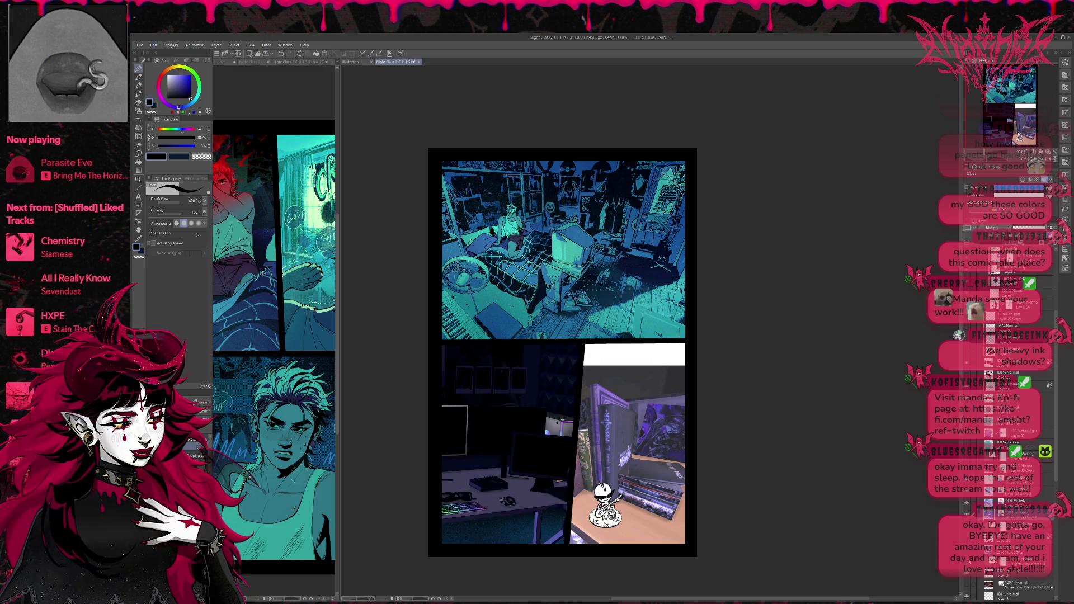
pyautogui.click(966, 566)
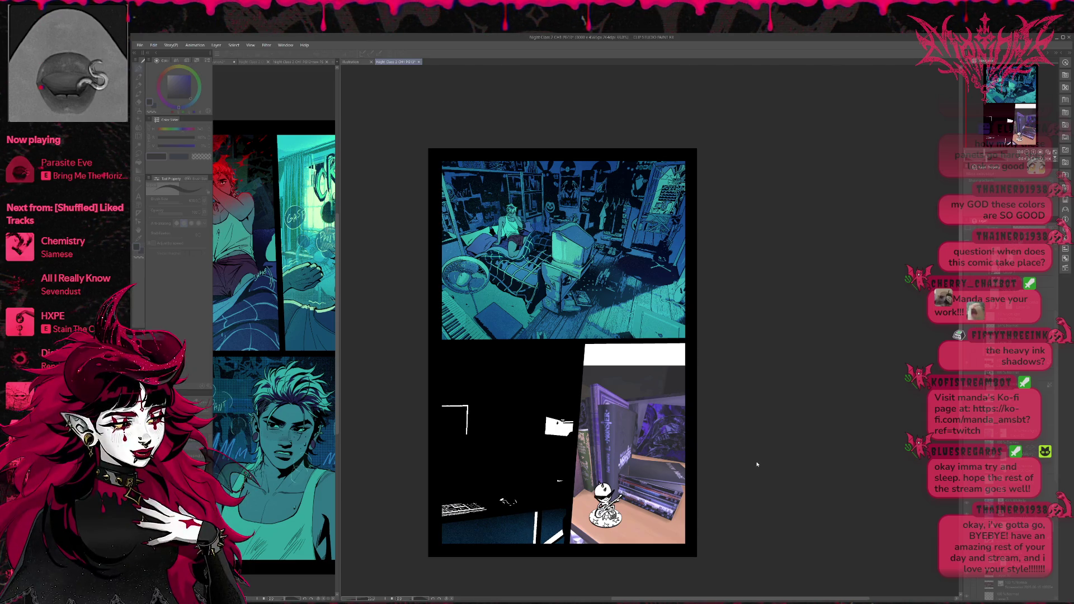
# Step back and forth through desk edits to restore the white desk, keyboard and monitor details
pyautogui.hotkey('ctrl', 'z')
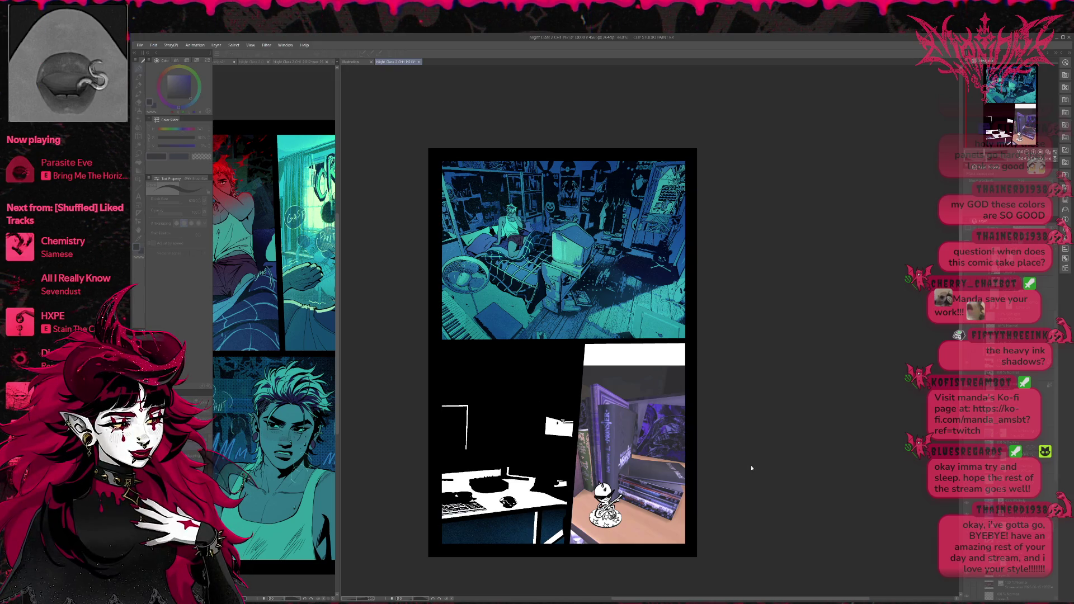
pyautogui.hotkey('ctrl', 'z')
pyautogui.hotkey('ctrl', 'y')
pyautogui.hotkey('ctrl', 'y')
pyautogui.hotkey('ctrl', 'y')
pyautogui.hotkey('ctrl', 'z')
pyautogui.hotkey('ctrl', 'z')
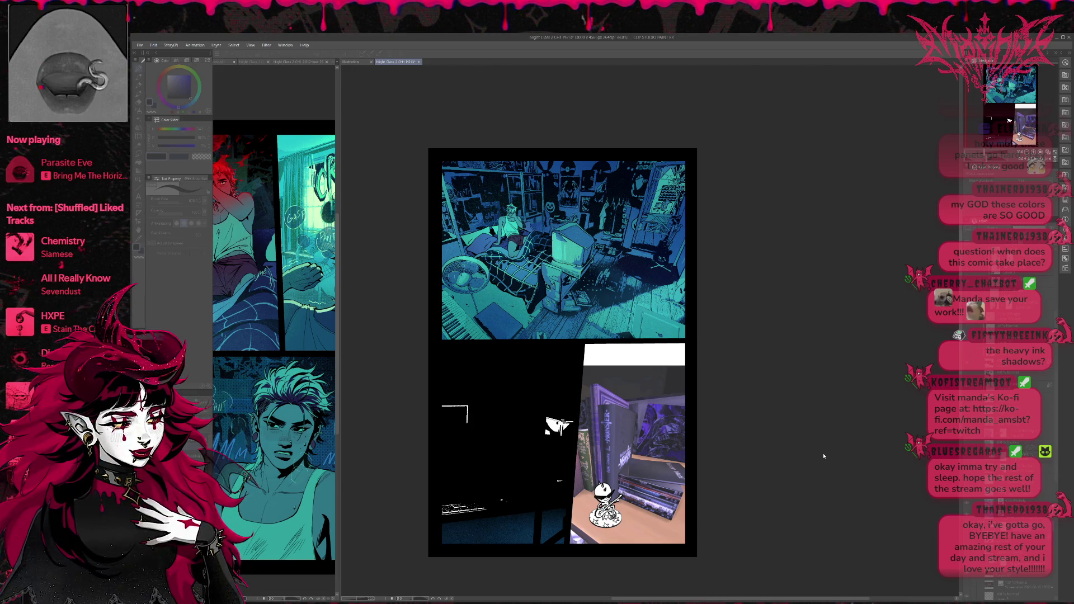
pyautogui.hotkey('ctrl', 'y')
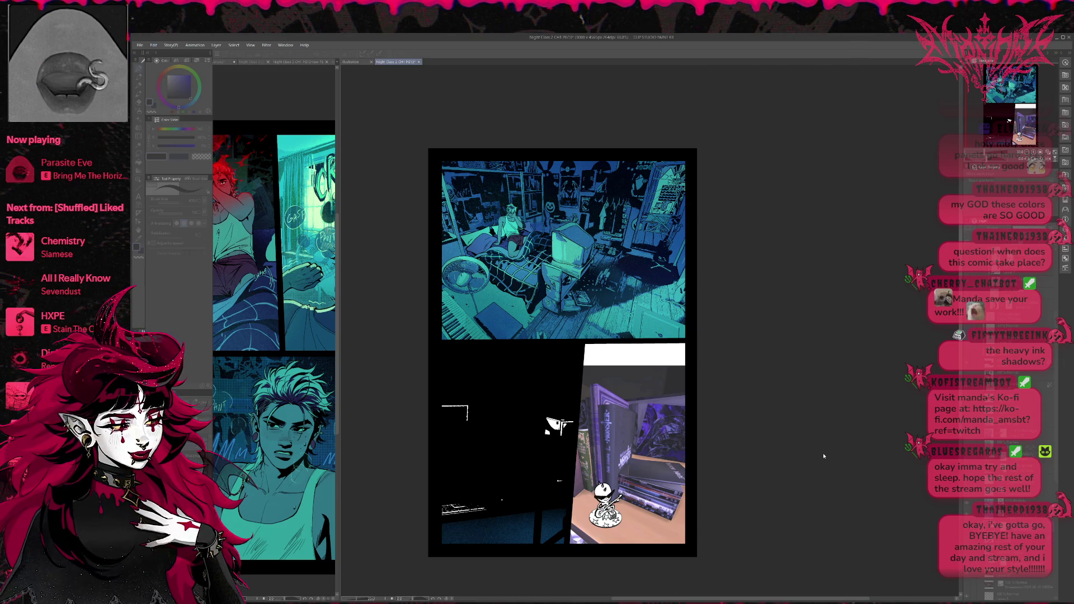
pyautogui.hotkey('ctrl', 'y')
pyautogui.hotkey('ctrl', 'y')
pyautogui.hotkey('ctrl', 'y')
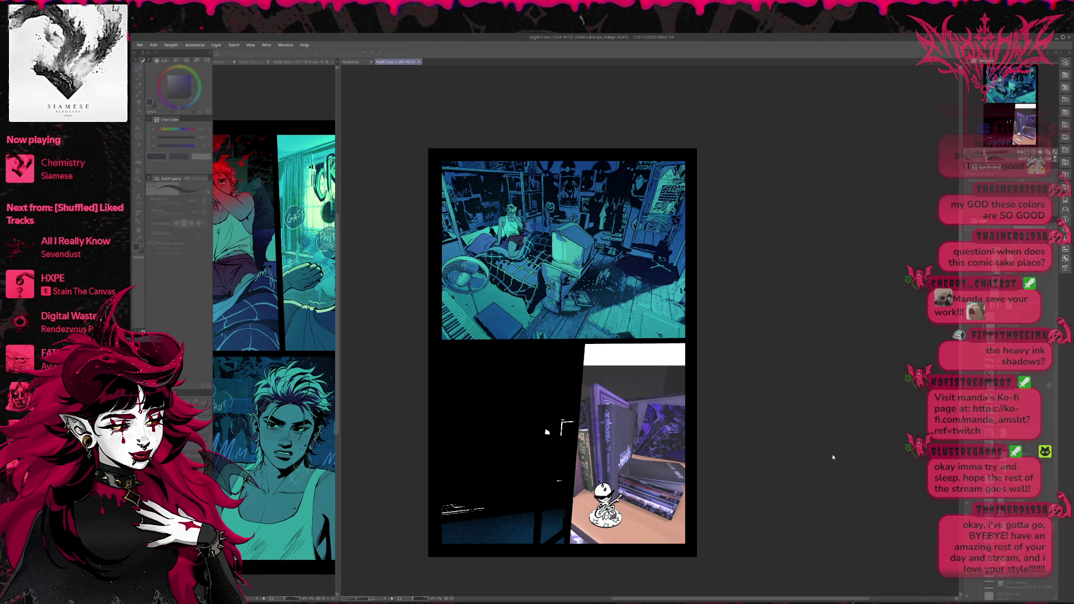
# Show the palettes again and duplicate the layer, then revert to the blue screenshot layer
pyautogui.press('Tab')
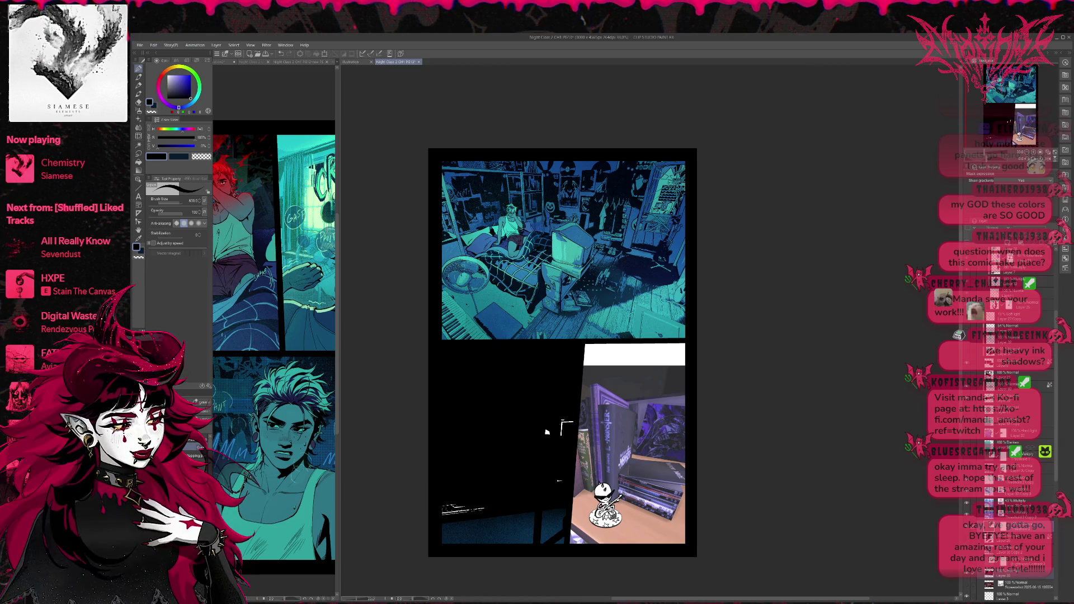
pyautogui.hotkey('ctrl', 'v')
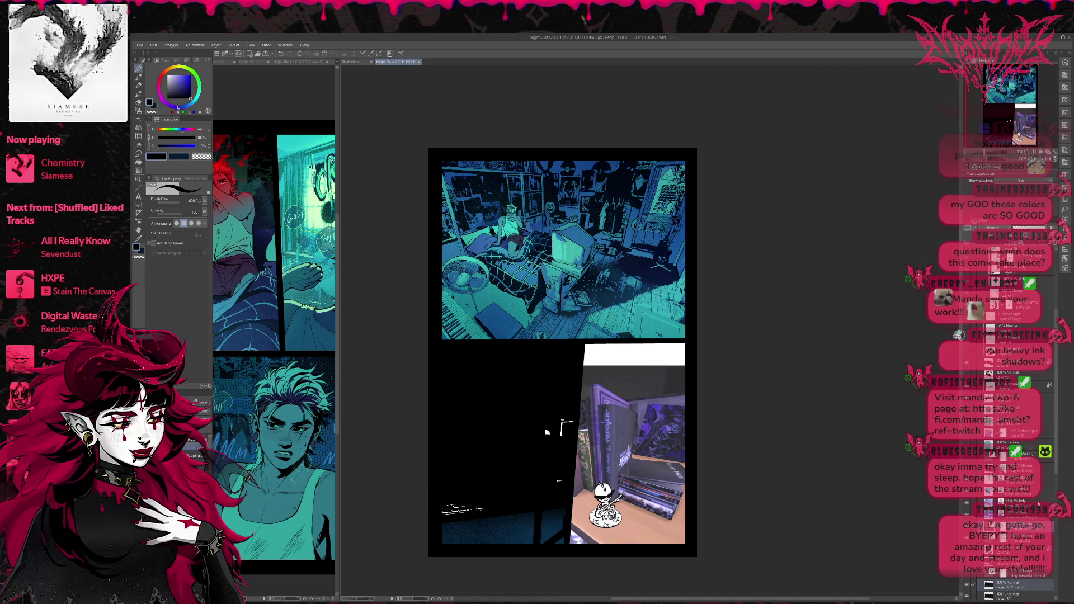
pyautogui.hotkey('ctrl', 'v')
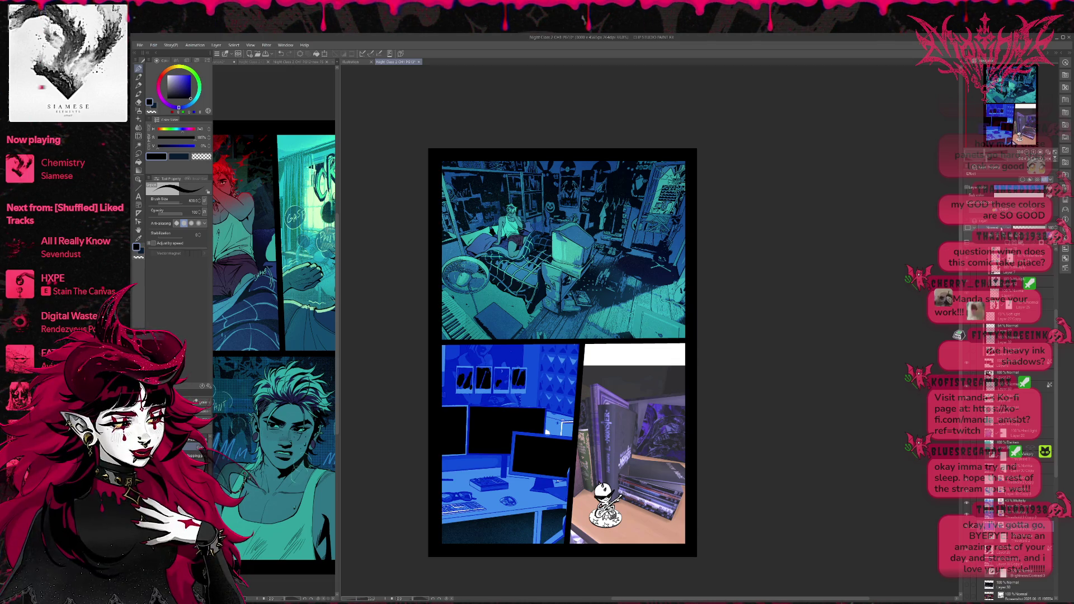
# Compare the desk panel with and without the wall-and-photos layer and polaroid ink marks
pyautogui.hotkey('ctrl', 'z')
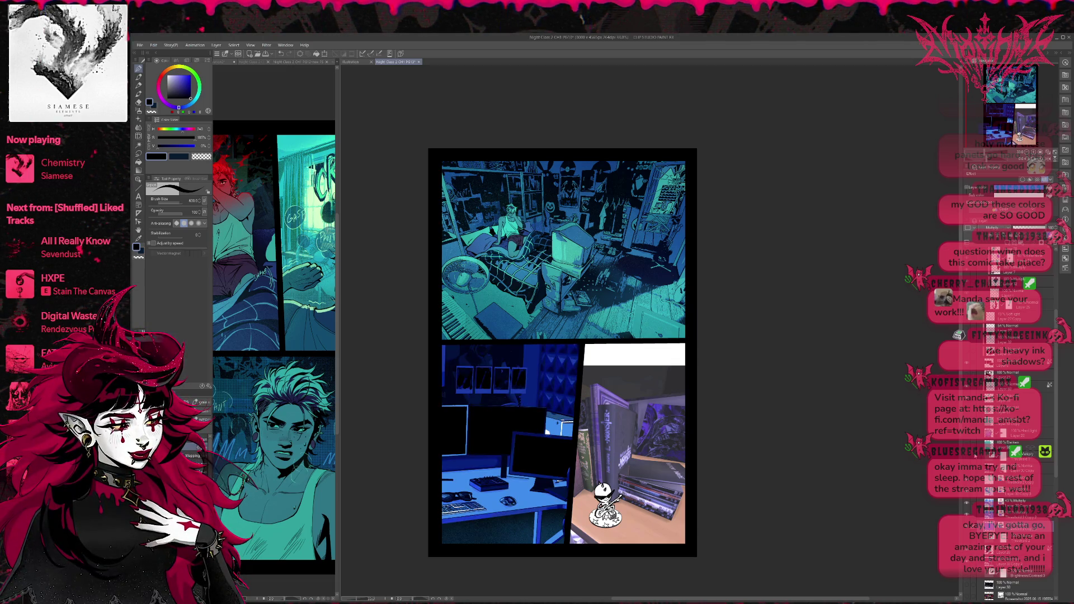
pyautogui.click(968, 543)
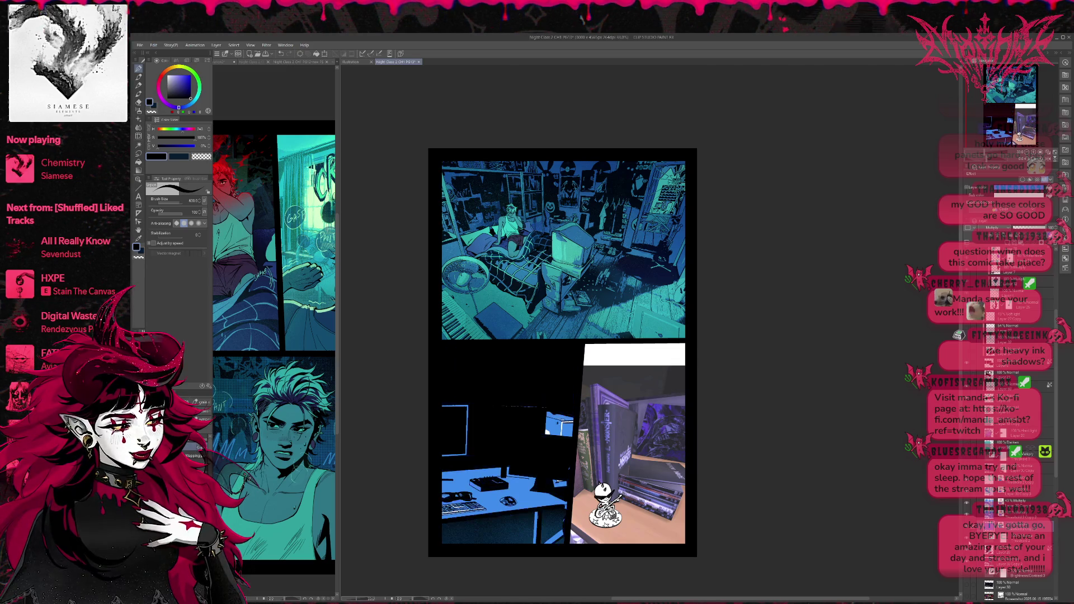
pyautogui.click(968, 542)
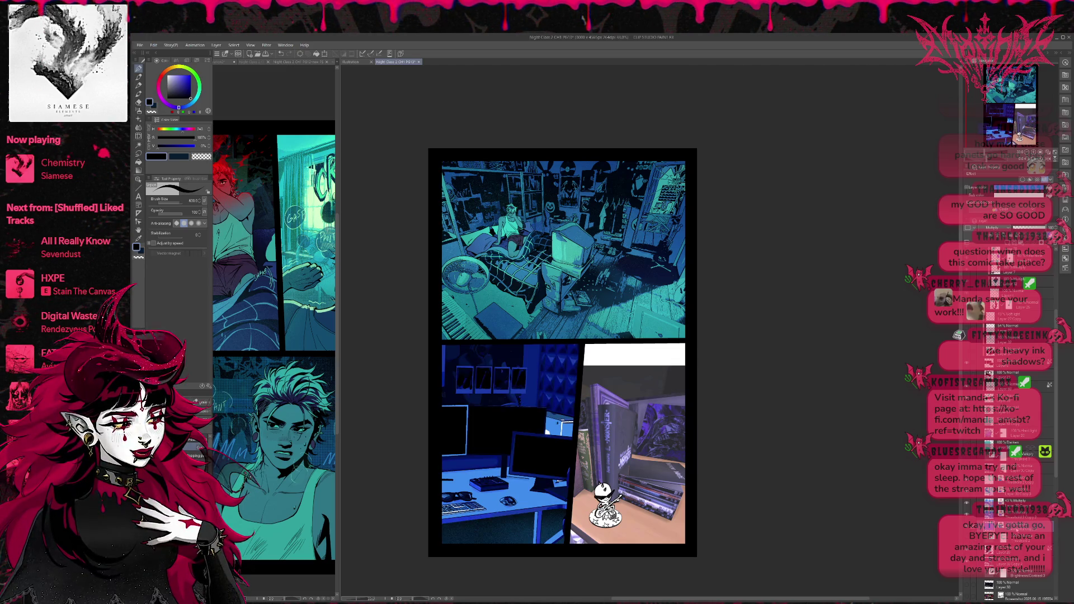
pyautogui.hotkey('ctrl', 'y')
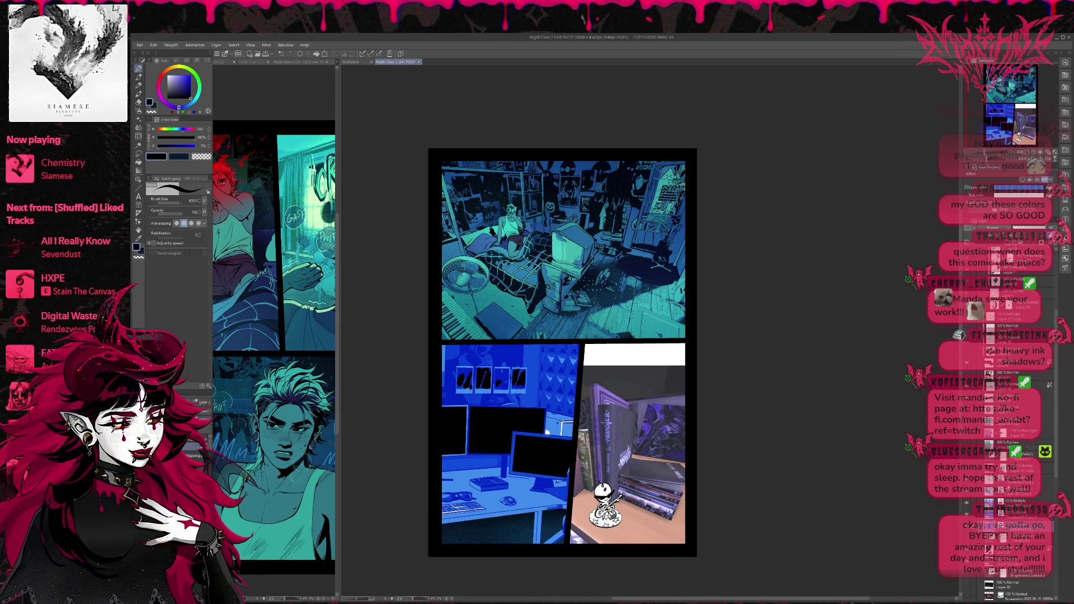
pyautogui.hotkey('ctrl', 'z')
pyautogui.hotkey('ctrl', 'y')
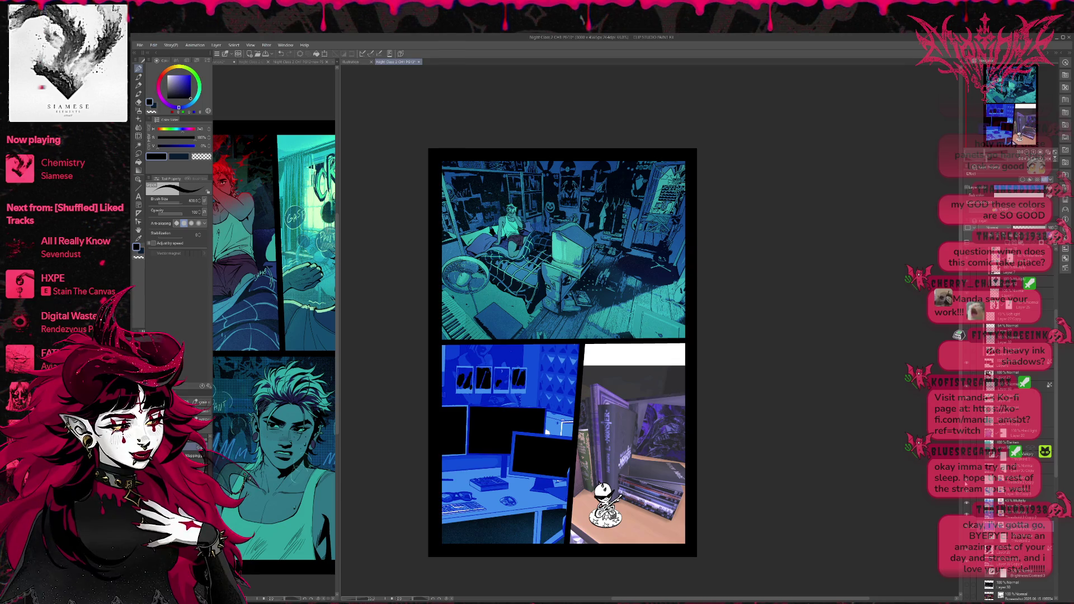
# Hide the line-art layer, switch fills to black, and select the small white mark by the desk
pyautogui.click(966, 511)
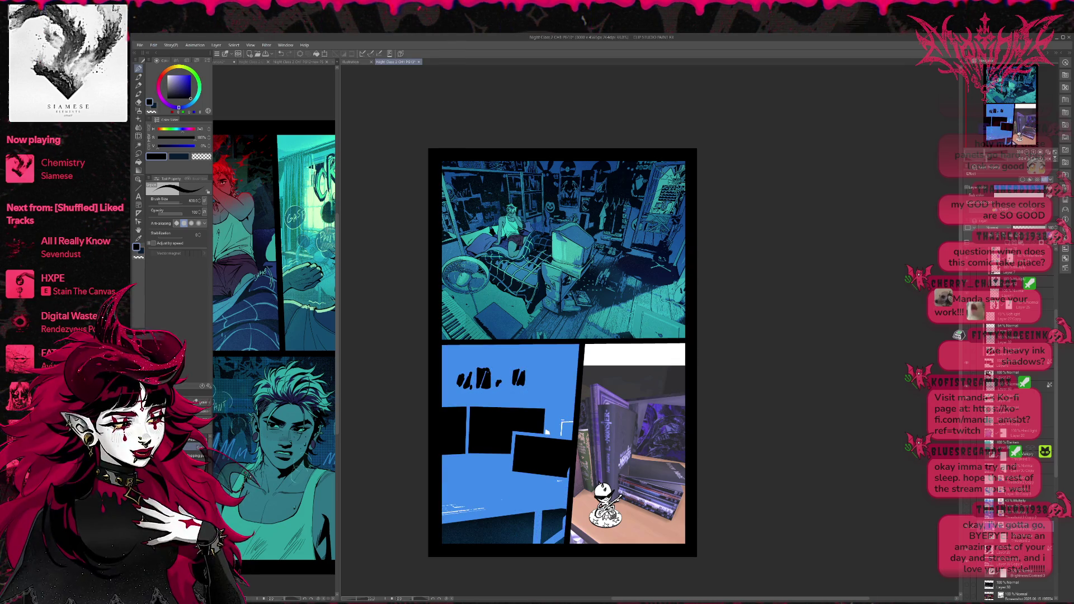
pyautogui.click(967, 188)
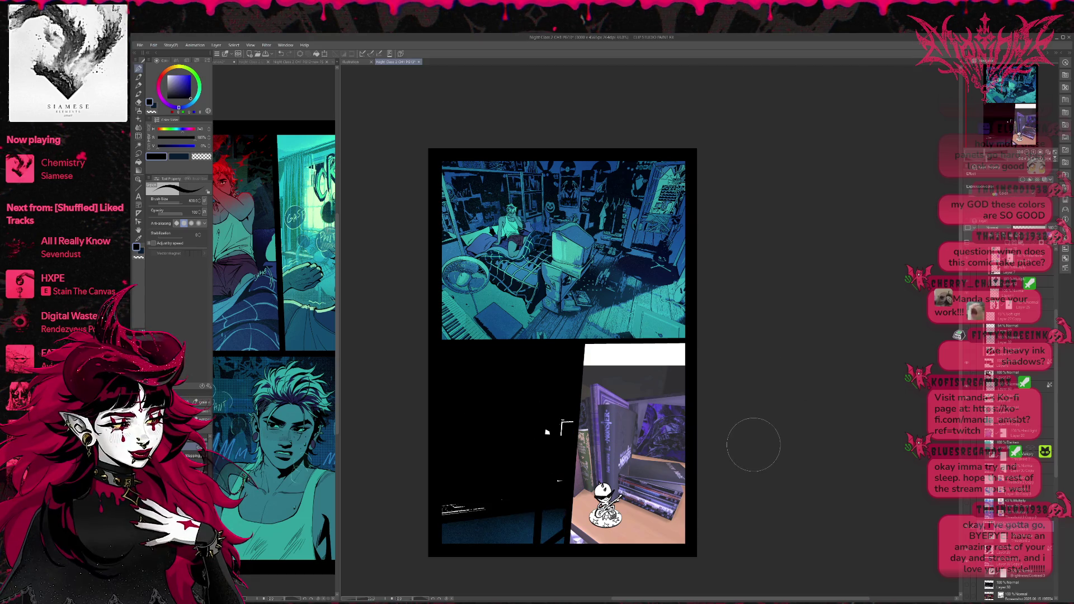
pyautogui.click(139, 145)
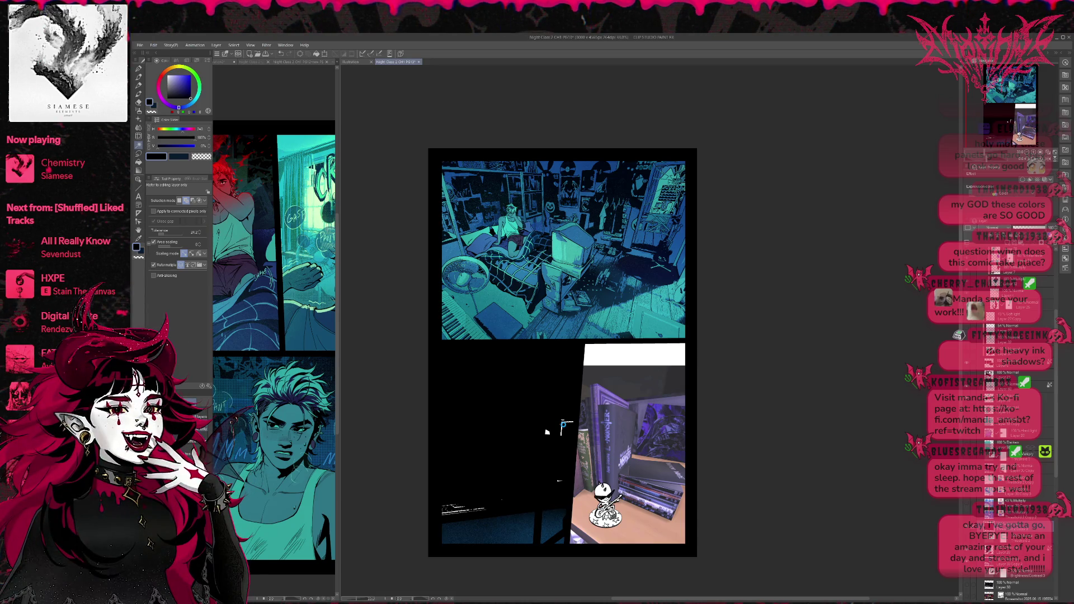
pyautogui.click(563, 425)
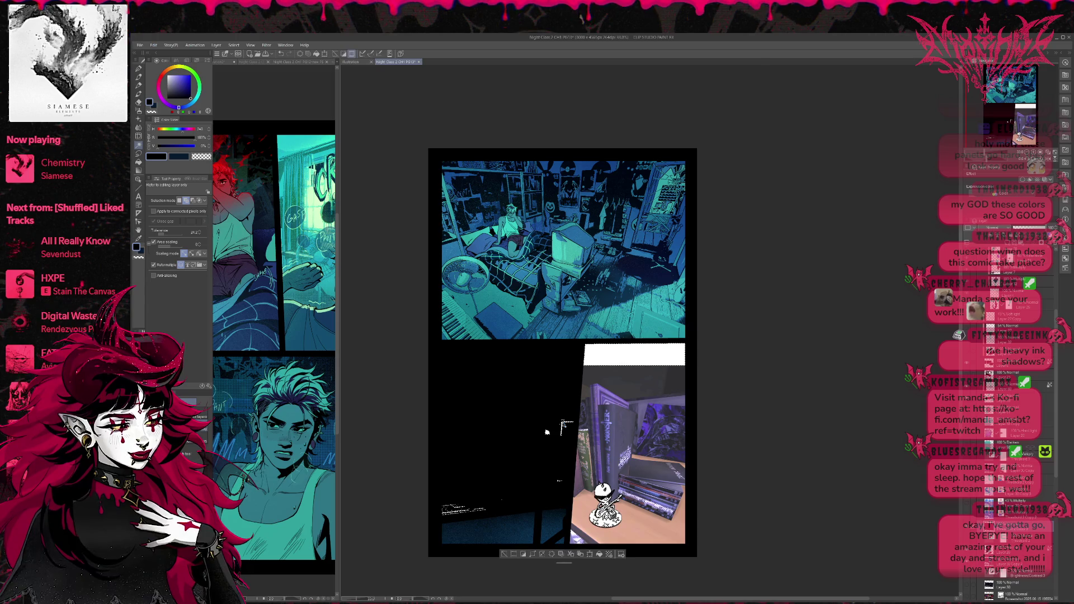
pyautogui.press('p')
pyautogui.press('x')
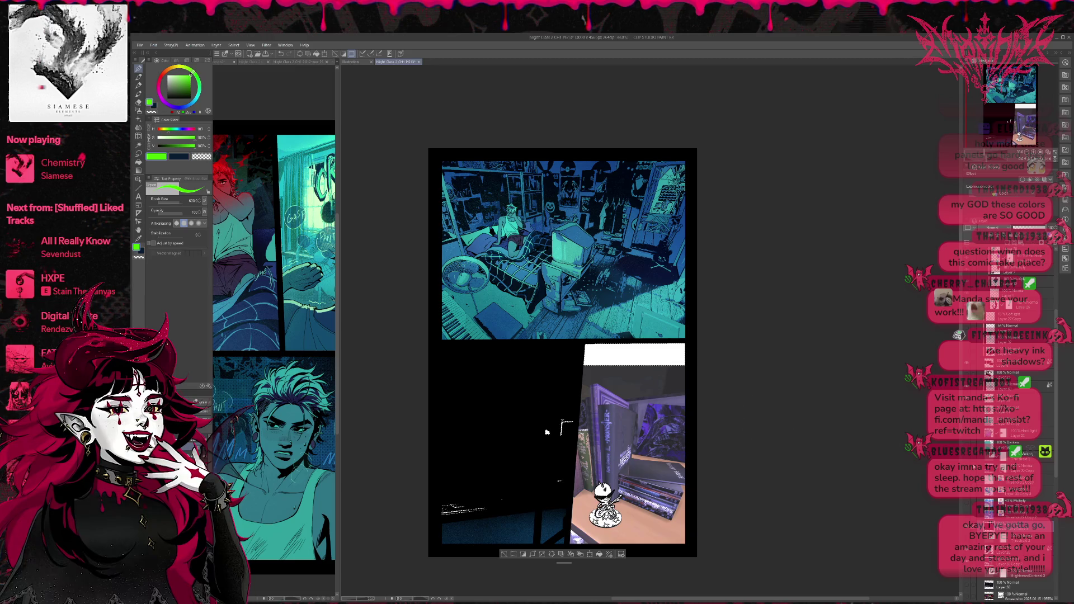
# Show the desk photo layer, change it from Multiply to Normal, and remove its blue layer colour
pyautogui.click(1023, 479)
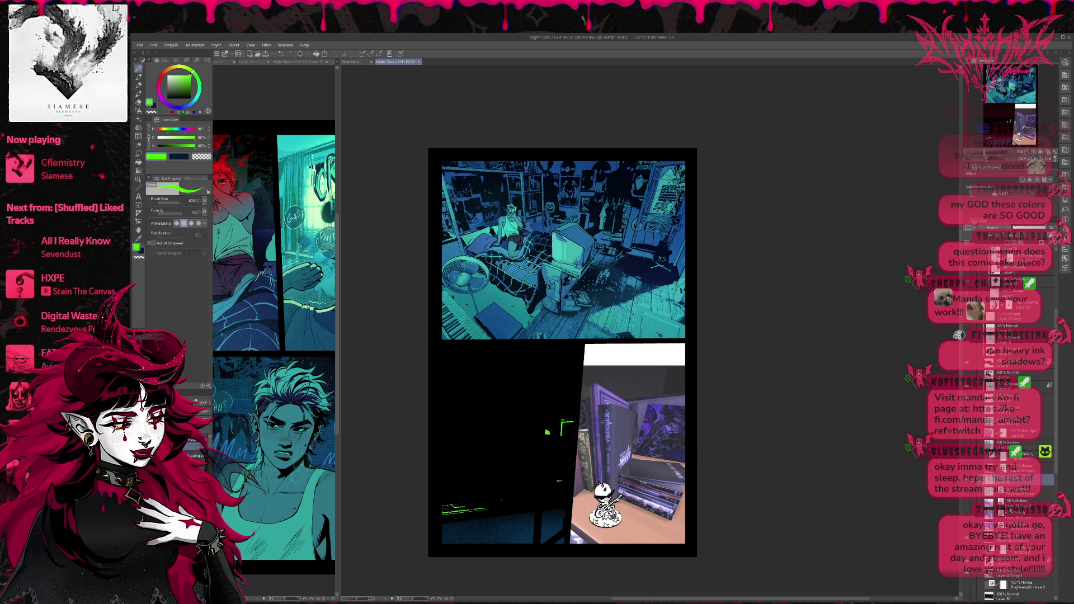
pyautogui.click(1013, 537)
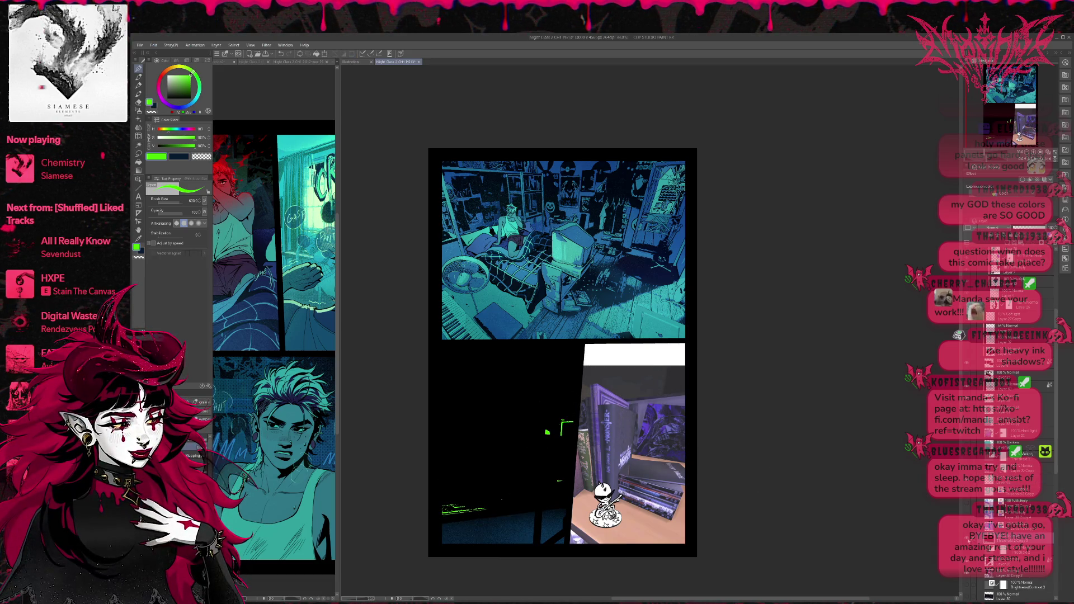
pyautogui.click(976, 537)
pyautogui.click(976, 526)
pyautogui.click(1012, 525)
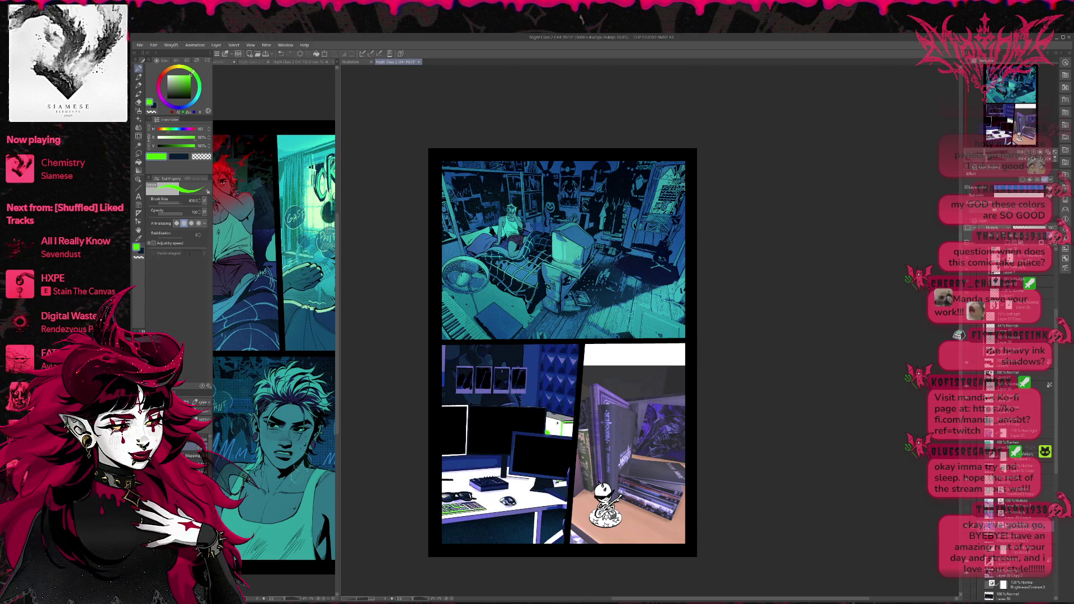
pyautogui.click(993, 228)
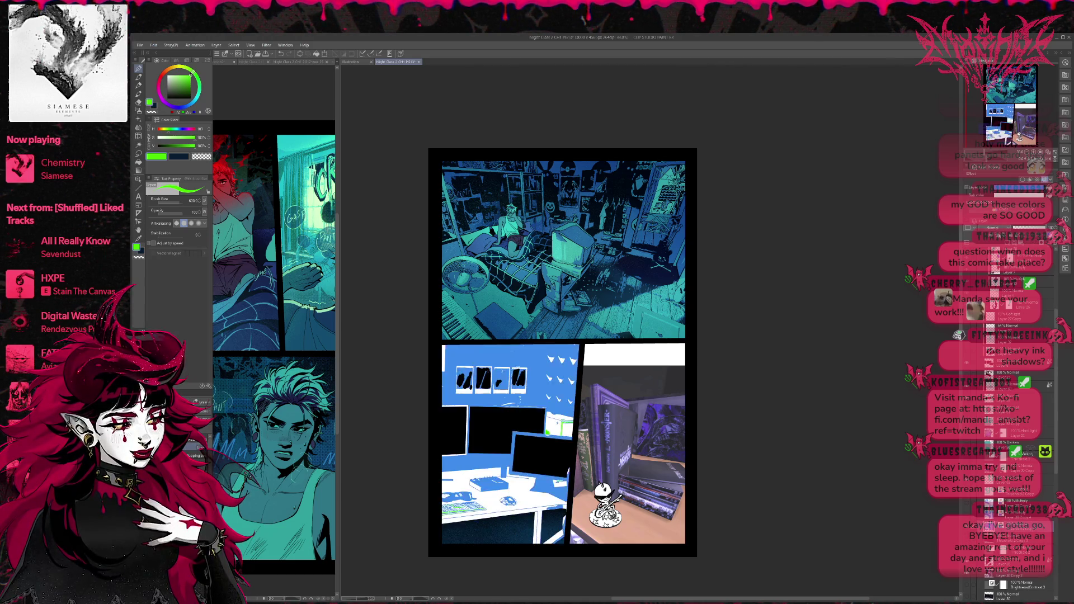
pyautogui.click(1045, 179)
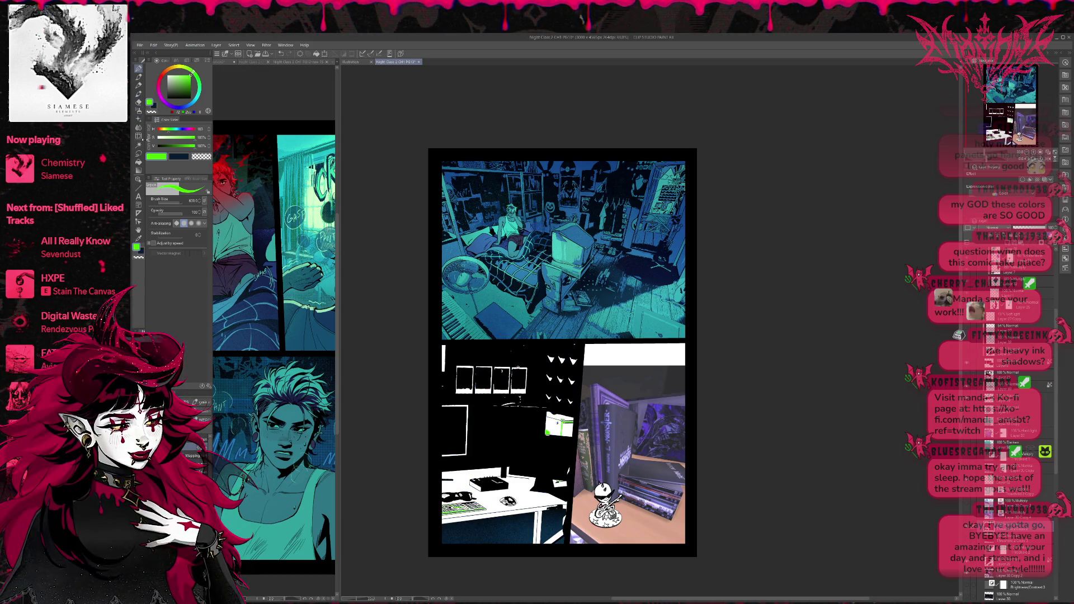
# Auto-select the lower-left desk panel's shapes and set the pen colour to cyan
pyautogui.click(138, 145)
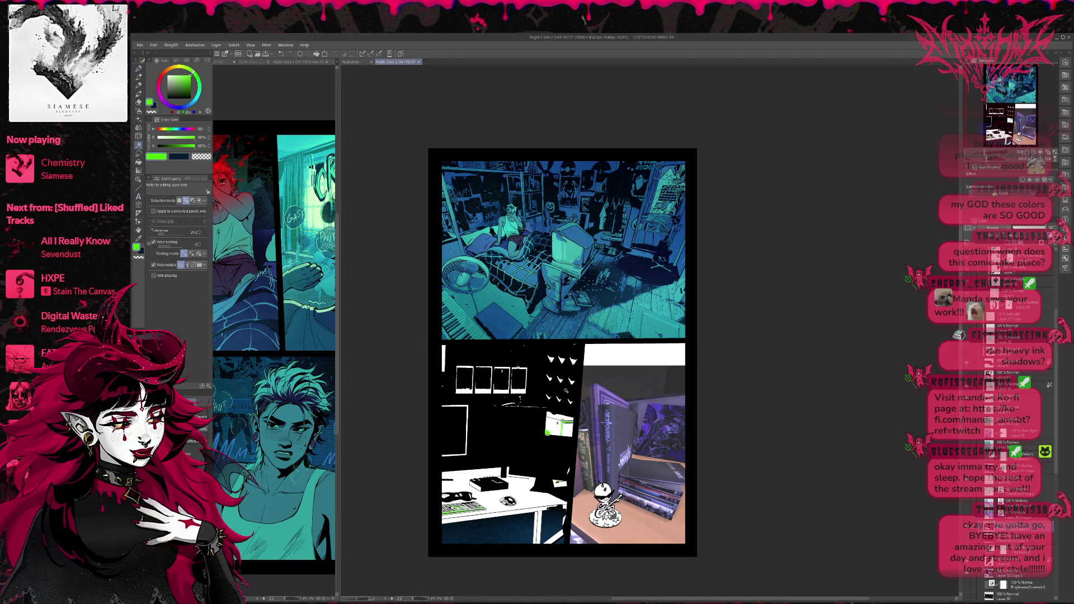
pyautogui.click(571, 398)
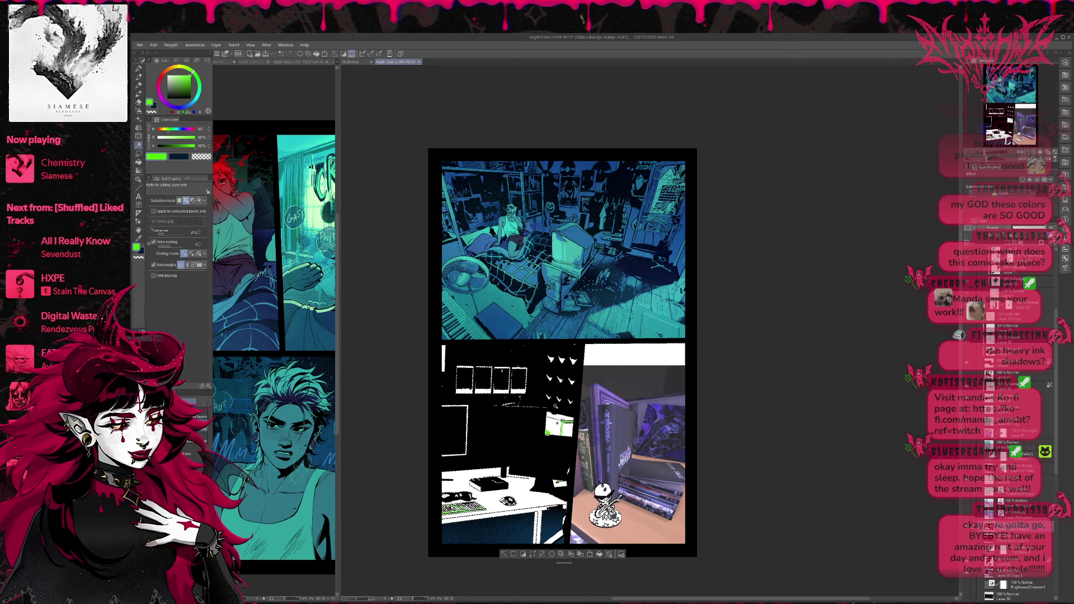
pyautogui.press('p')
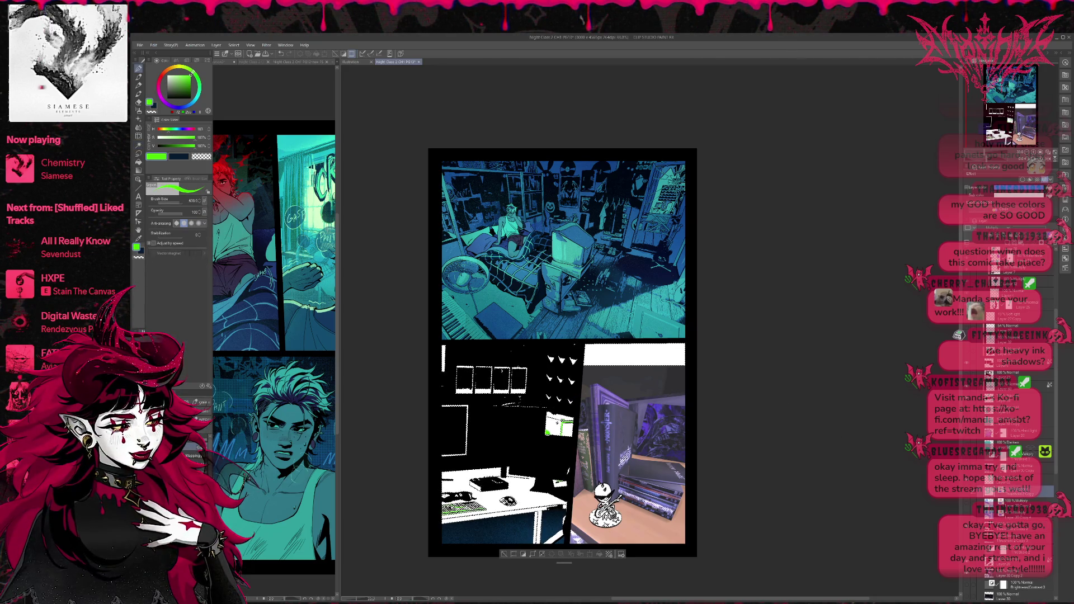
pyautogui.keyDown('alt'); pyautogui.click(660, 305); pyautogui.keyUp('alt')
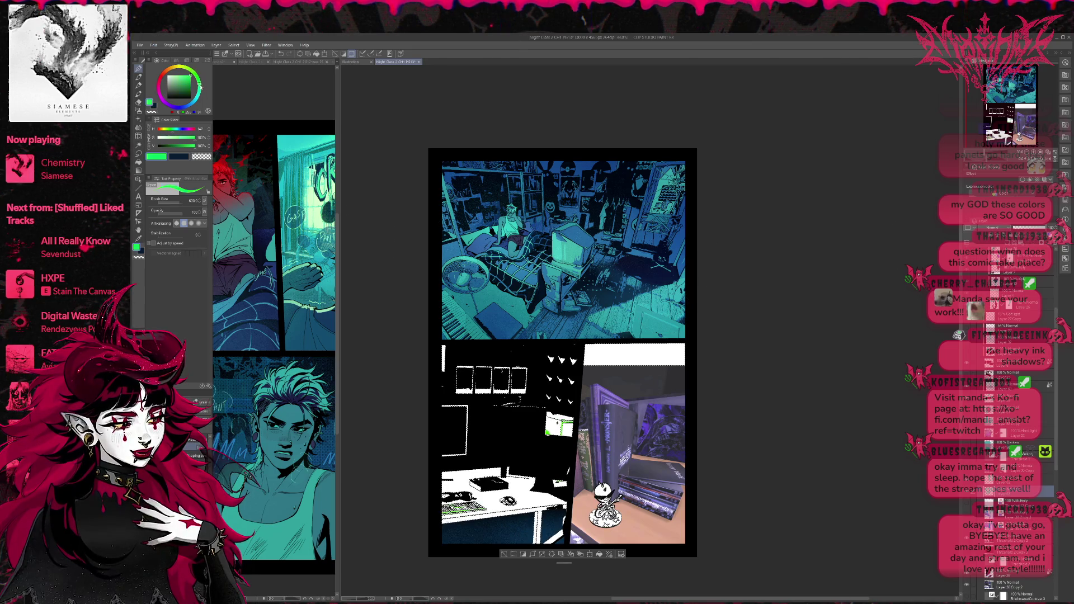
# Brush cyan over the desk inside the selection, comparing it against the shaded version
pyautogui.moveTo(524, 476); pyautogui.dragTo(383, 503)
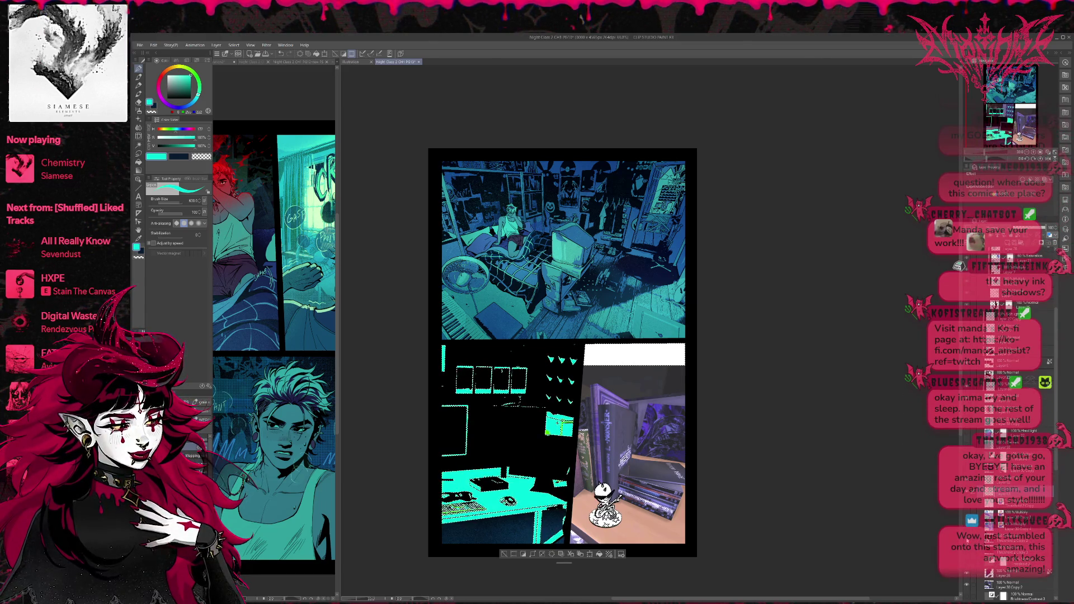
pyautogui.hotkey('ctrl', 'z')
pyautogui.hotkey('ctrl', 'y')
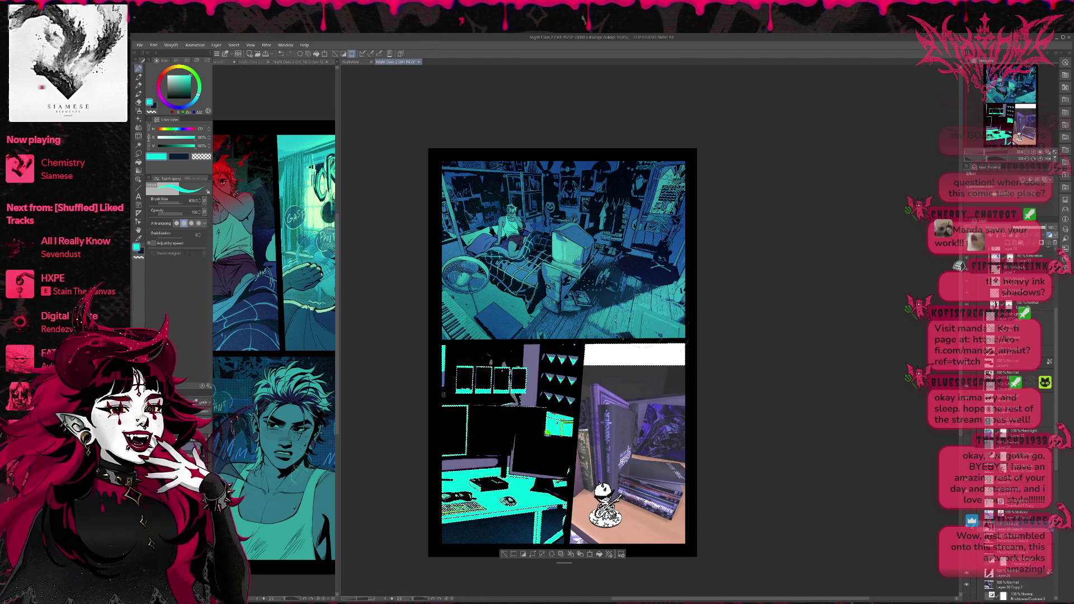
pyautogui.hotkey('ctrl', 'z')
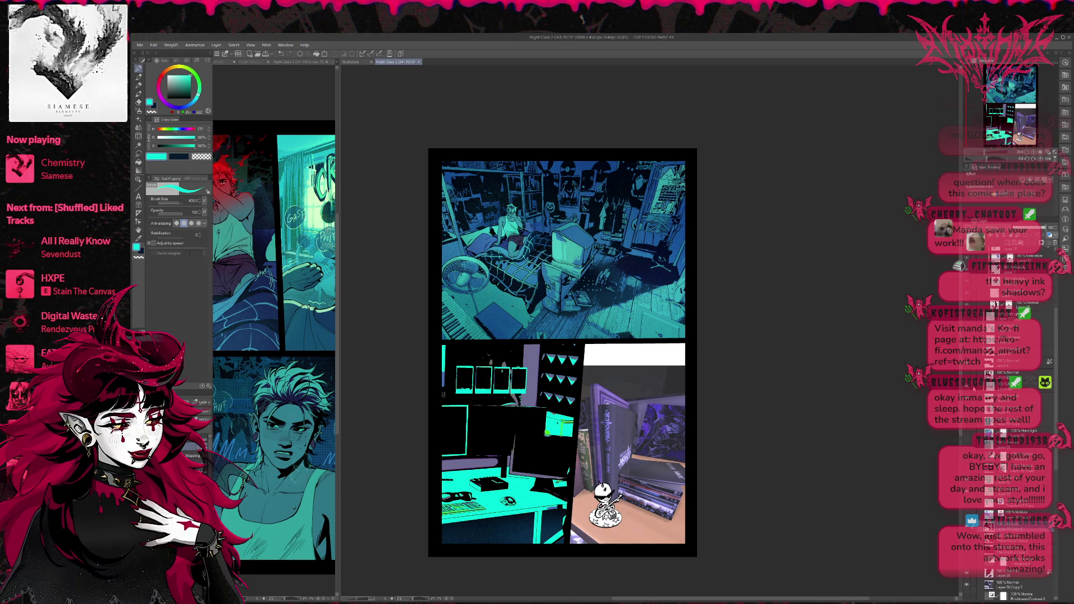
pyautogui.hotkey('ctrl', 'z')
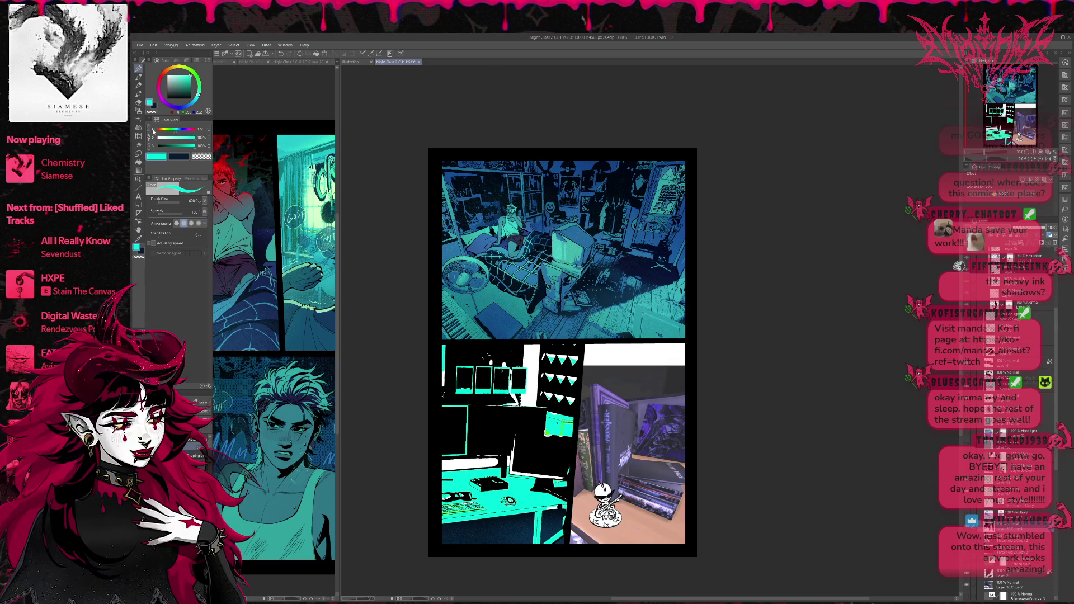
# Auto-select the cyan areas and paint deeper blue on the wall and along the desk edge
pyautogui.click(138, 144)
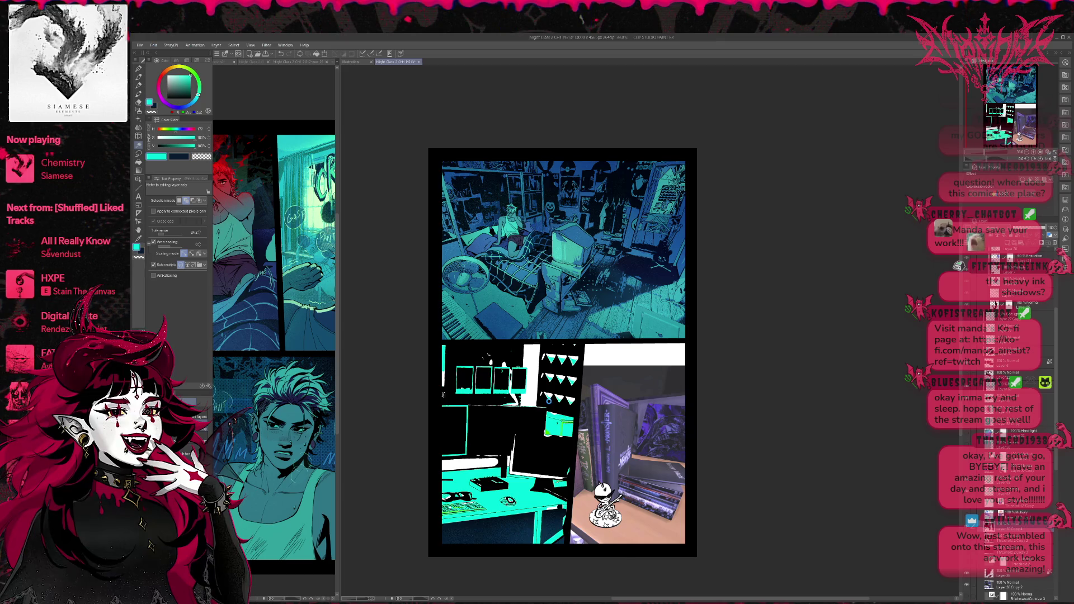
pyautogui.click(540, 401)
pyautogui.press('p')
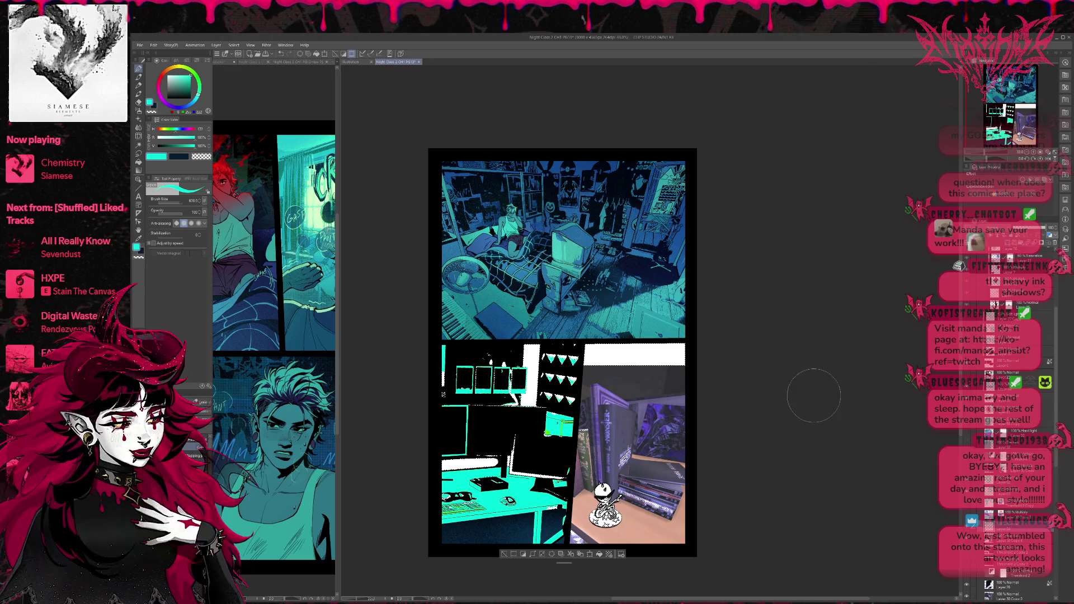
pyautogui.click(186, 106)
pyautogui.moveTo(532, 361)
pyautogui.mouseDown()
pyautogui.moveTo(511, 402)
pyautogui.moveTo(532, 350)
pyautogui.mouseUp()
pyautogui.moveTo(501, 461); pyautogui.dragTo(419, 479)
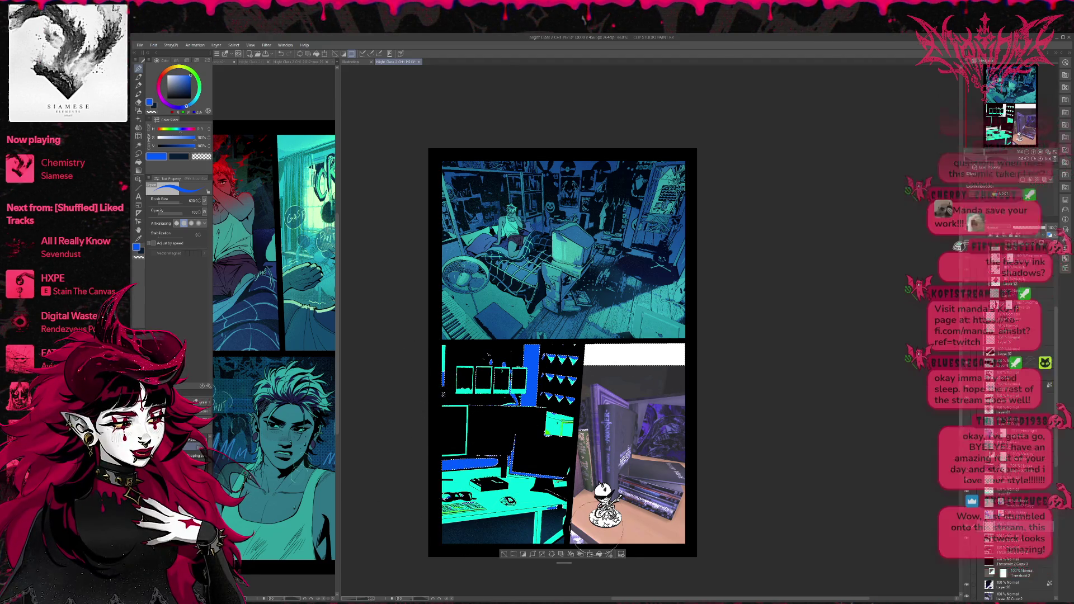
pyautogui.hotkey('ctrl', 'd')
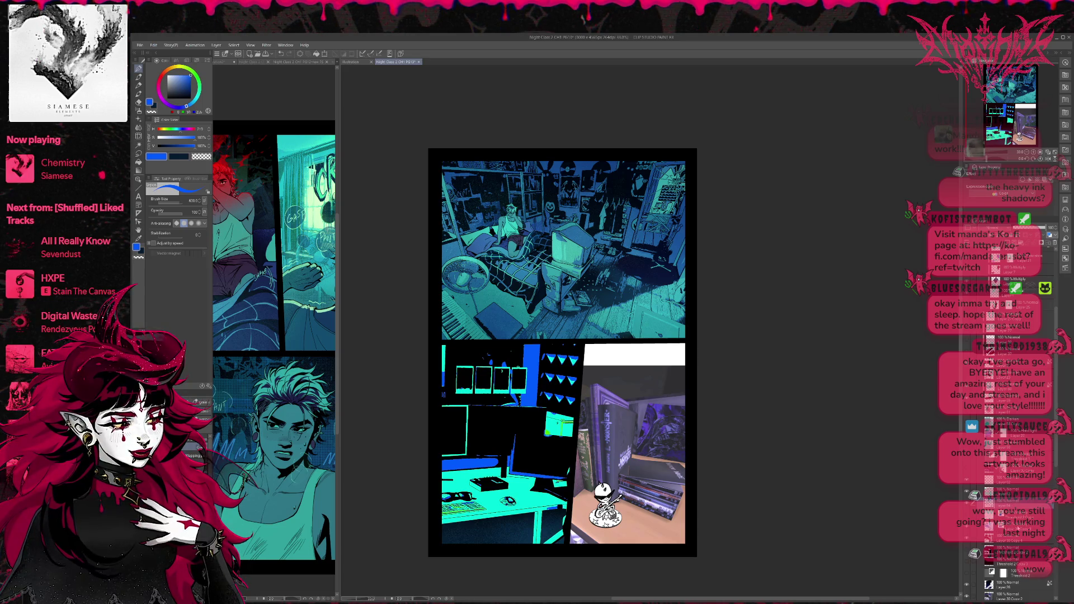
pyautogui.click(973, 541)
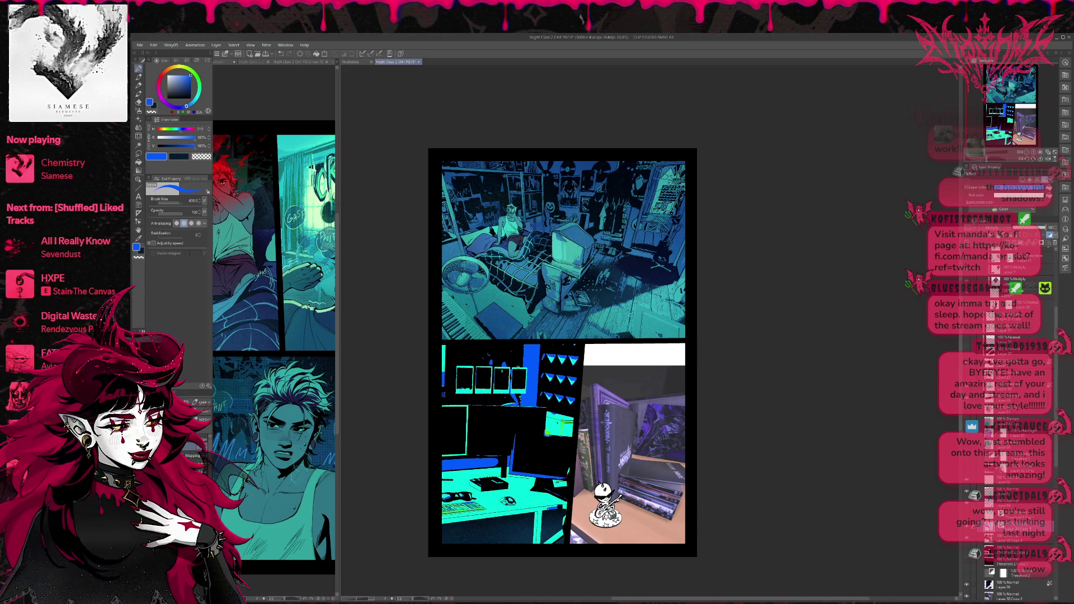
pyautogui.hotkey('ctrl', 'z')
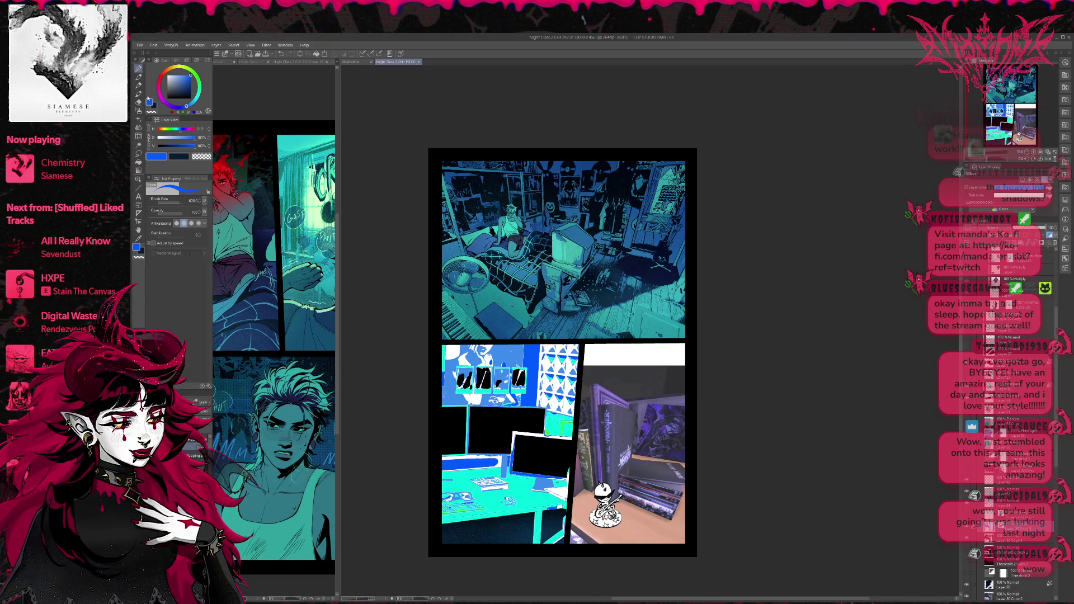
# Auto-select the white areas and paint purple on the desk panel's upper-left wall
pyautogui.click(138, 145)
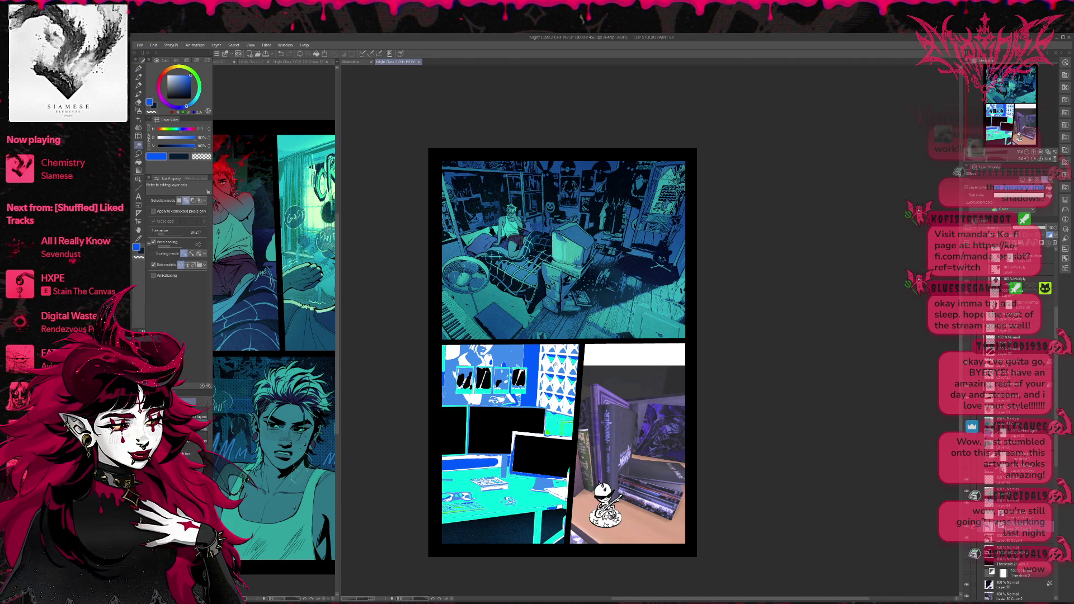
pyautogui.click(558, 384)
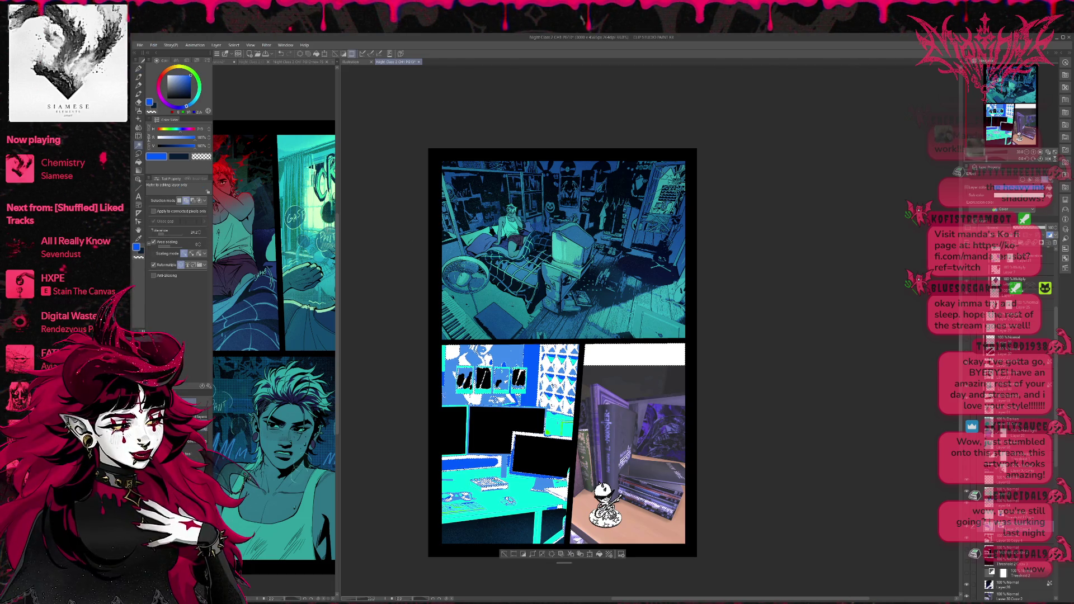
pyautogui.press('p')
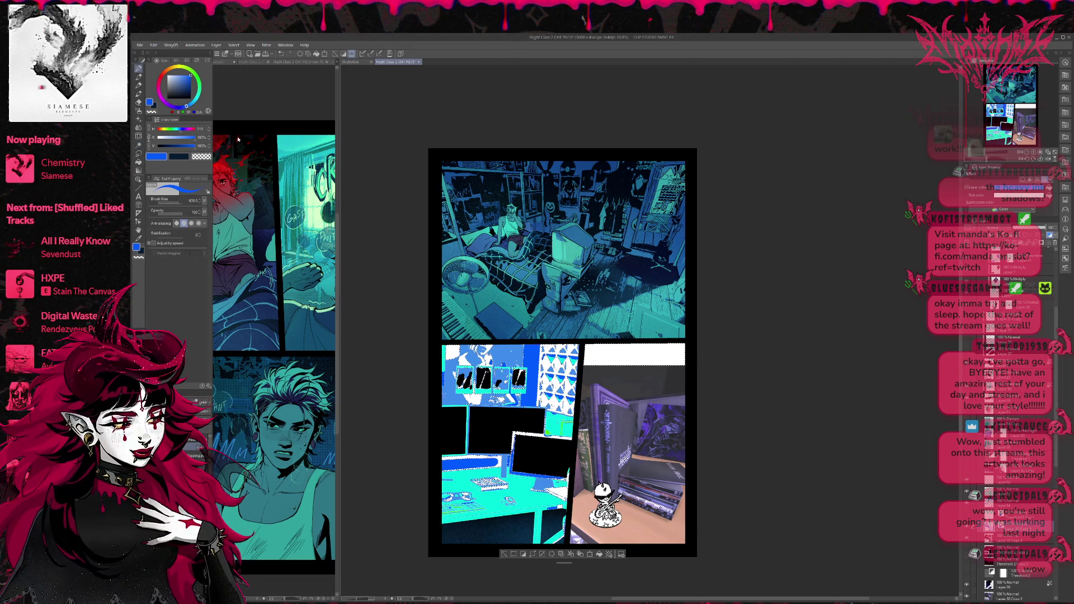
pyautogui.click(170, 105)
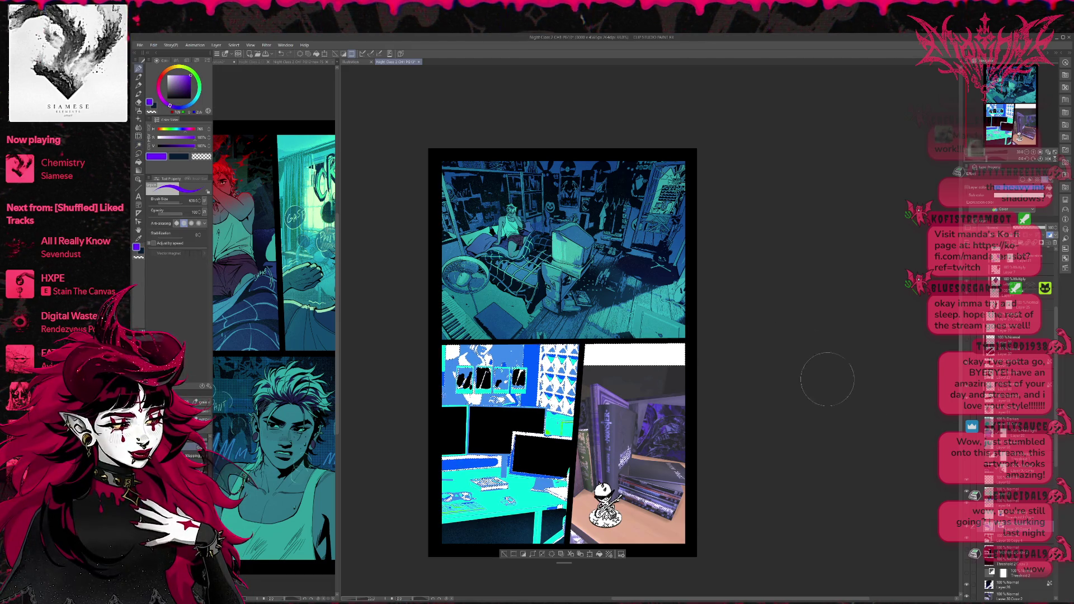
pyautogui.moveTo(475, 352)
pyautogui.mouseDown()
pyautogui.moveTo(430, 367)
pyautogui.moveTo(414, 403)
pyautogui.moveTo(418, 441)
pyautogui.moveTo(432, 484)
pyautogui.moveTo(506, 526)
pyautogui.mouseUp()
pyautogui.hotkey('ctrl', 'd')
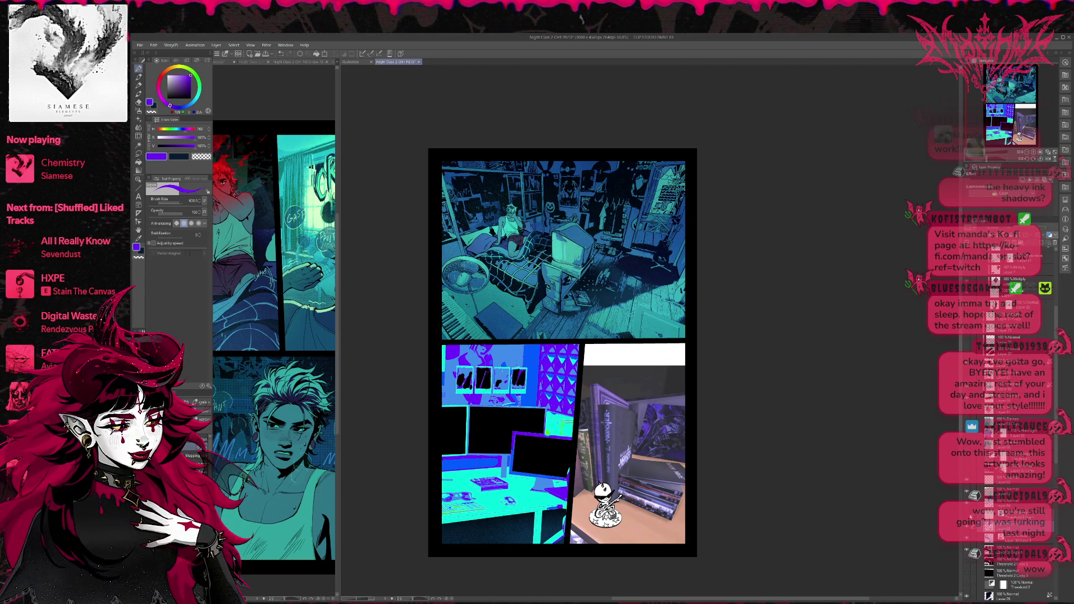
# Switch layers and toggle a layer's visibility and colour tint to compare the panel
pyautogui.click(968, 515)
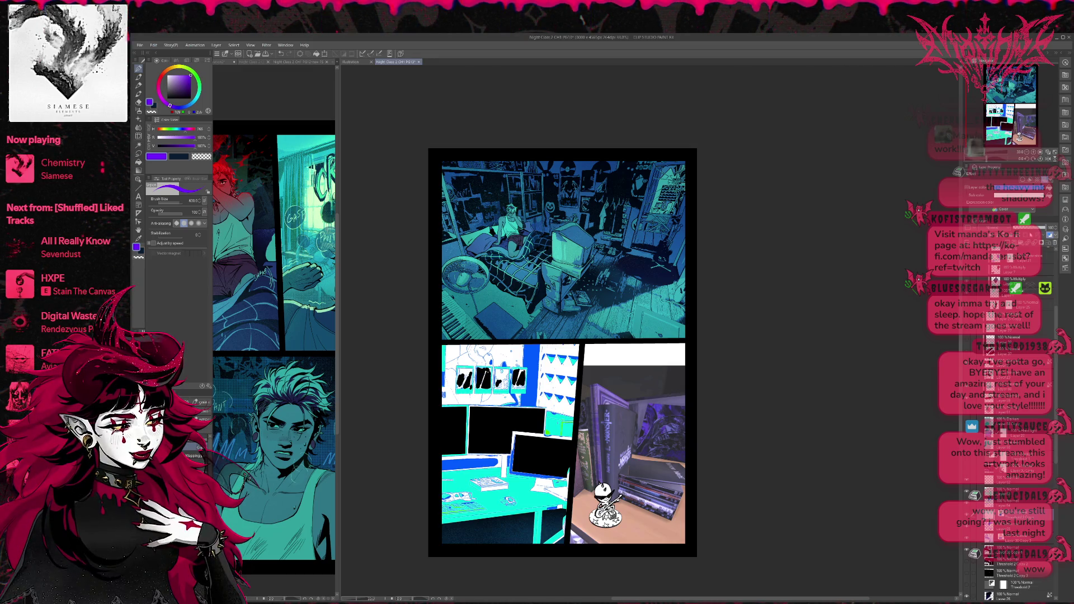
pyautogui.click(1049, 236)
pyautogui.click(1049, 236)
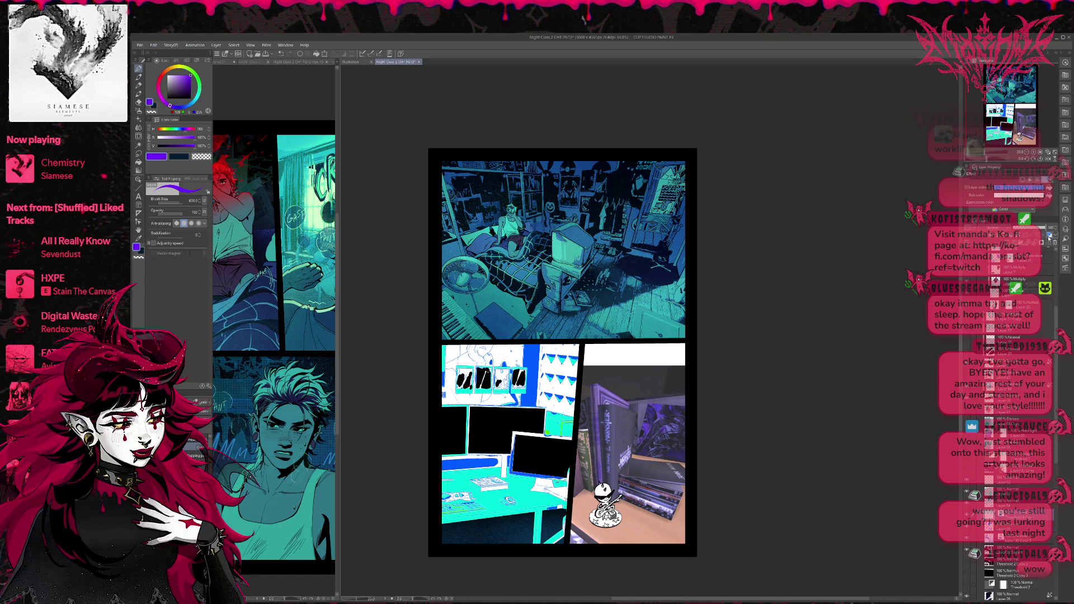
pyautogui.click(1049, 236)
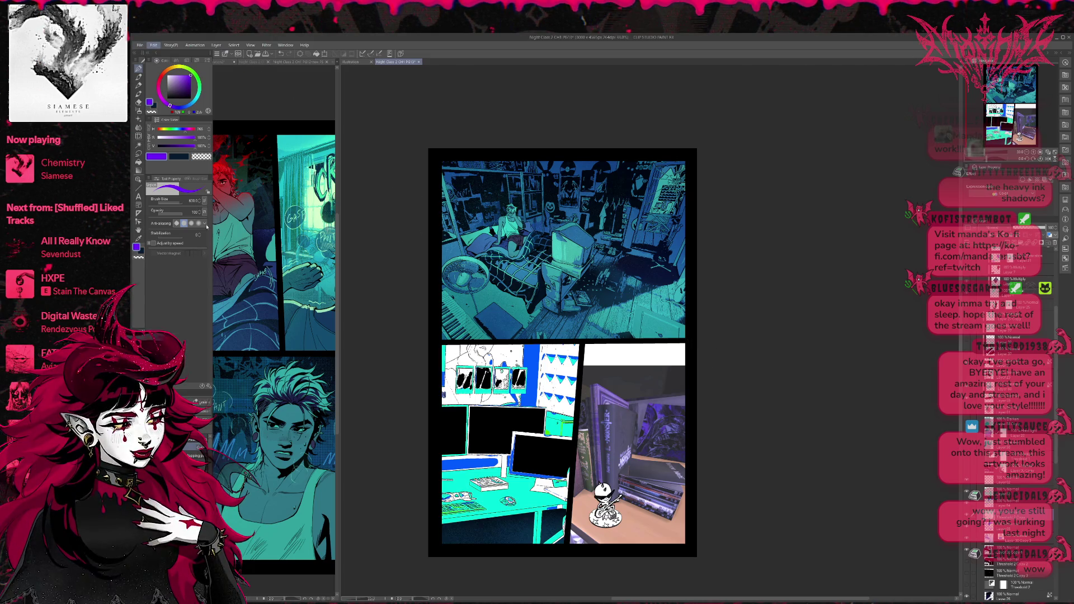
# Turn off the layer colour display to reveal the purple wall and cyan desk
pyautogui.hotkey('ctrl', 'z')
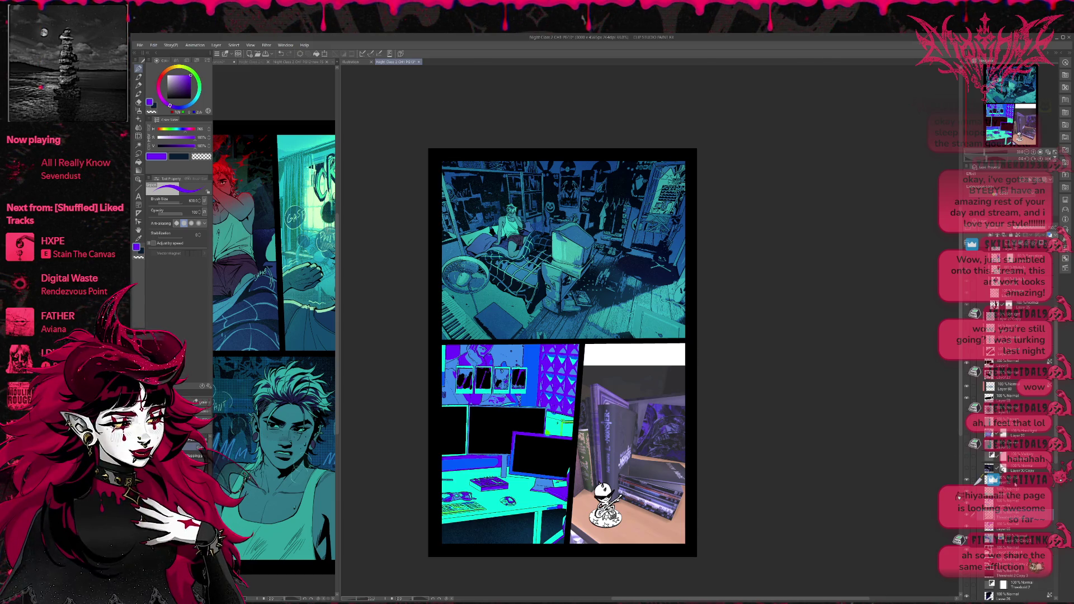
# Move to the layer two rows higher and sample a mid blue from the bedroom panel
pyautogui.scroll(-1, 1007, 426)
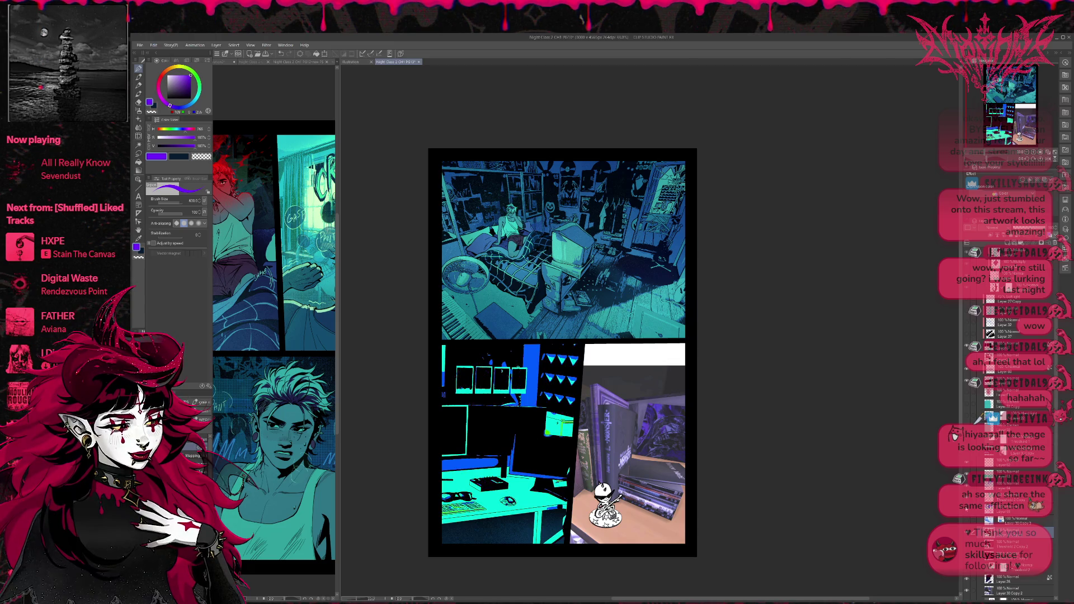
pyautogui.click(1007, 509)
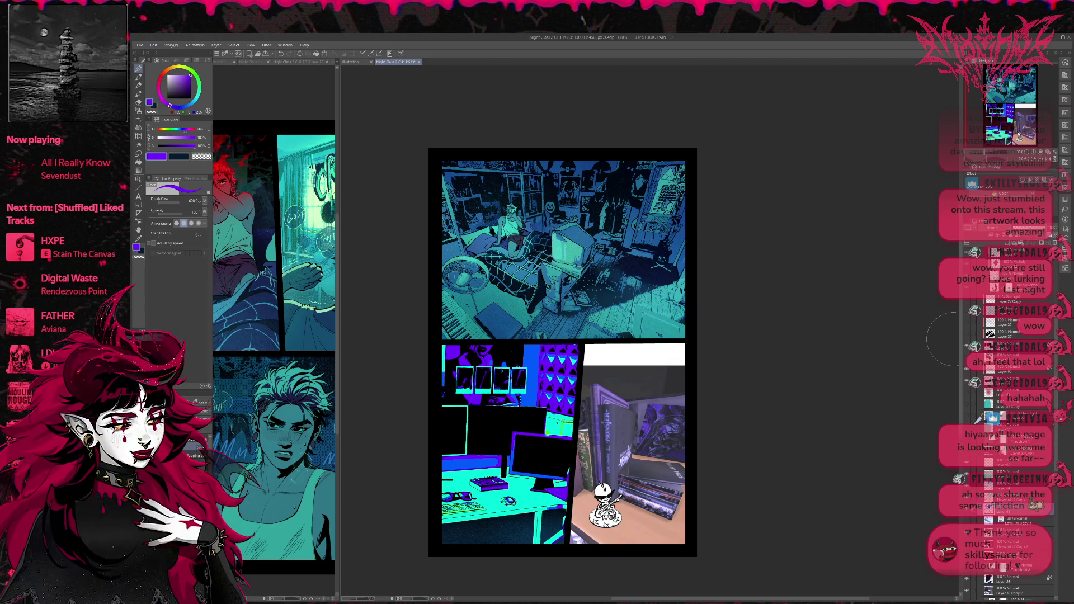
pyautogui.keyDown('alt'); pyautogui.click(679, 263); pyautogui.keyUp('alt')
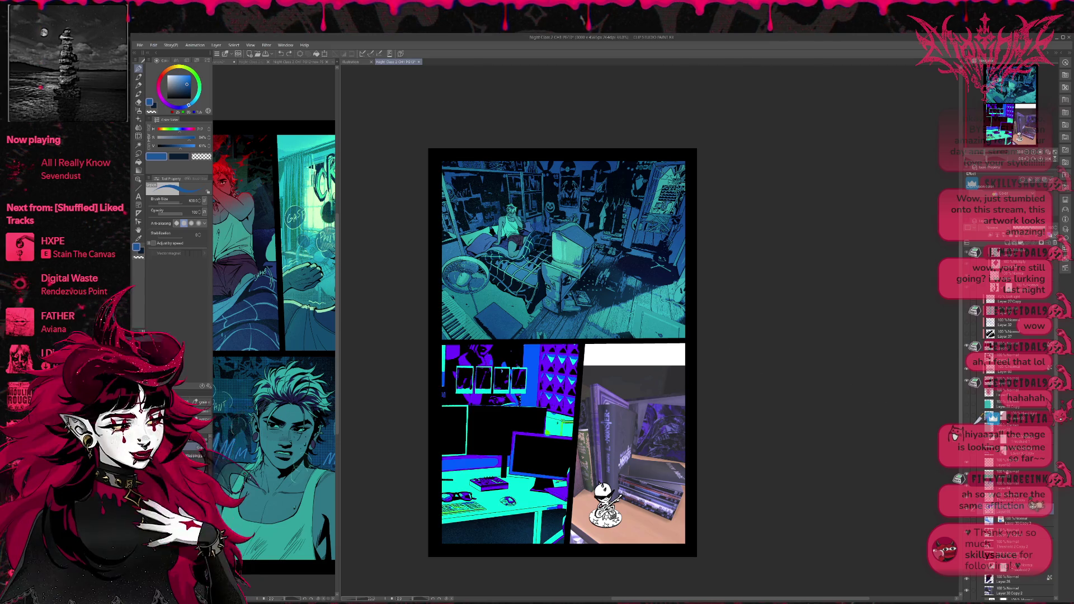
# Compare by toggling the purple layer, then brighten the panel top and triangles with blue-cyan
pyautogui.click(966, 510)
pyautogui.click(966, 510)
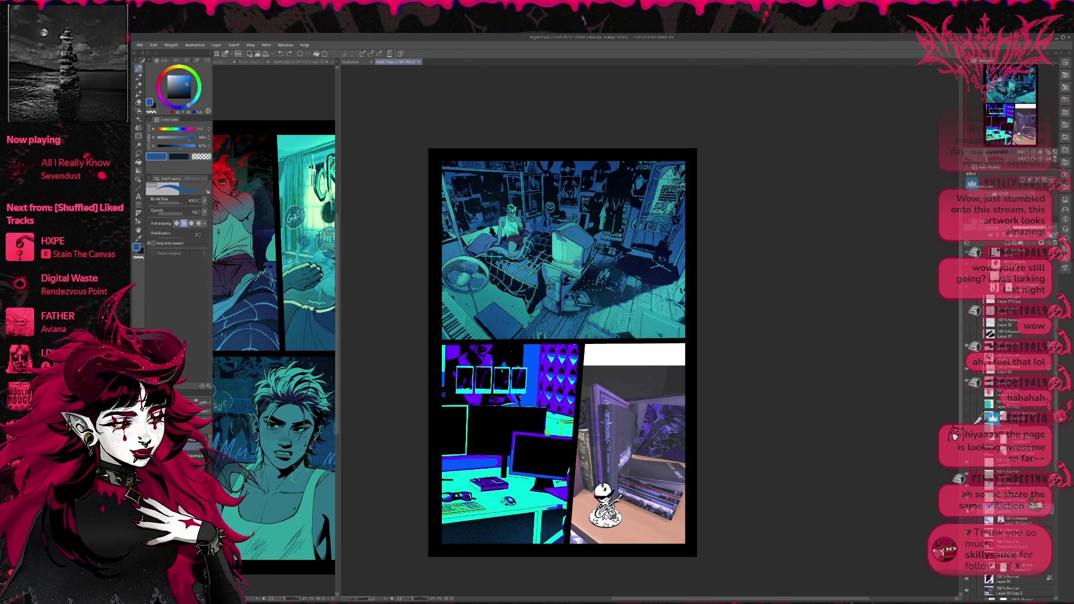
pyautogui.click(966, 510)
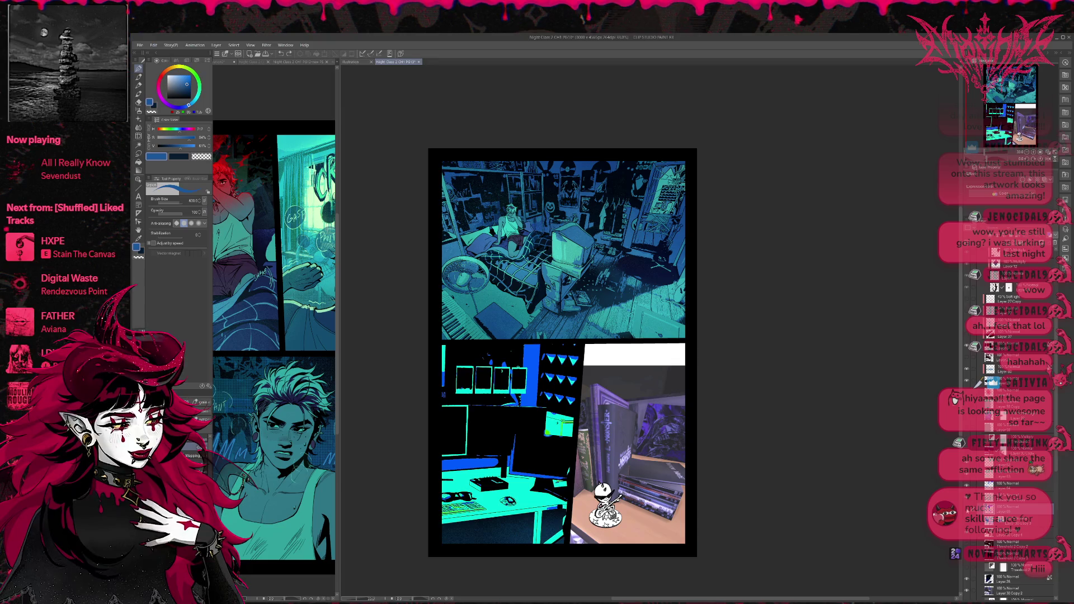
pyautogui.click(966, 511)
pyautogui.click(966, 510)
pyautogui.click(965, 510)
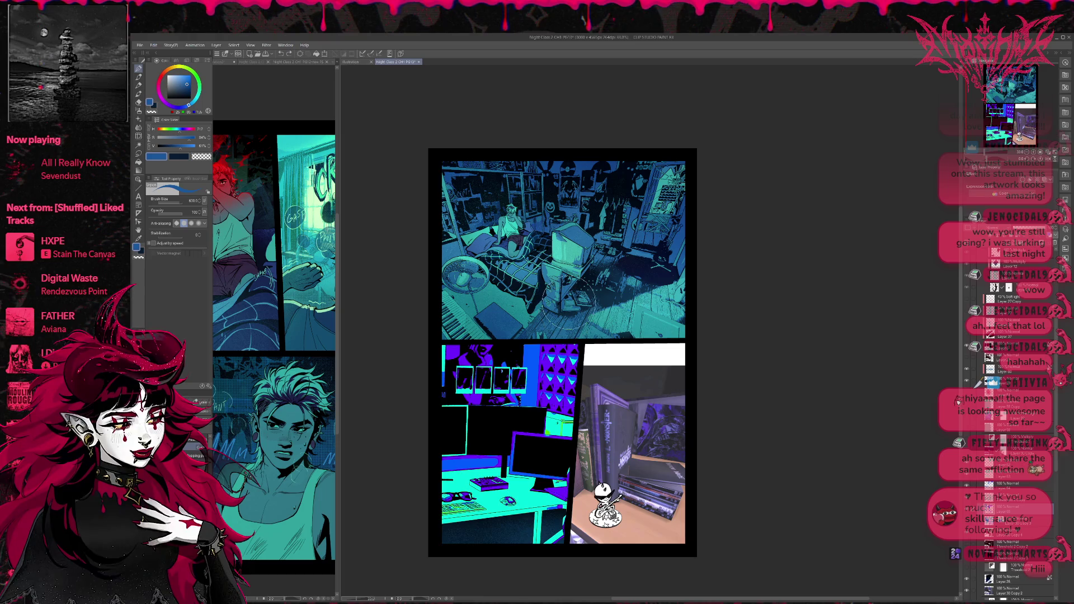
pyautogui.moveTo(444, 358)
pyautogui.mouseDown()
pyautogui.moveTo(563, 361)
pyautogui.moveTo(548, 453)
pyautogui.moveTo(492, 475)
pyautogui.moveTo(537, 464)
pyautogui.mouseUp()
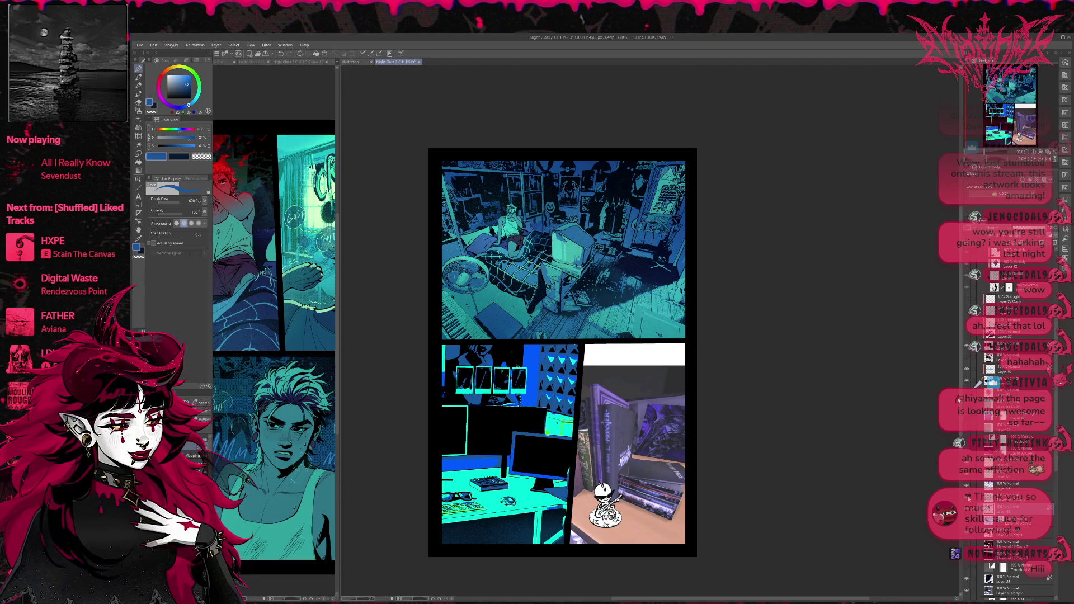
pyautogui.click(1018, 495)
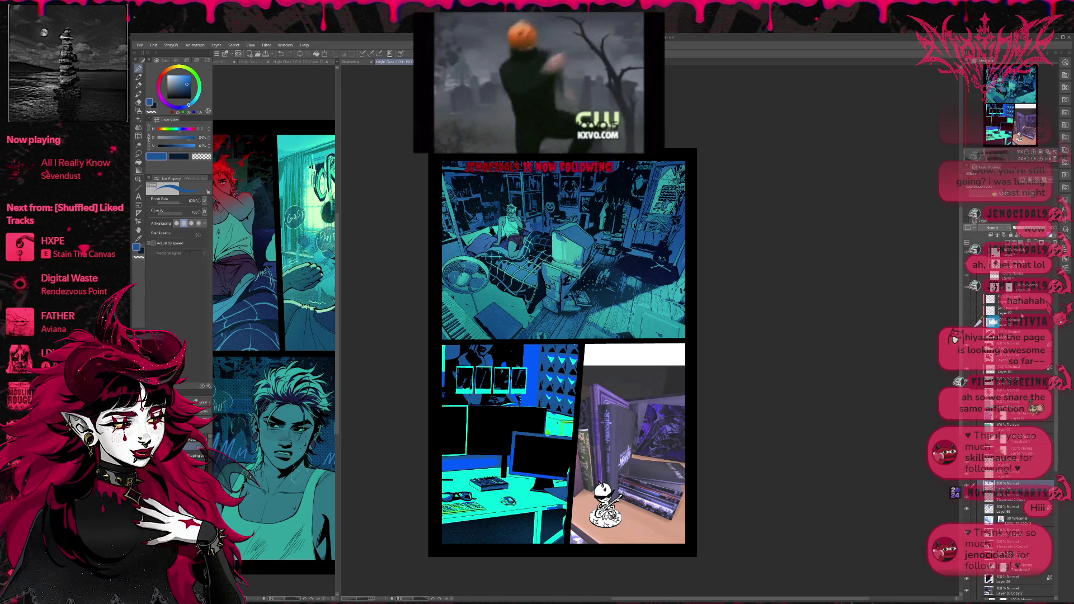
# Paint darker teal over the desk and lighter cyan over the monitor glow
pyautogui.keyDown('alt'); pyautogui.click(593, 338); pyautogui.keyUp('alt')
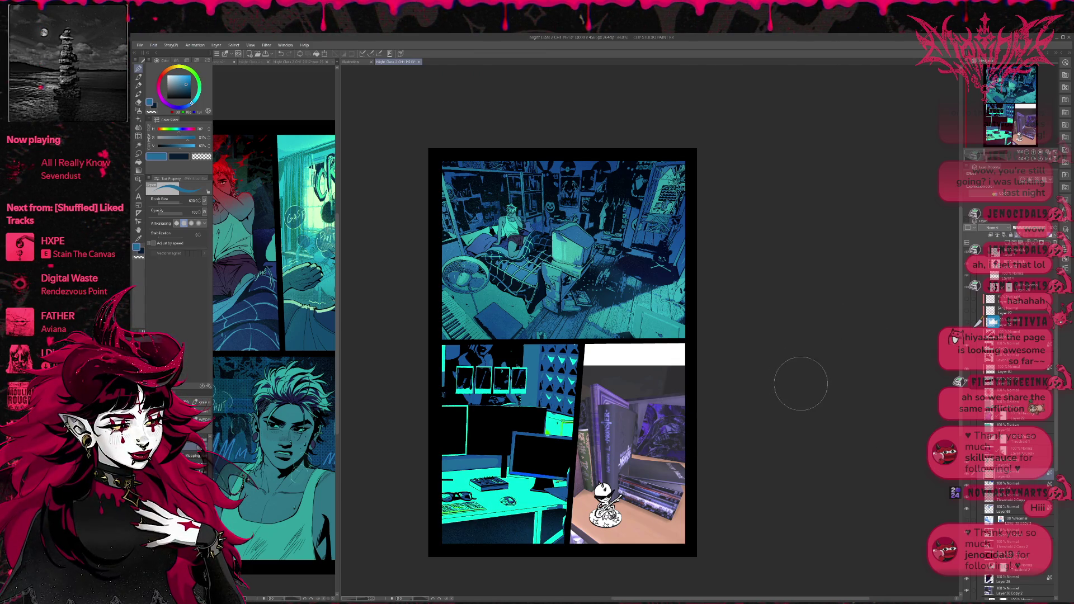
pyautogui.keyDown('alt'); pyautogui.click(484, 303); pyautogui.keyUp('alt')
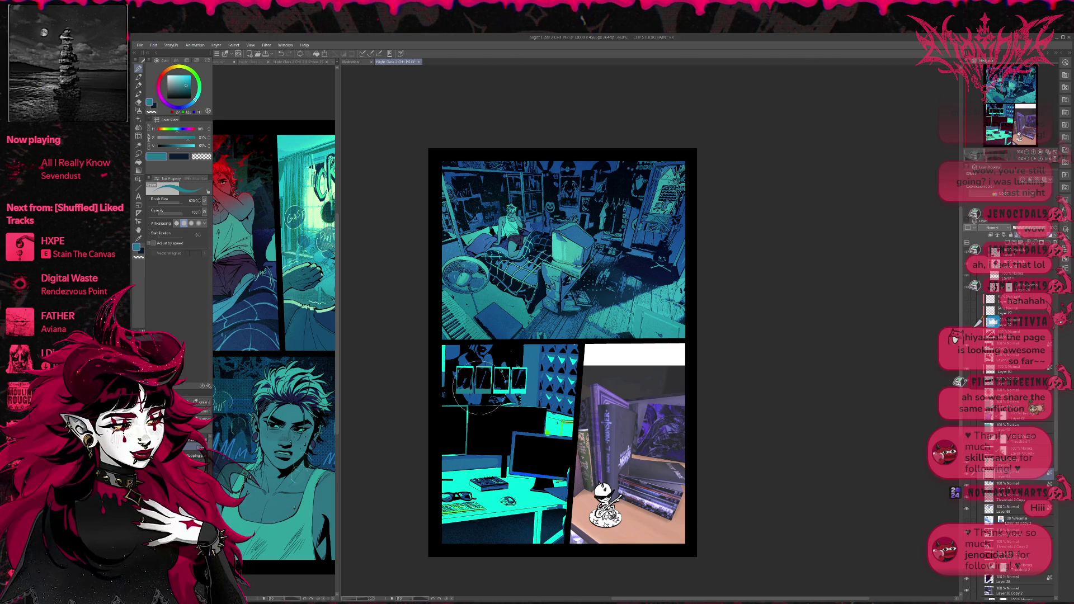
pyautogui.moveTo(450, 464)
pyautogui.mouseDown()
pyautogui.moveTo(492, 481)
pyautogui.moveTo(503, 520)
pyautogui.moveTo(533, 547)
pyautogui.mouseUp()
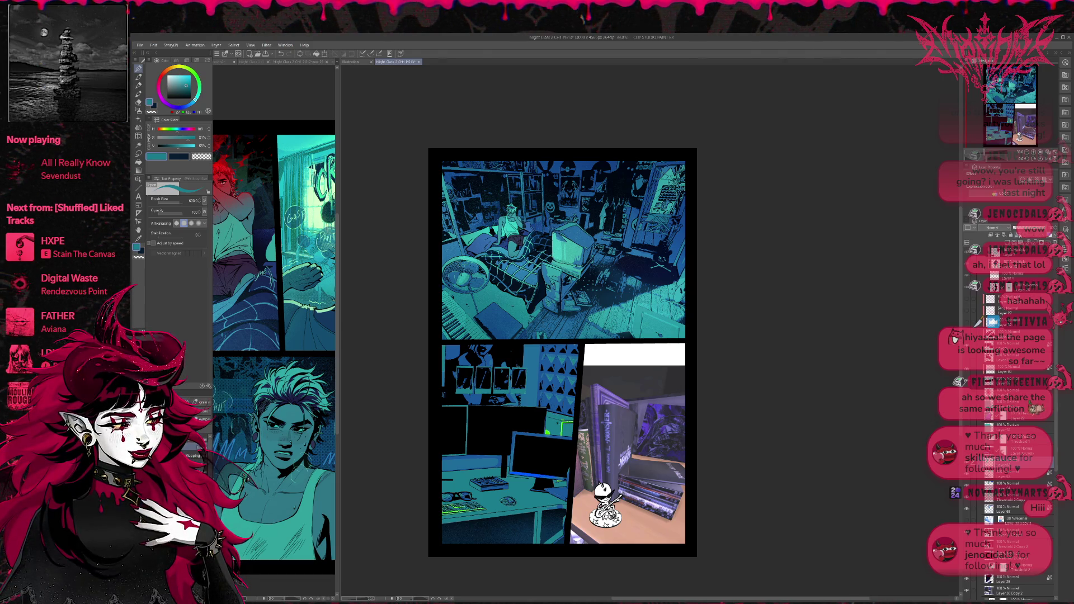
pyautogui.keyDown('alt'); pyautogui.click(559, 250); pyautogui.keyUp('alt')
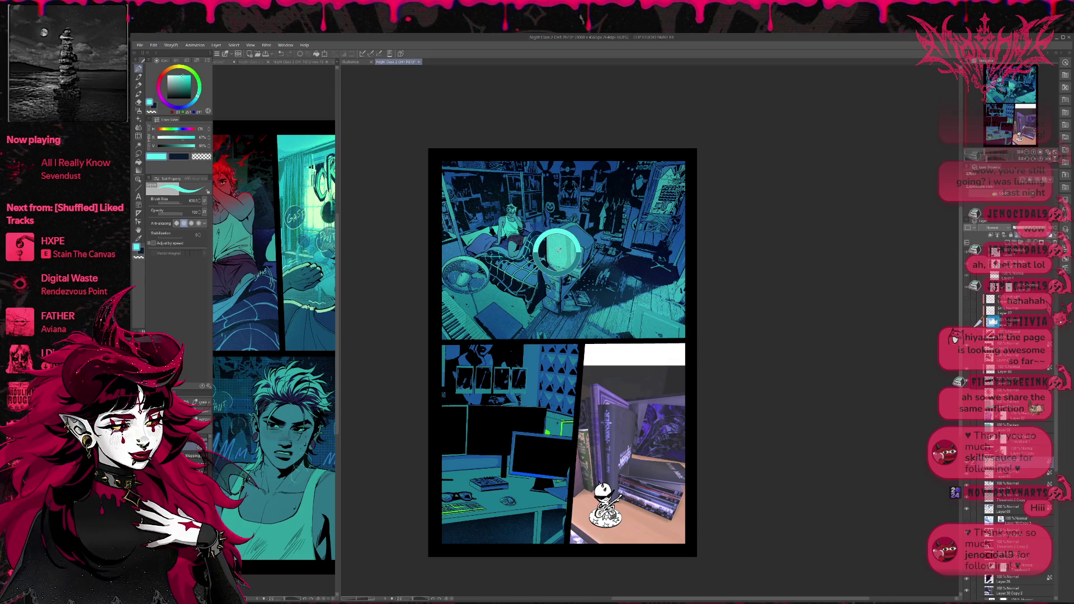
pyautogui.moveTo(545, 453)
pyautogui.mouseDown()
pyautogui.moveTo(473, 456)
pyautogui.moveTo(523, 506)
pyautogui.moveTo(545, 472)
pyautogui.mouseUp()
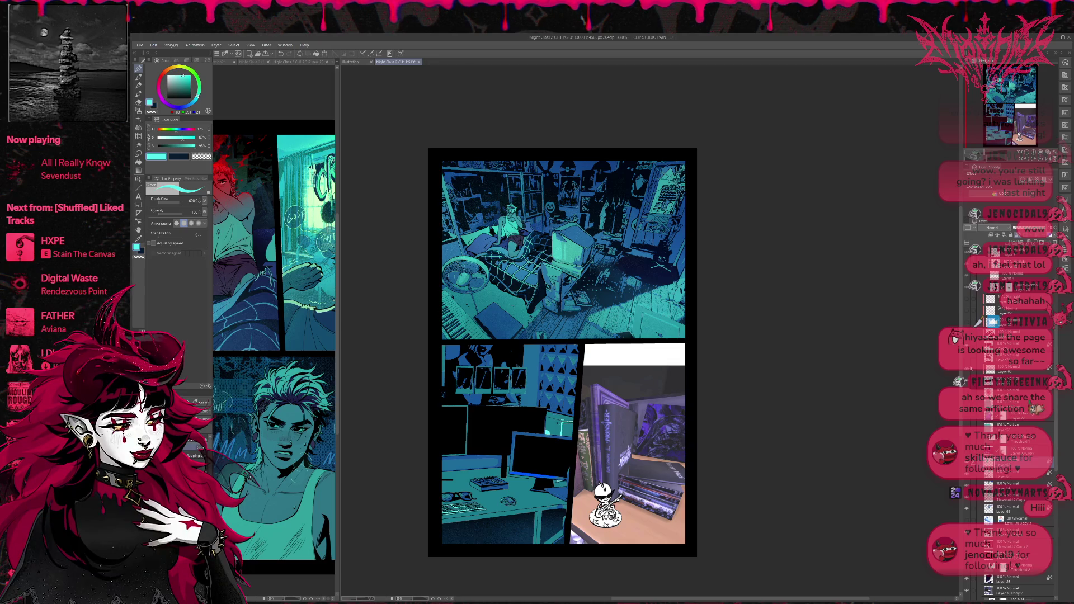
# Toggle the desk colour layers and red-pink gradient on and off to compare
pyautogui.click(954, 338)
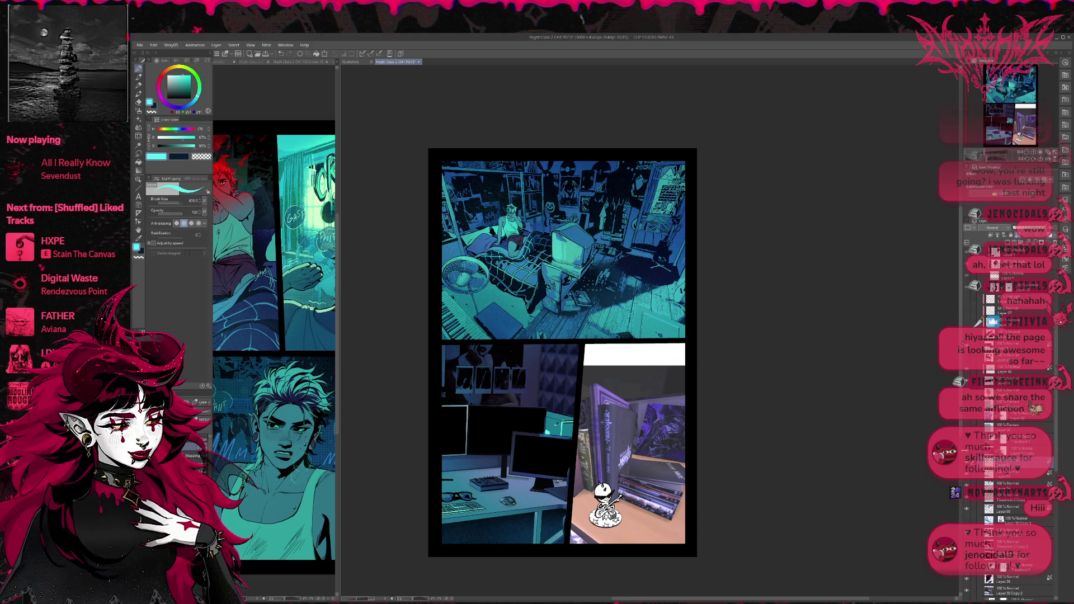
pyautogui.click(966, 442)
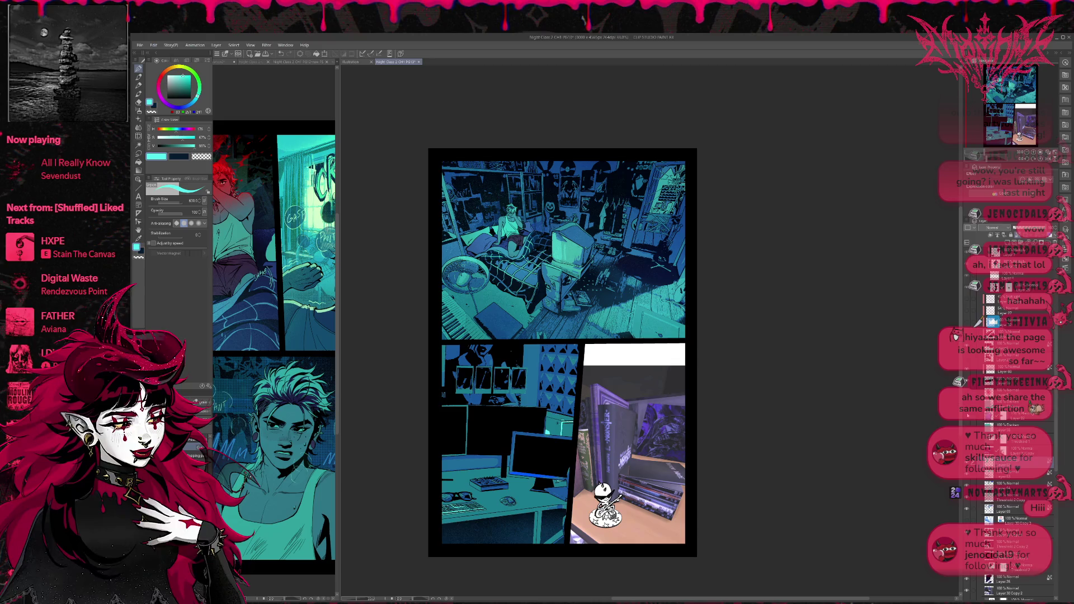
pyautogui.click(966, 416)
pyautogui.click(965, 417)
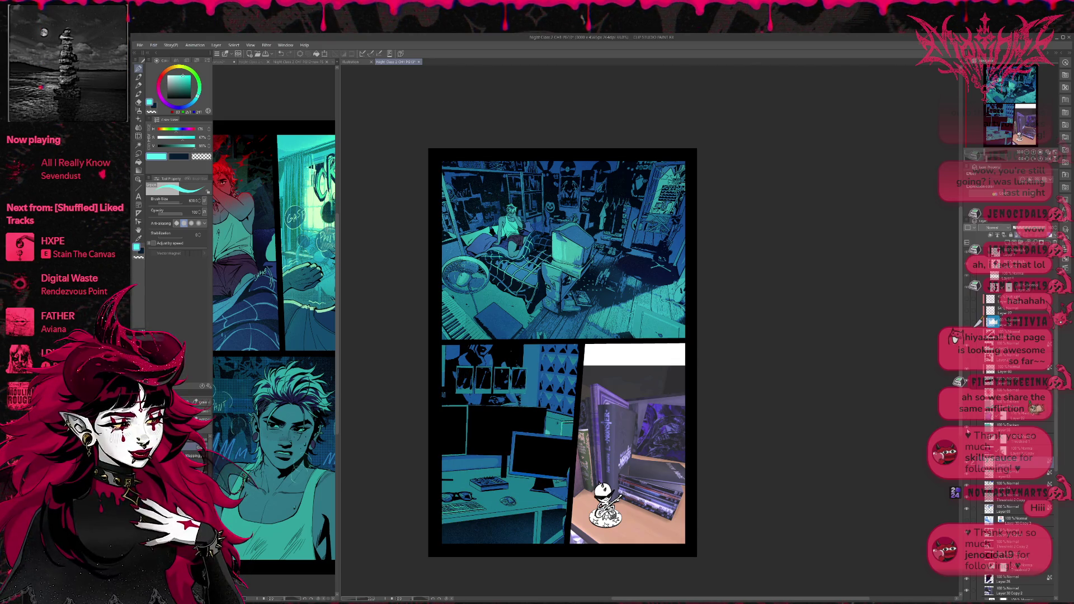
pyautogui.click(966, 420)
pyautogui.click(966, 424)
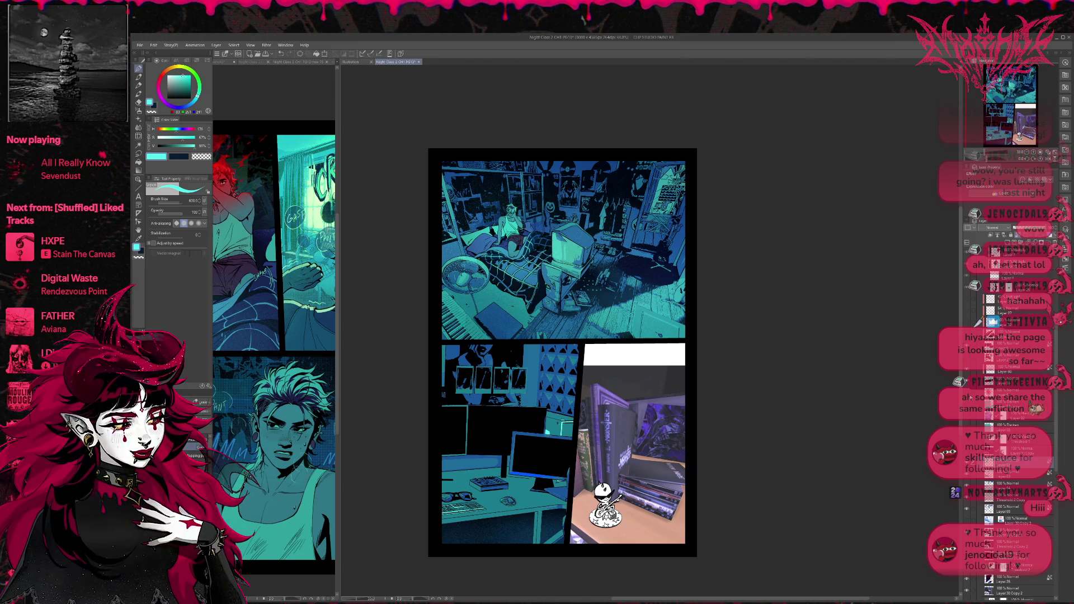
pyautogui.click(958, 339)
pyautogui.click(966, 367)
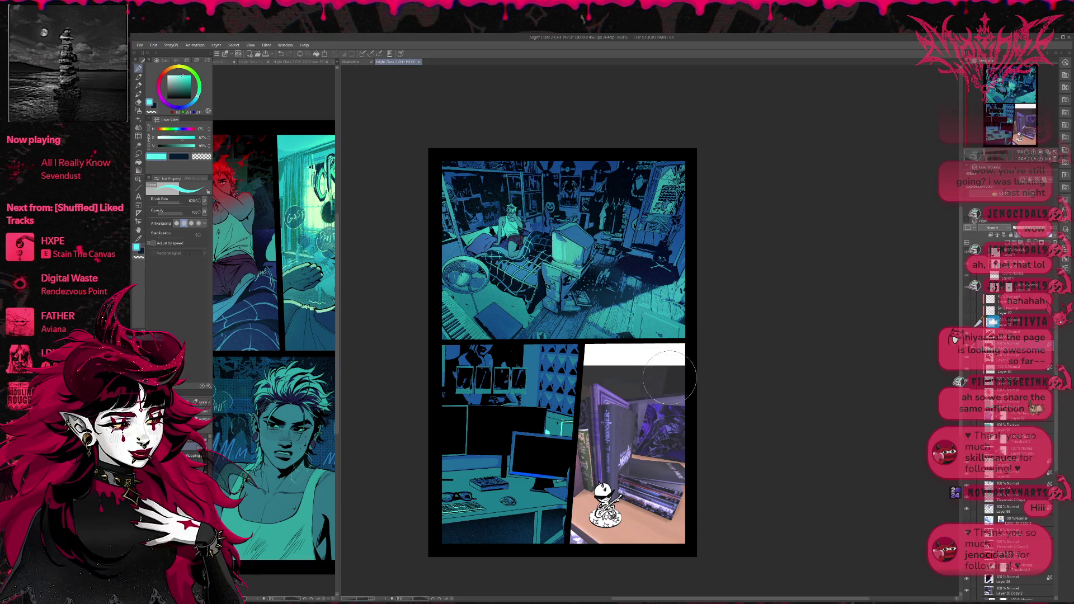
# Touch up blue patches on the desk monitors and show the creature and moth layer
pyautogui.keyDown('alt'); pyautogui.click(541, 398); pyautogui.keyUp('alt')
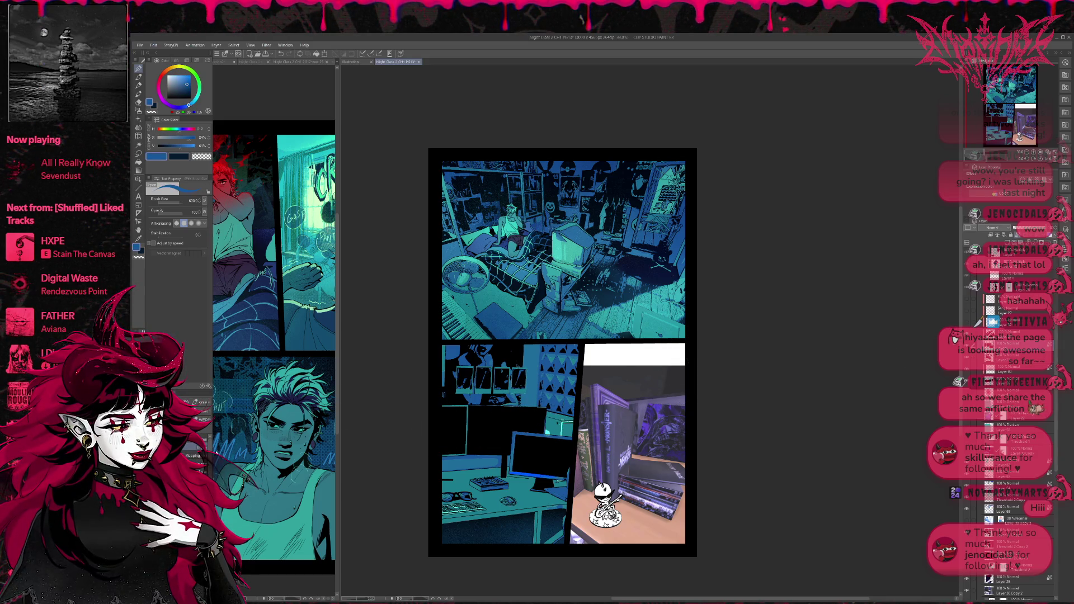
pyautogui.press('e')
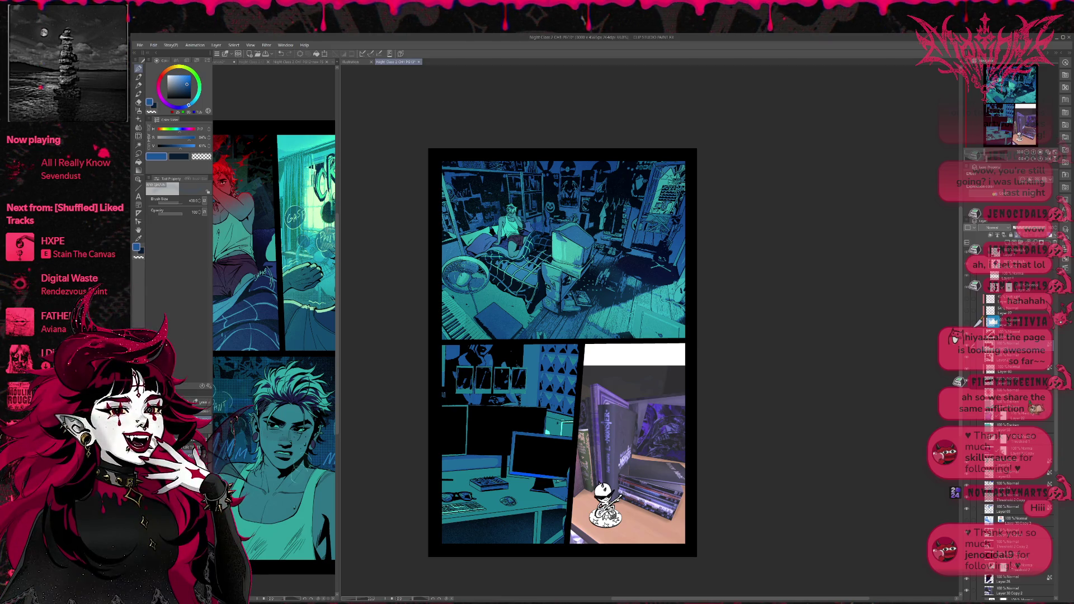
pyautogui.moveTo(519, 449); pyautogui.dragTo(458, 432)
pyautogui.moveTo(559, 336); pyautogui.dragTo(544, 341)
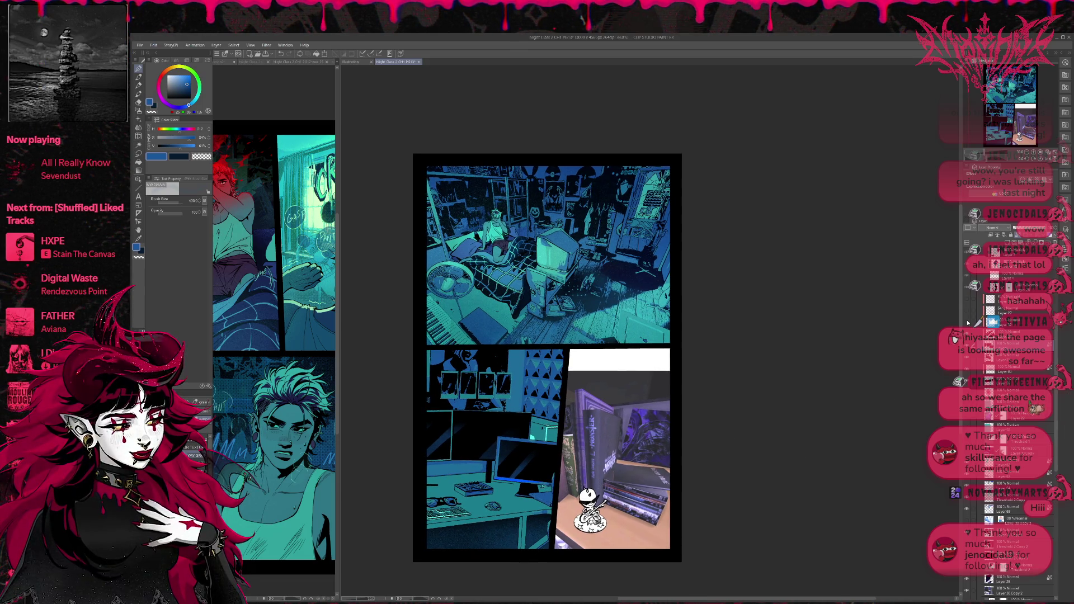
pyautogui.scroll(-5, 968, 353)
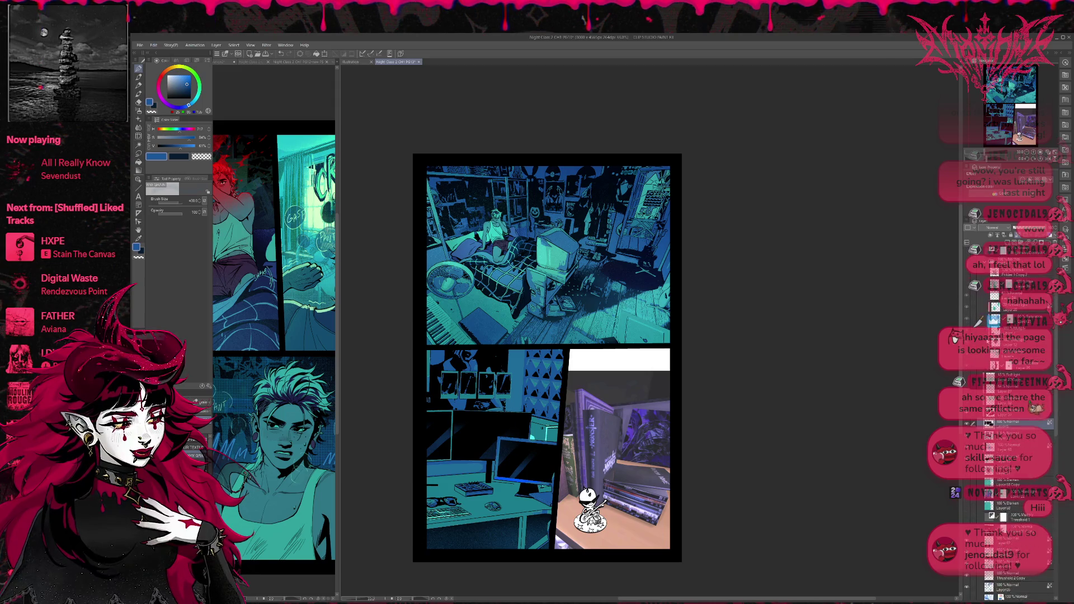
pyautogui.click(966, 323)
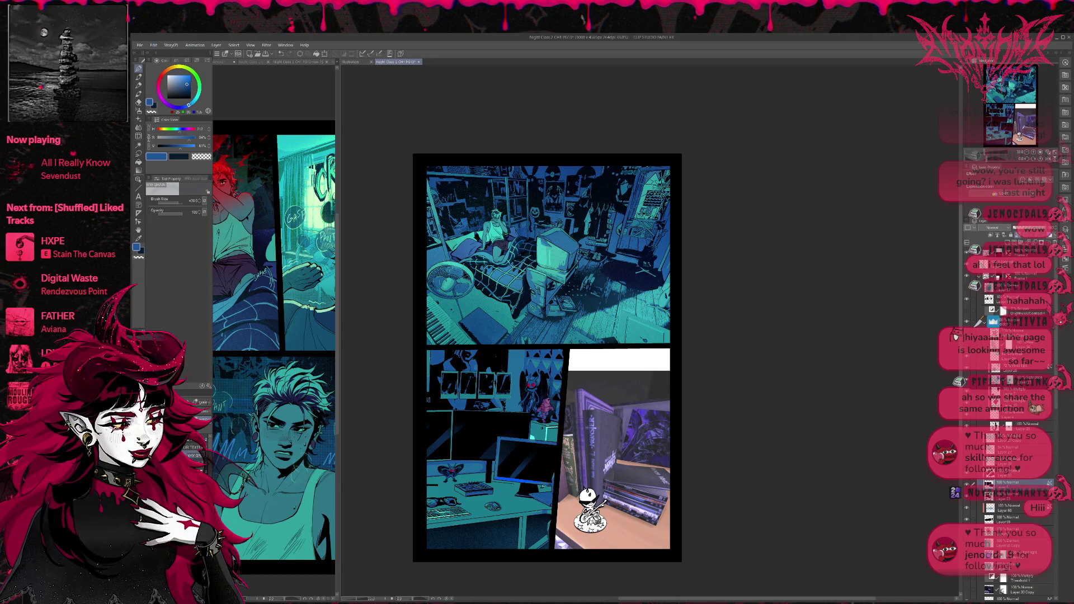
# Compare desk panel layers, reveal the blue monitor glow highlights, and select a lower layer
pyautogui.scroll(-5, 955, 336)
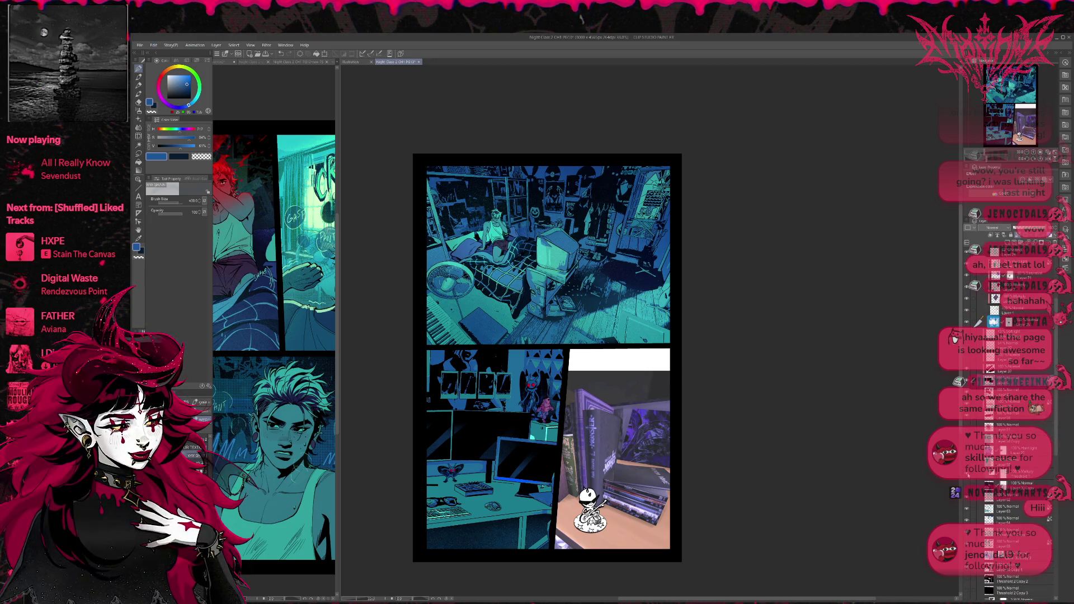
pyautogui.click(966, 485)
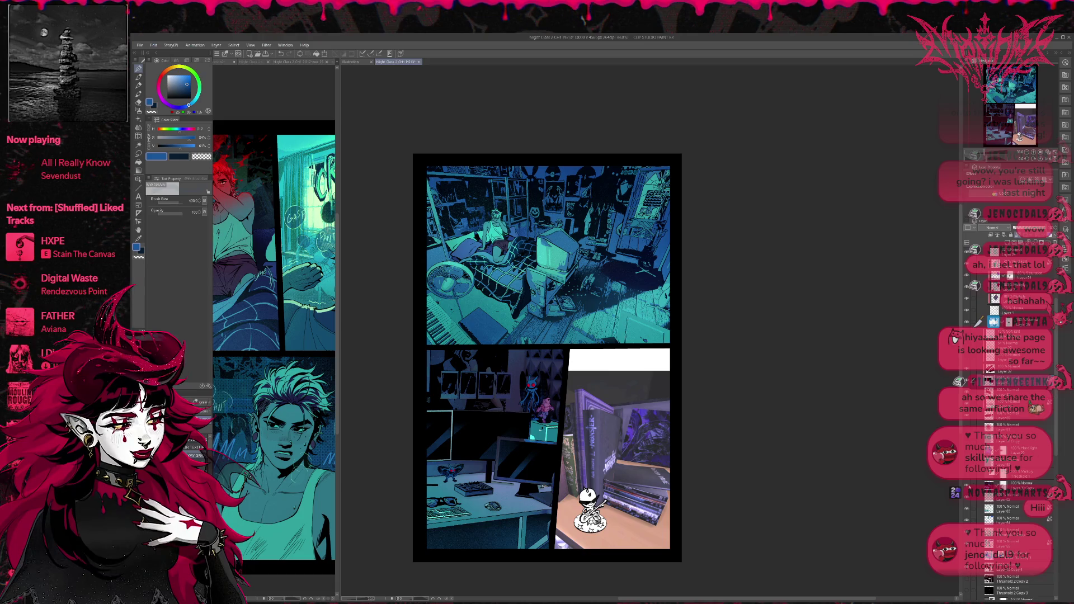
pyautogui.click(967, 484)
pyautogui.click(966, 485)
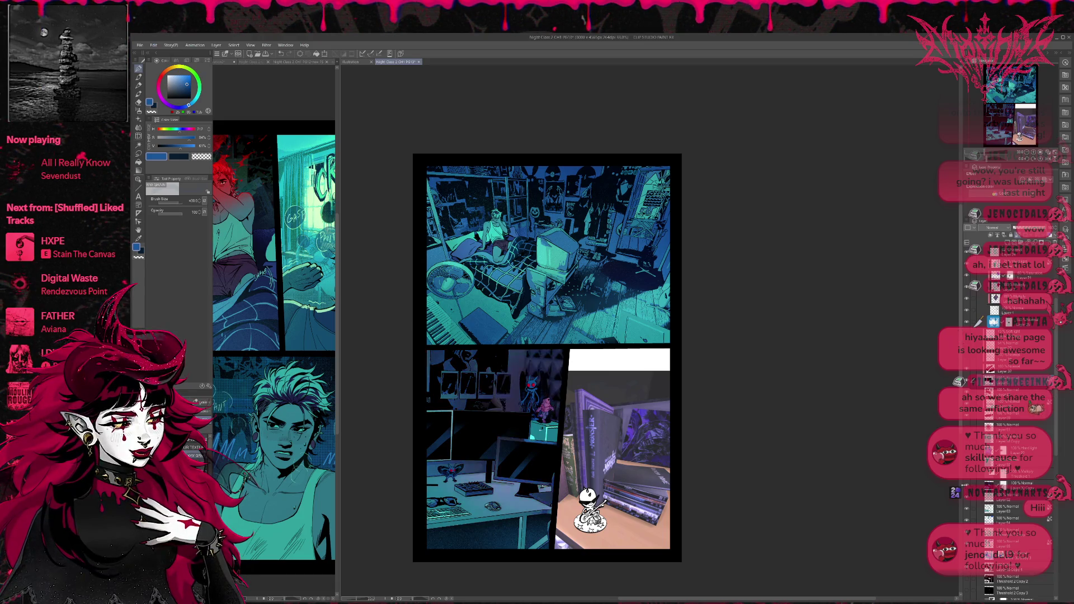
pyautogui.click(966, 486)
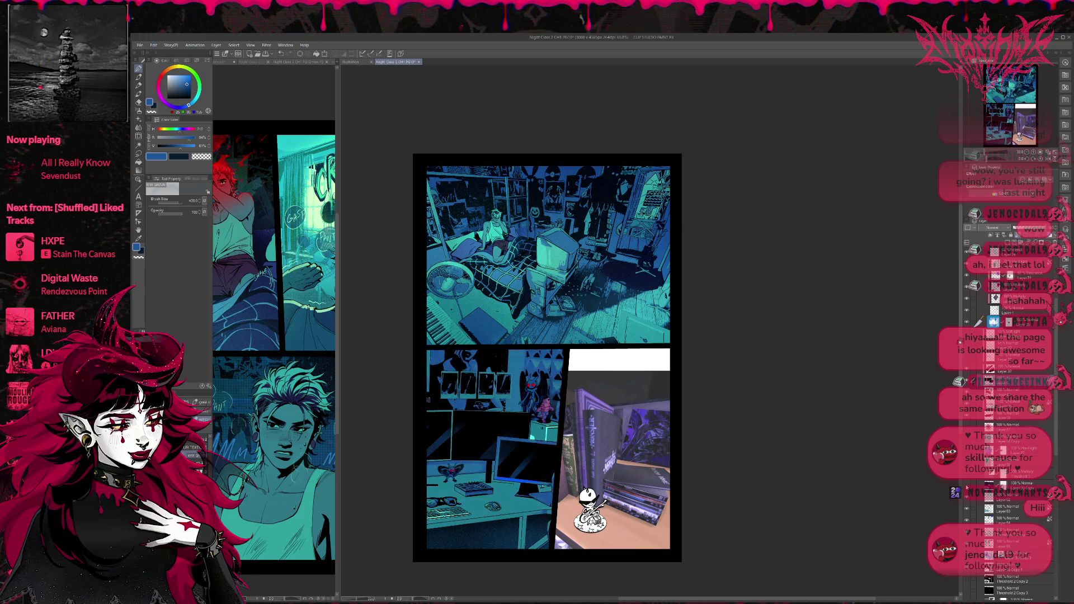
pyautogui.click(967, 461)
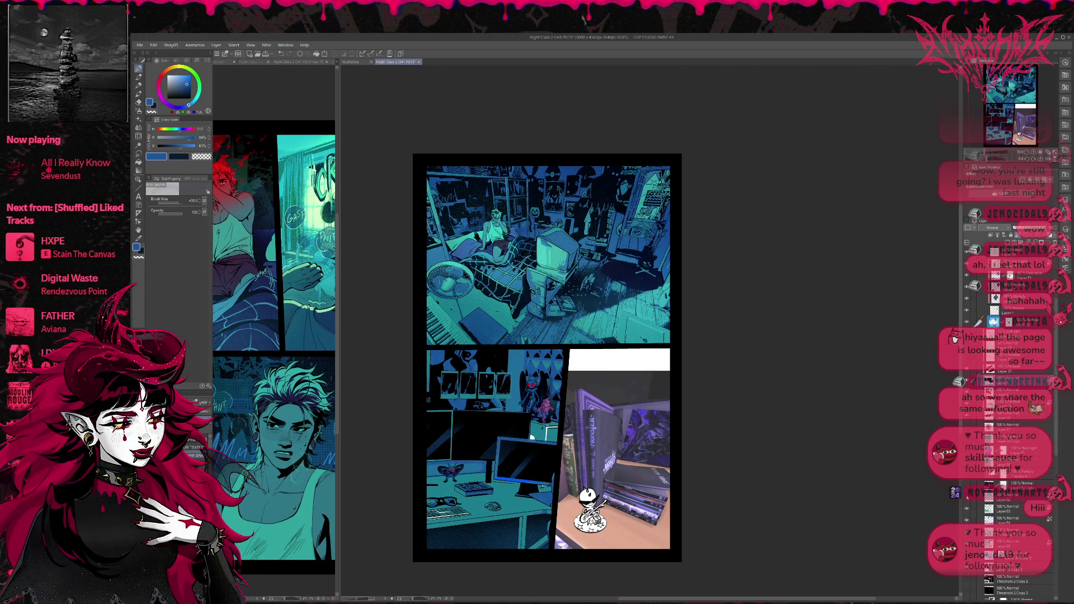
pyautogui.click(1001, 497)
# Sample crimson, teal, blue, magenta-purple and red tones from the artwork for the pink glow
pyautogui.keyDown('alt'); pyautogui.click(530, 385); pyautogui.keyUp('alt')
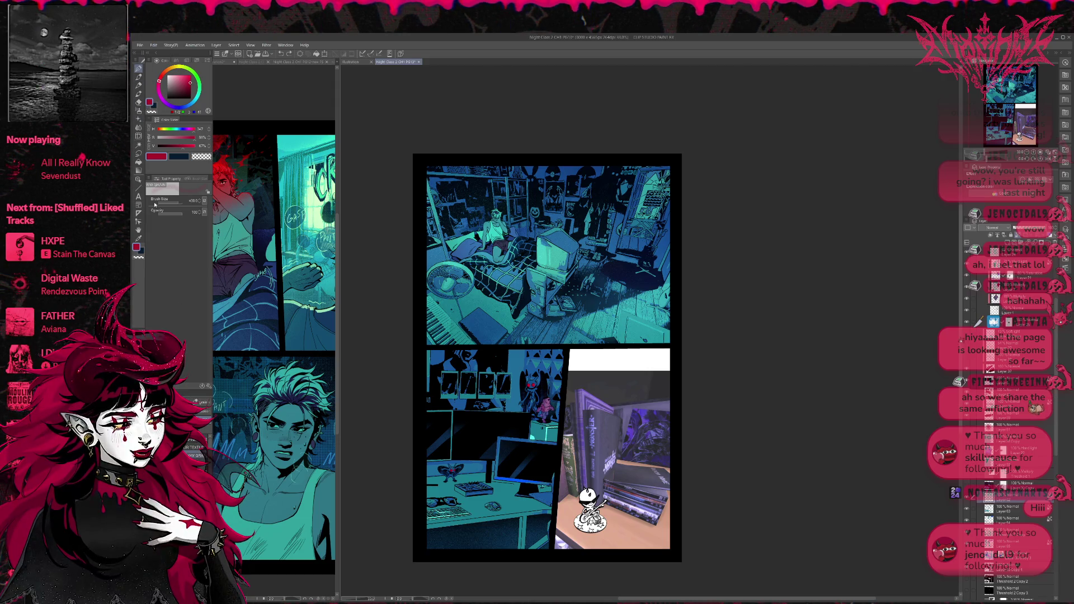
pyautogui.press('b')
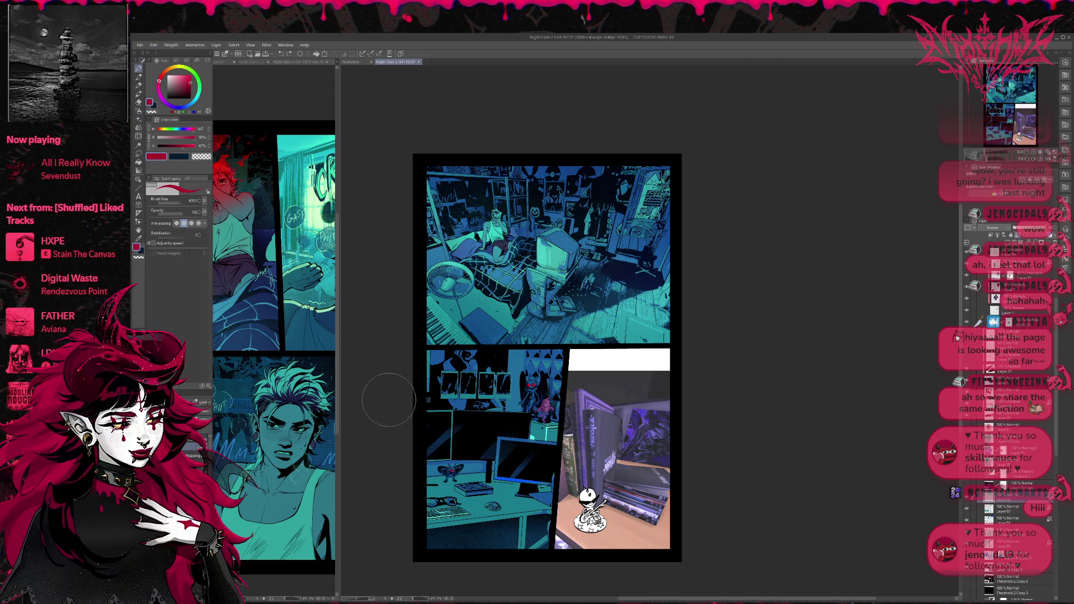
pyautogui.keyDown('alt'); pyautogui.click(547, 428); pyautogui.keyUp('alt')
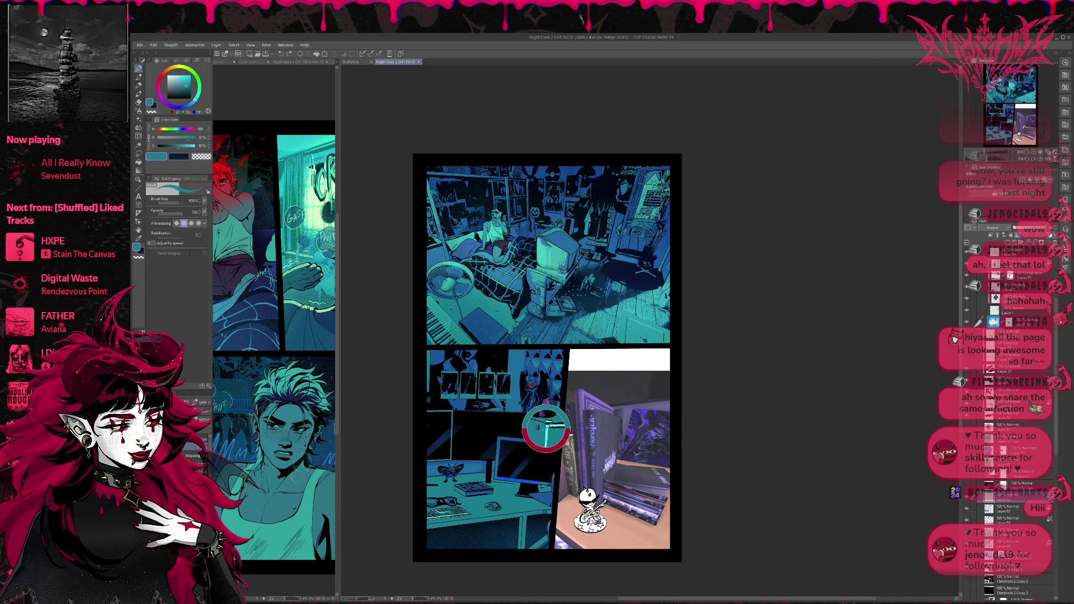
pyautogui.keyDown('alt'); pyautogui.click(534, 438); pyautogui.keyUp('alt')
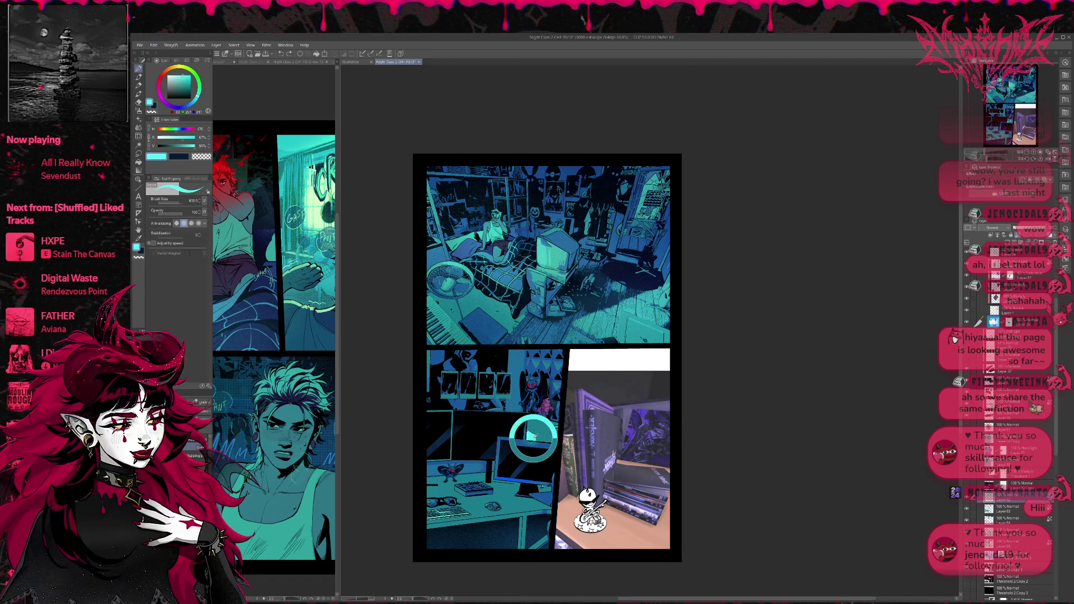
pyautogui.moveTo(185, 106); pyautogui.dragTo(166, 103)
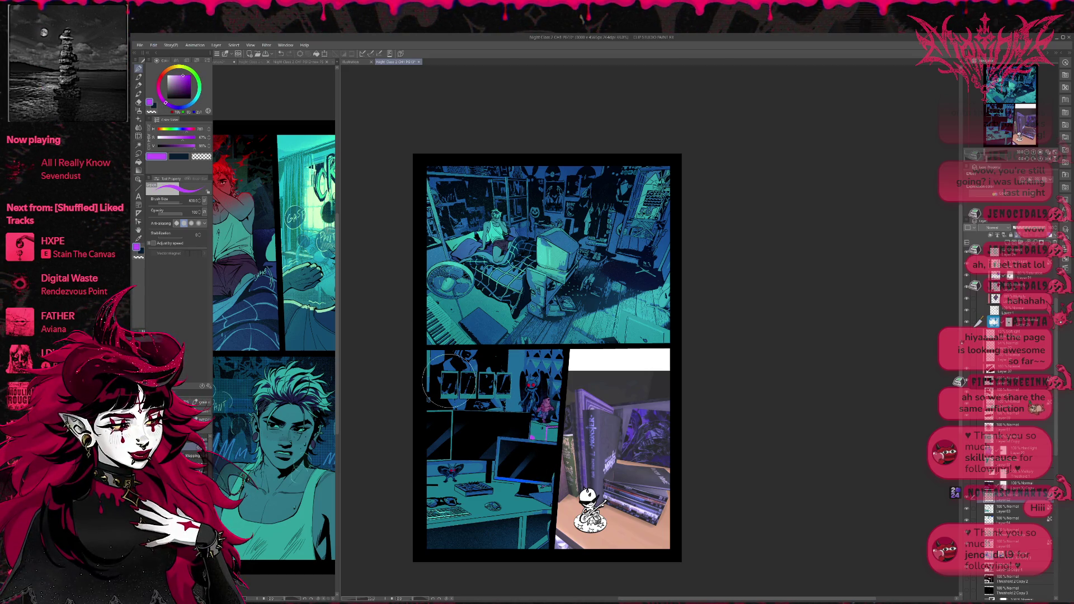
pyautogui.keyDown('alt'); pyautogui.click(545, 409); pyautogui.keyUp('alt')
pyautogui.keyDown('alt'); pyautogui.click(544, 409); pyautogui.keyUp('alt')
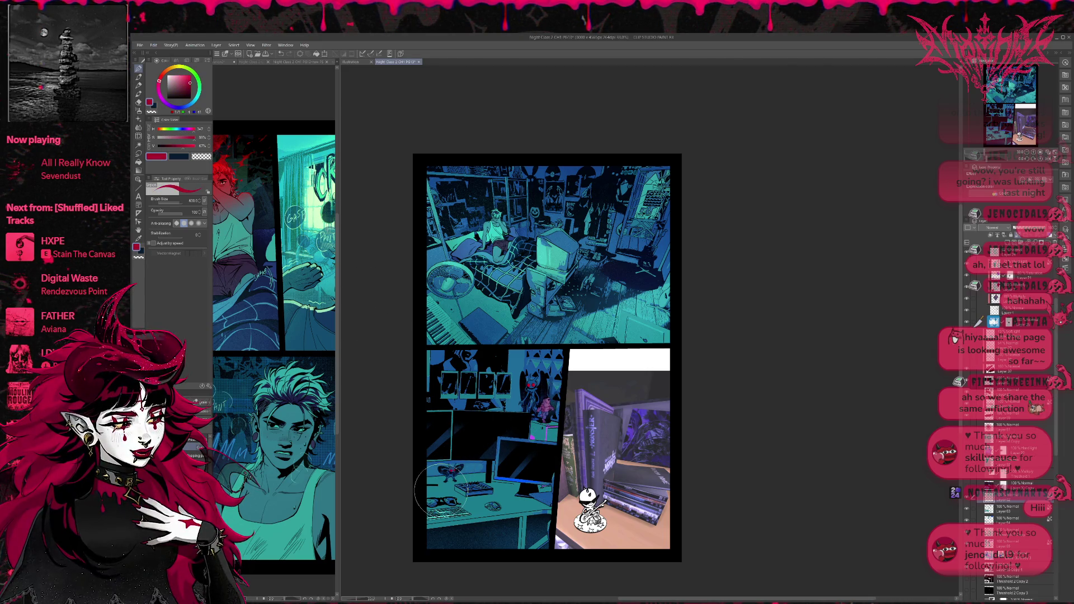
pyautogui.keyDown('alt'); pyautogui.click(531, 436); pyautogui.keyUp('alt')
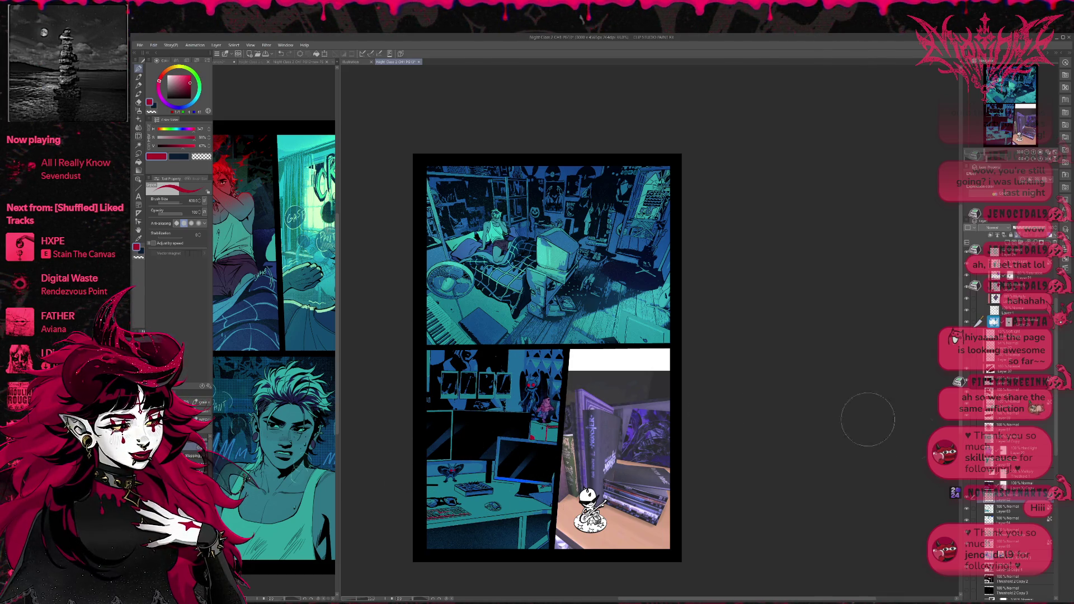
# Toggle a layer to compare the desk panel and switch to the smaller soft brush
pyautogui.click(968, 488)
pyautogui.click(967, 488)
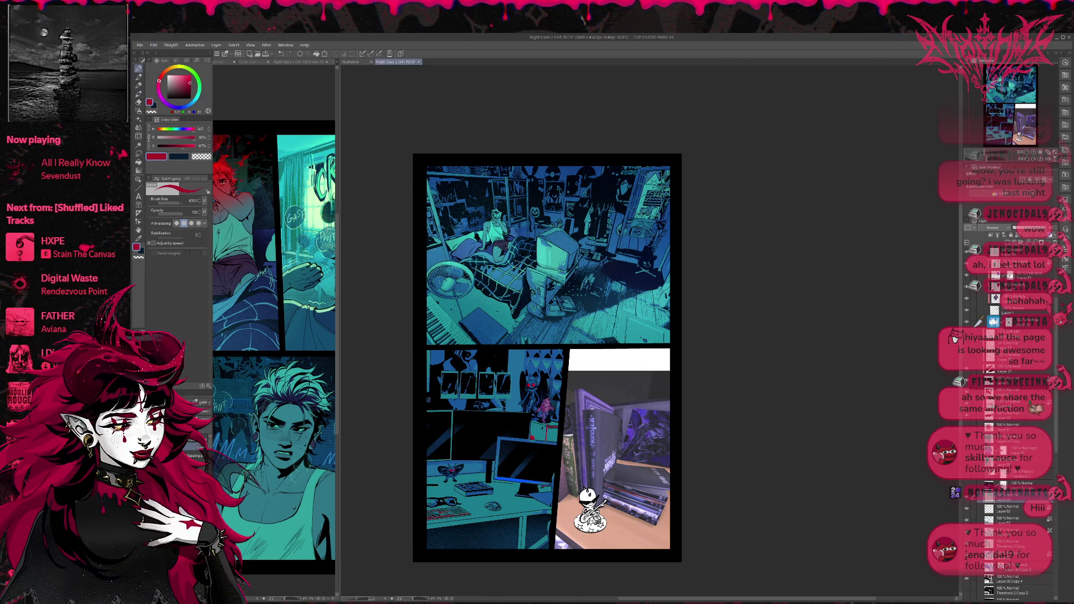
pyautogui.press('e')
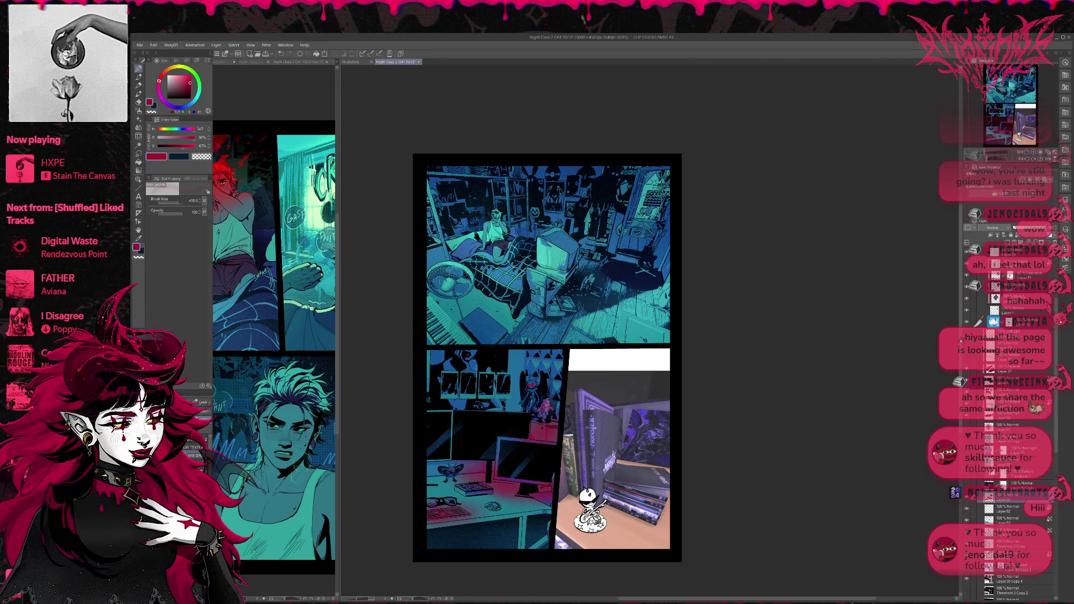
pyautogui.scroll(1, 547, 358)
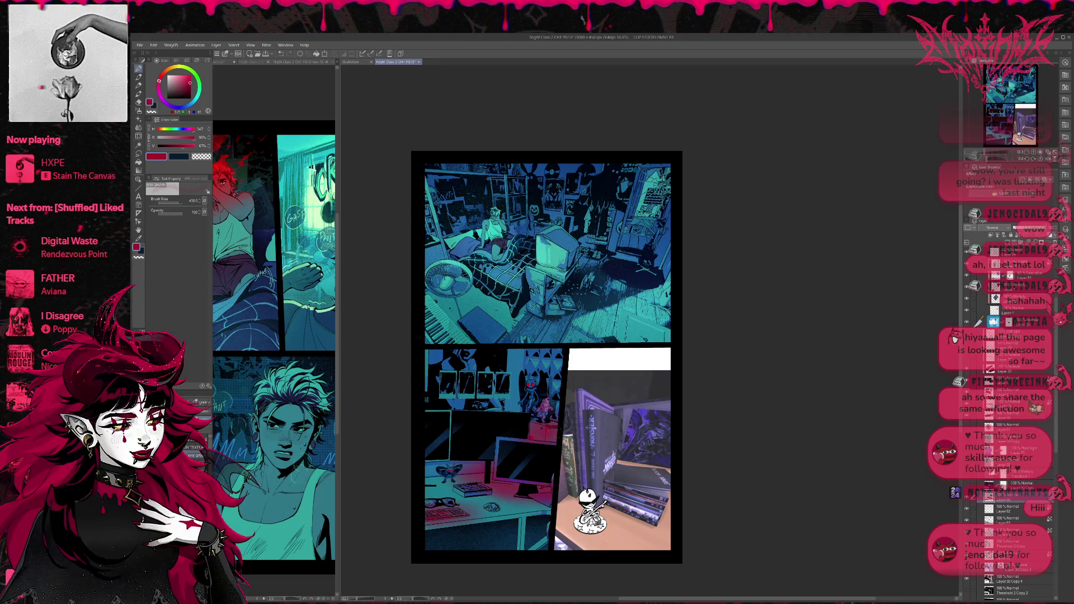
# Trace thin blue rim lines along the front monitor's bottom and top edges at size 50
pyautogui.press('e')
pyautogui.press('[')
pyautogui.press('[')
pyautogui.press('[')
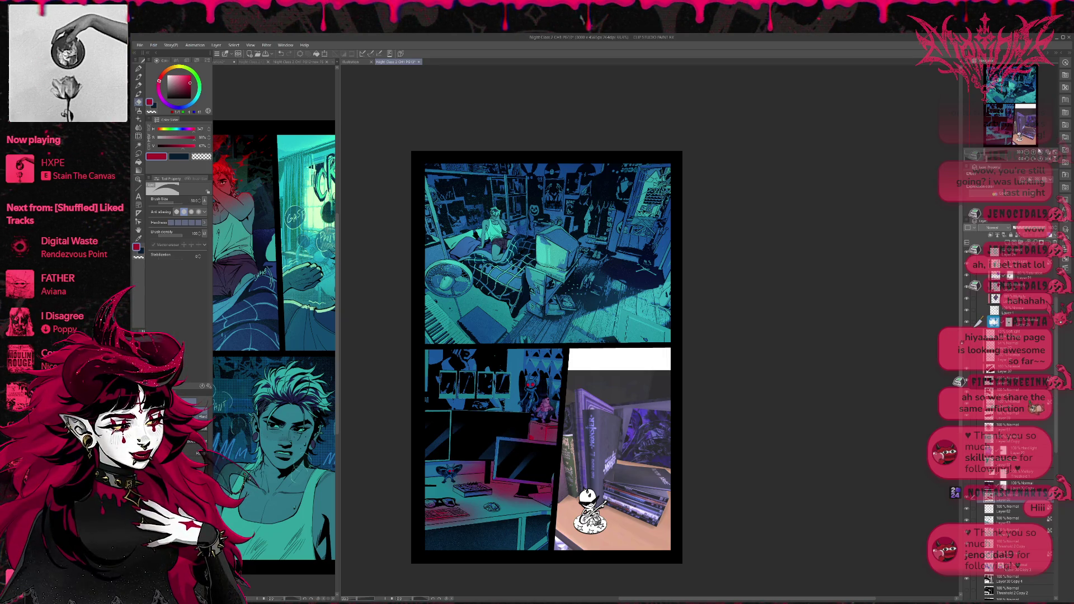
pyautogui.scroll(2, 571, 542)
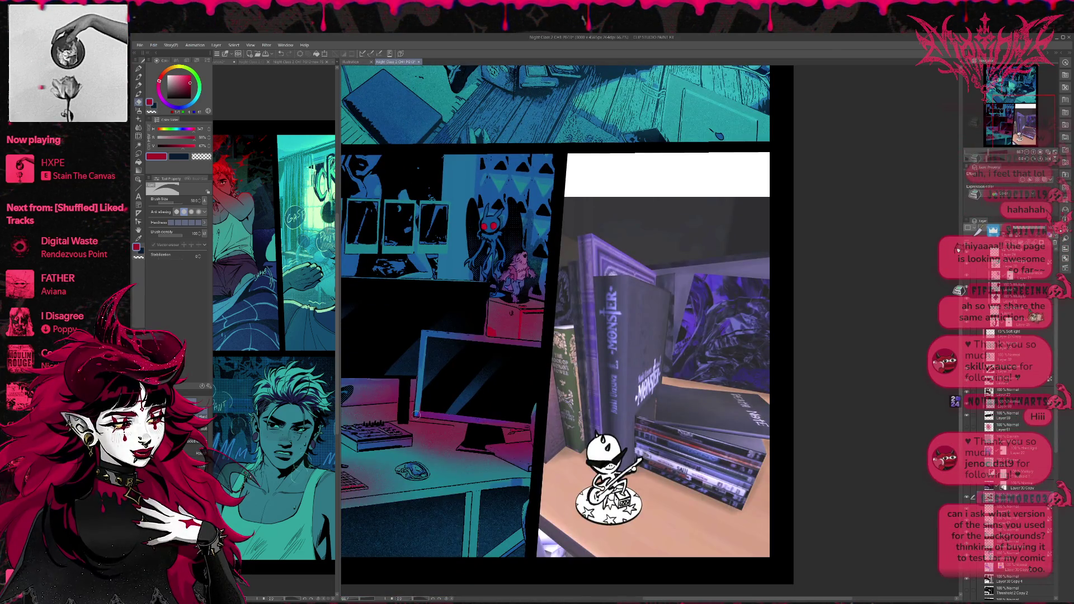
pyautogui.moveTo(418, 414)
pyautogui.mouseDown()
pyautogui.moveTo(509, 414)
pyautogui.moveTo(533, 426)
pyautogui.mouseUp()
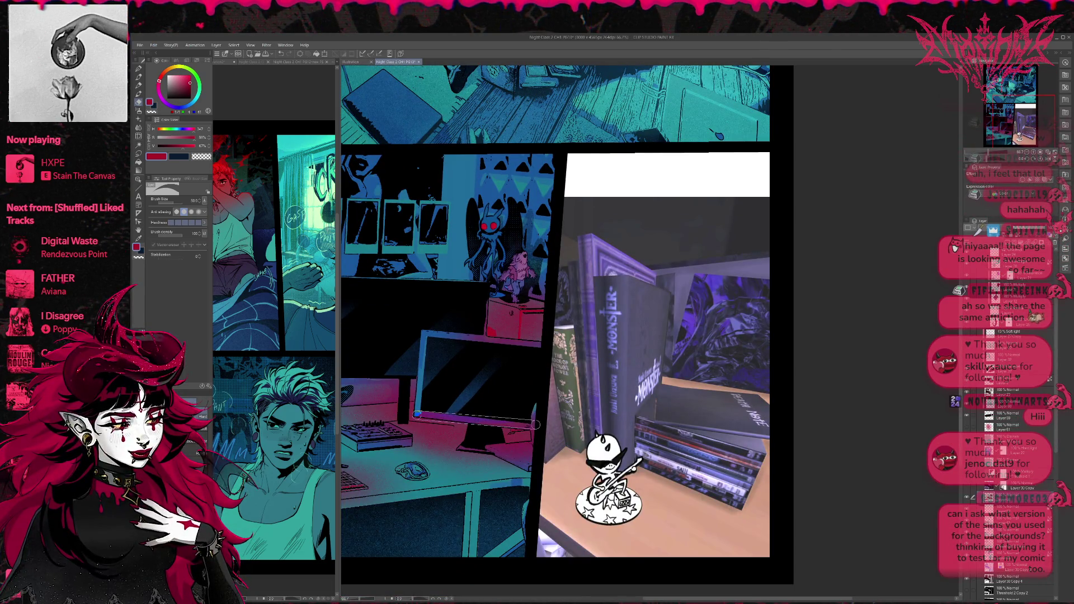
pyautogui.hotkey('ctrl', 'z')
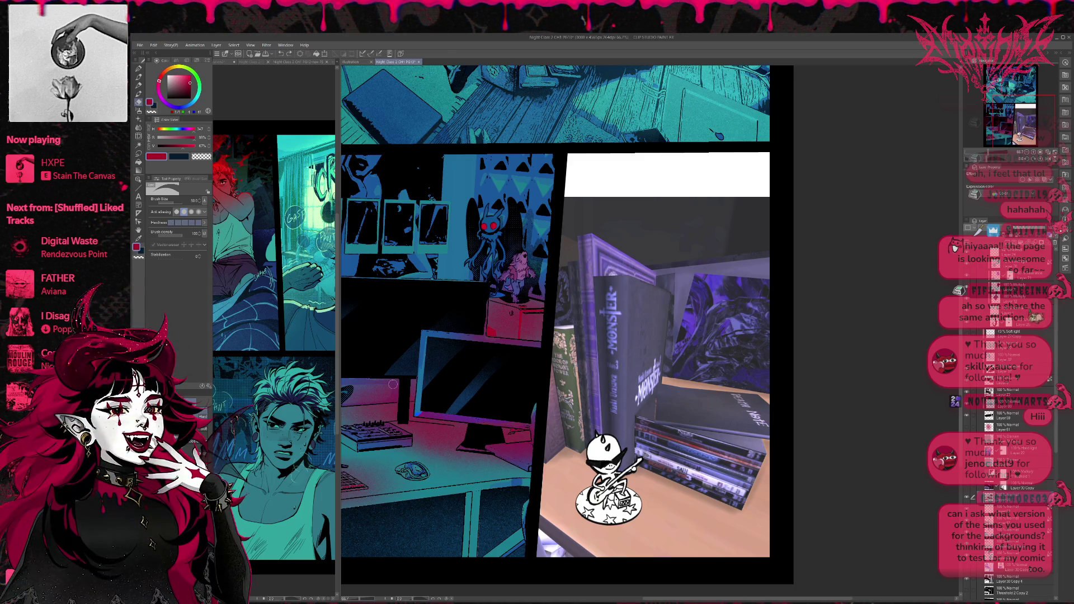
pyautogui.moveTo(418, 414); pyautogui.dragTo(527, 425)
pyautogui.hotkey('ctrl', 'z')
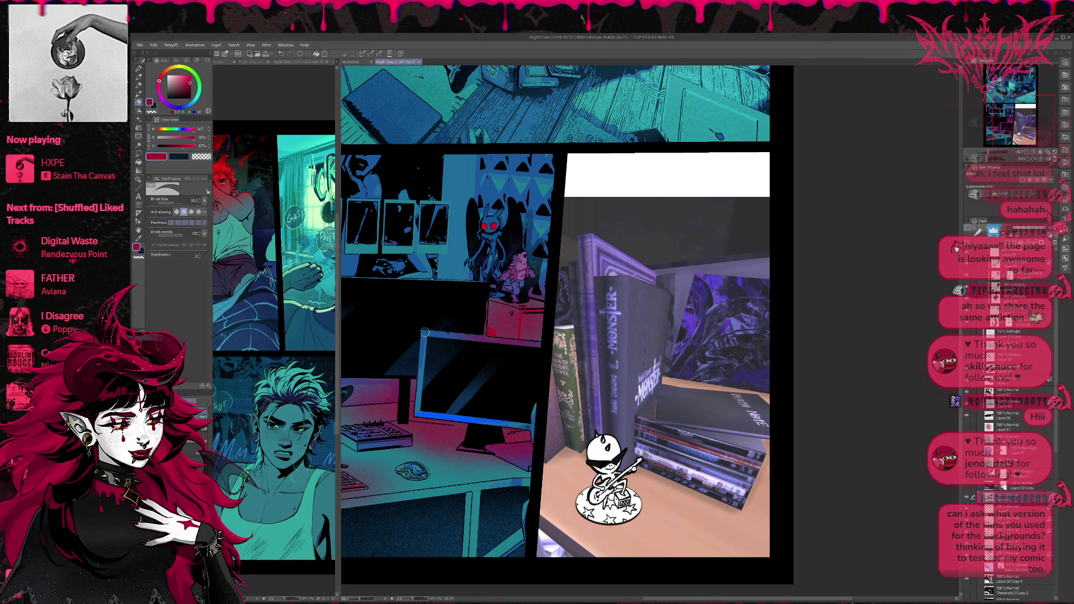
pyautogui.moveTo(437, 339)
pyautogui.mouseDown()
pyautogui.moveTo(558, 346)
pyautogui.moveTo(506, 327)
pyautogui.mouseUp()
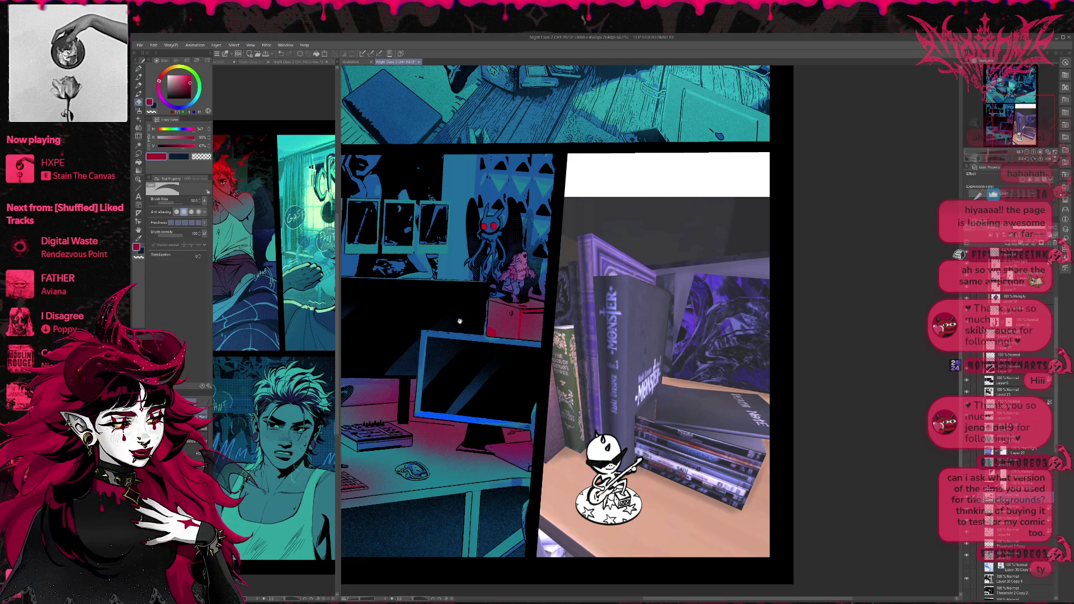
pyautogui.moveTo(449, 318); pyautogui.dragTo(519, 283)
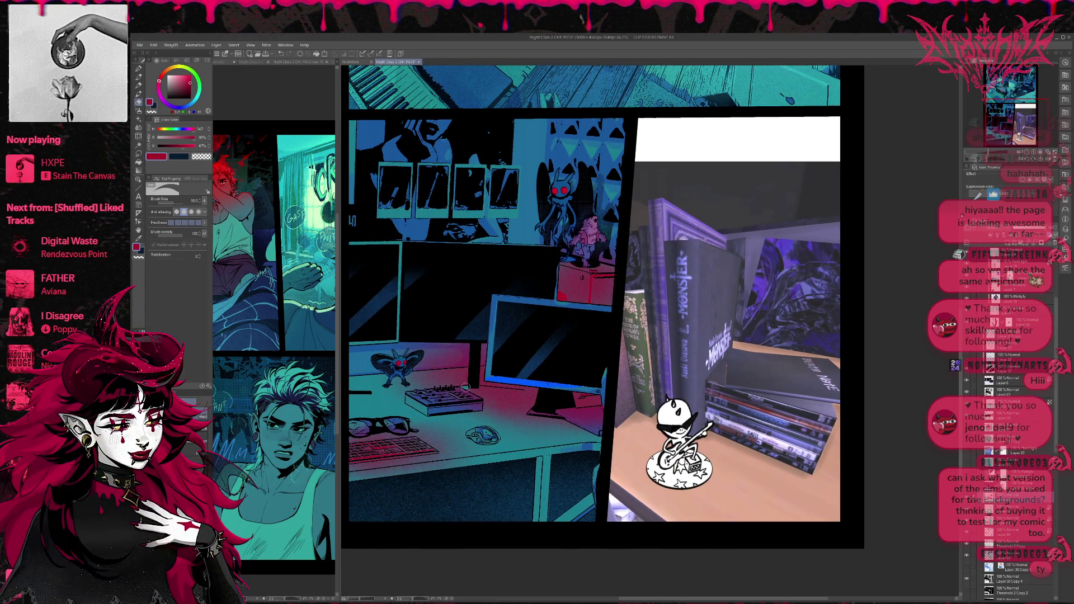
# Redo the lighter patch on the desk near the keyboard
pyautogui.moveTo(490, 391); pyautogui.dragTo(535, 355)
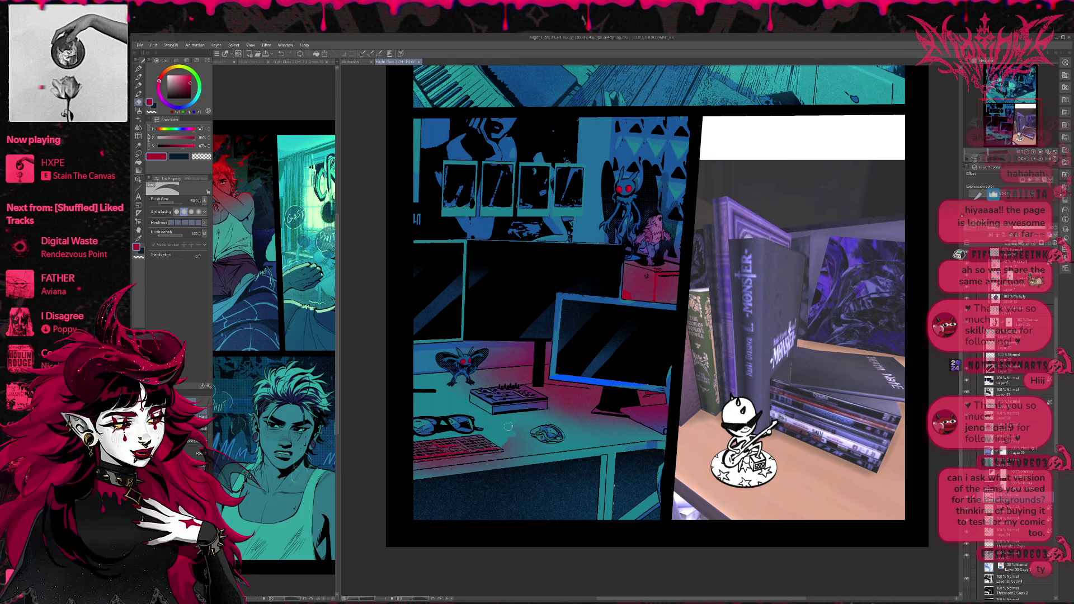
pyautogui.hotkey('ctrl', 'z')
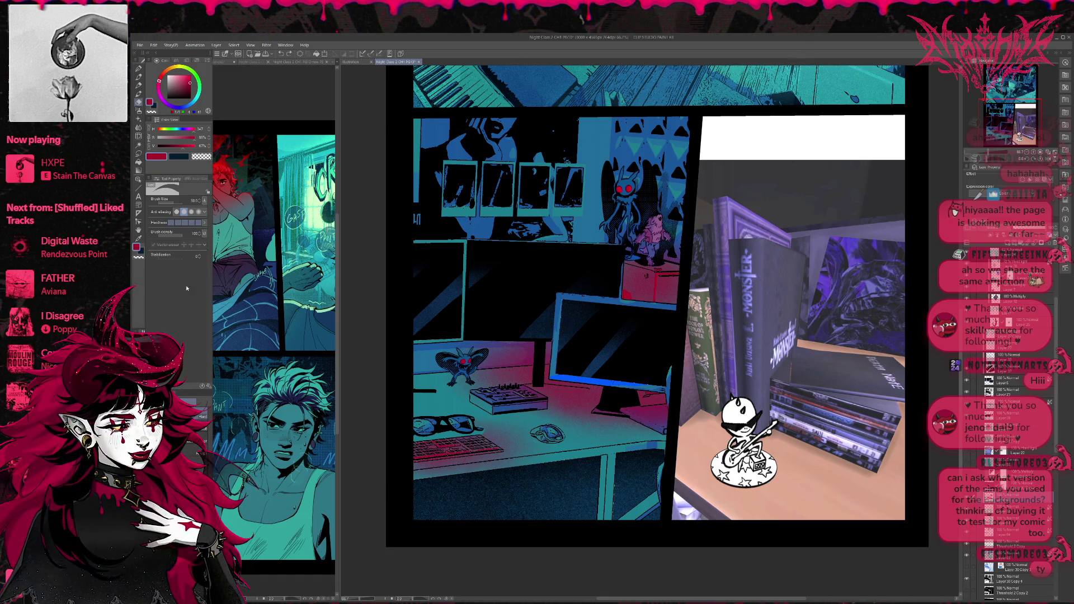
pyautogui.moveTo(466, 420)
pyautogui.mouseDown()
pyautogui.moveTo(486, 435)
pyautogui.moveTo(523, 432)
pyautogui.mouseUp()
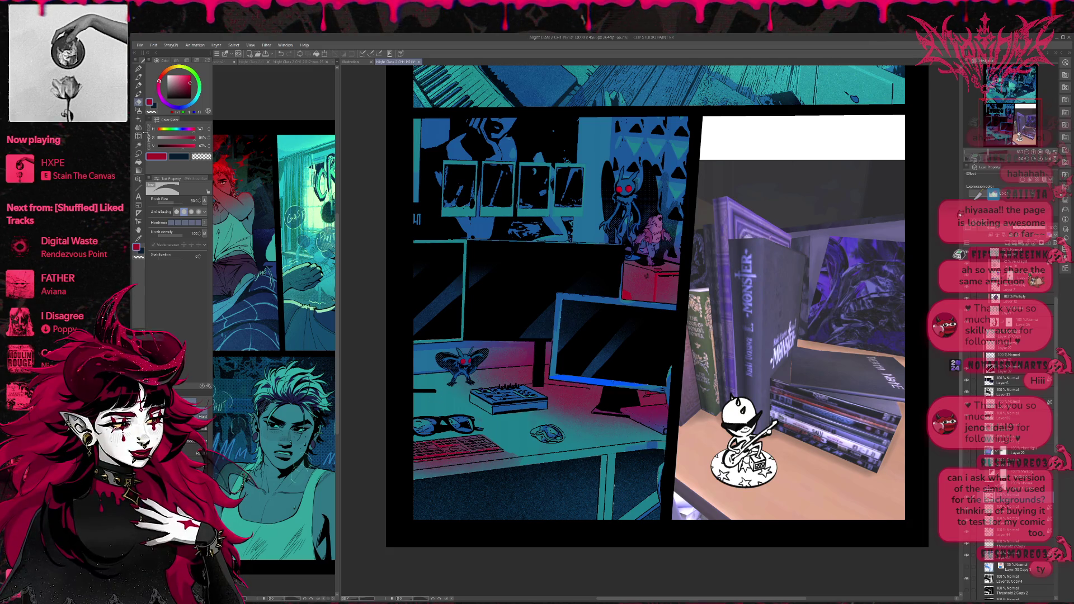
# Smooth the desk glow with the Blend tool at size 300 and a soft transparent airbrush
pyautogui.click(140, 129)
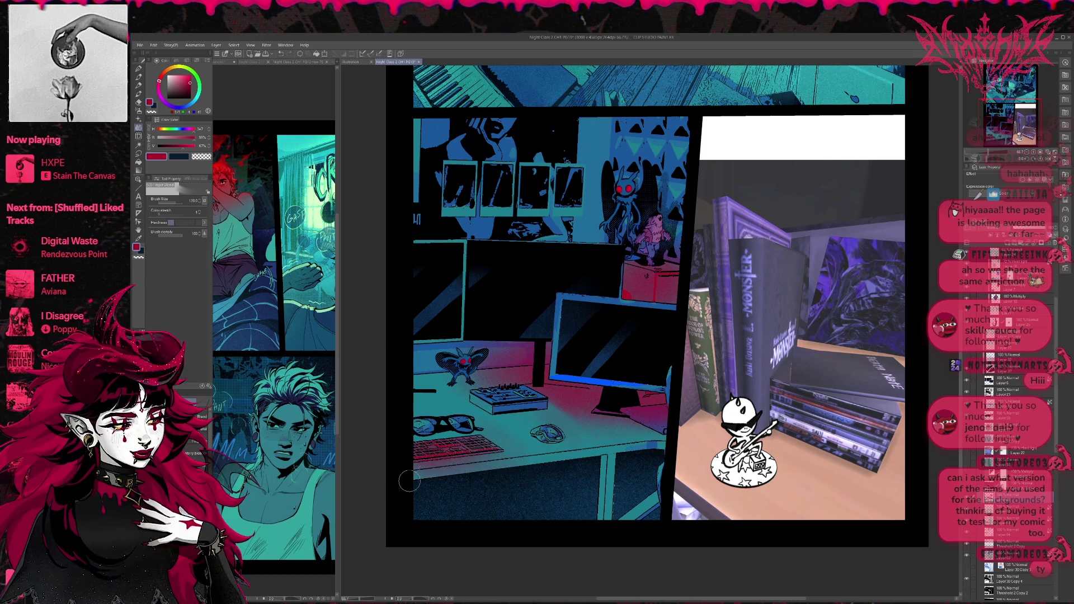
pyautogui.press('[')
pyautogui.press('[')
pyautogui.press('[')
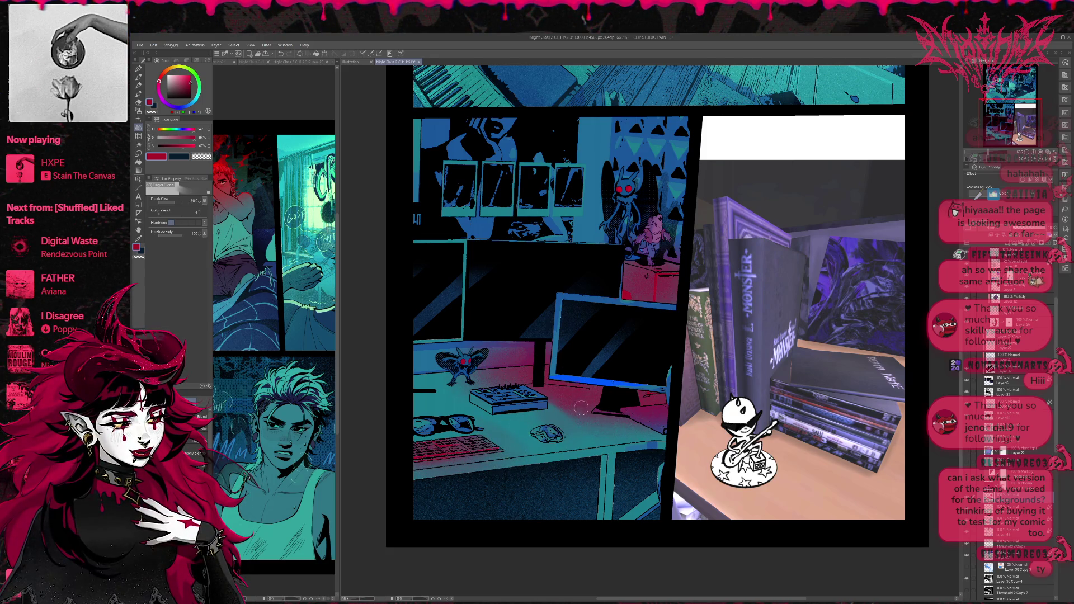
pyautogui.press(']')
pyautogui.press(']')
pyautogui.press(']')
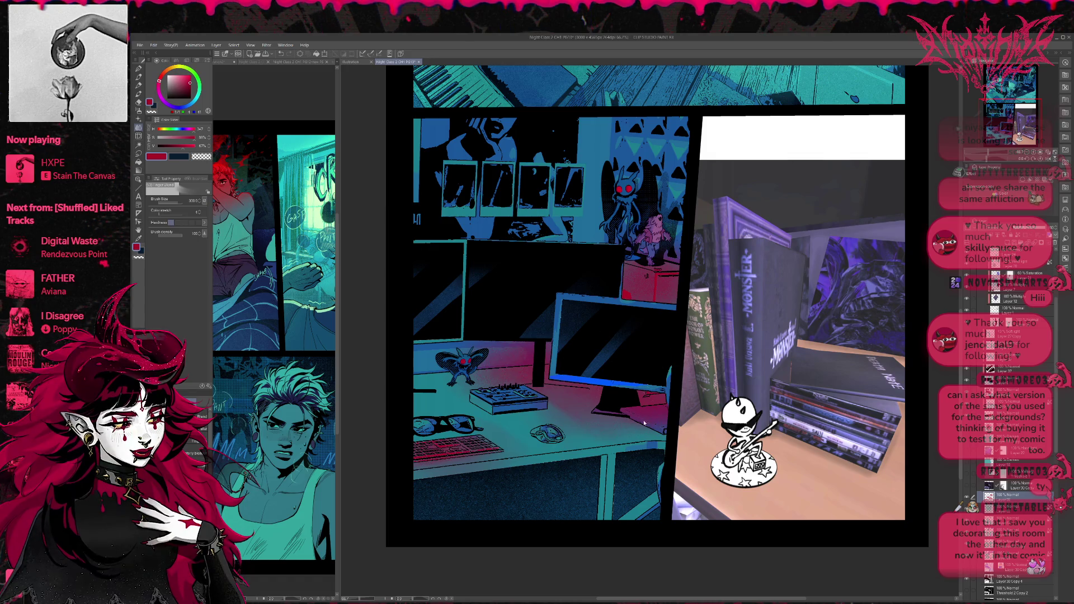
pyautogui.press('e')
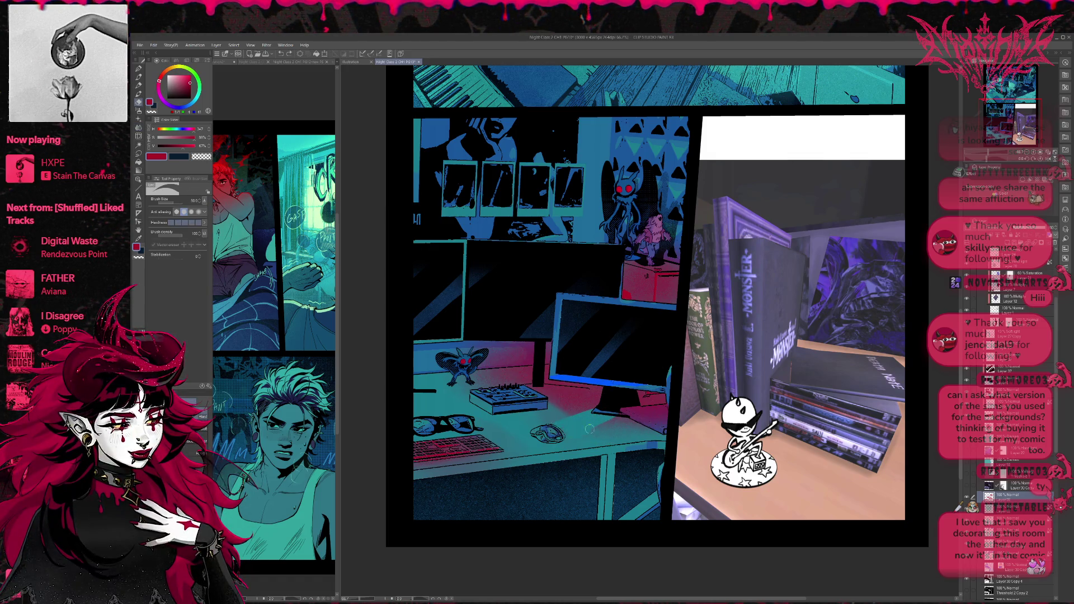
pyautogui.press(']')
pyautogui.press(']')
pyautogui.press(']')
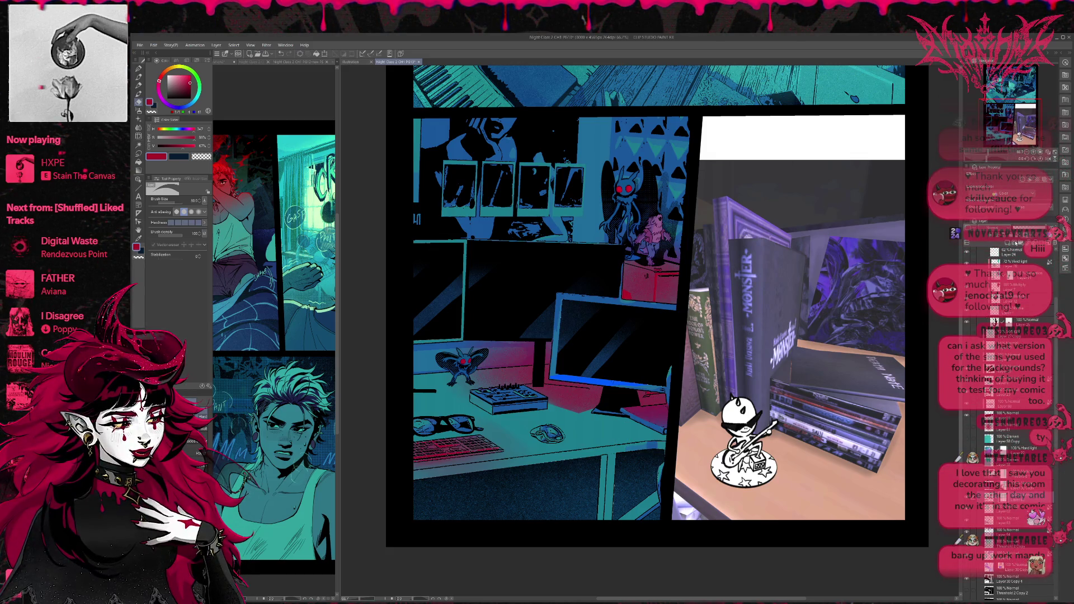
pyautogui.click(138, 69)
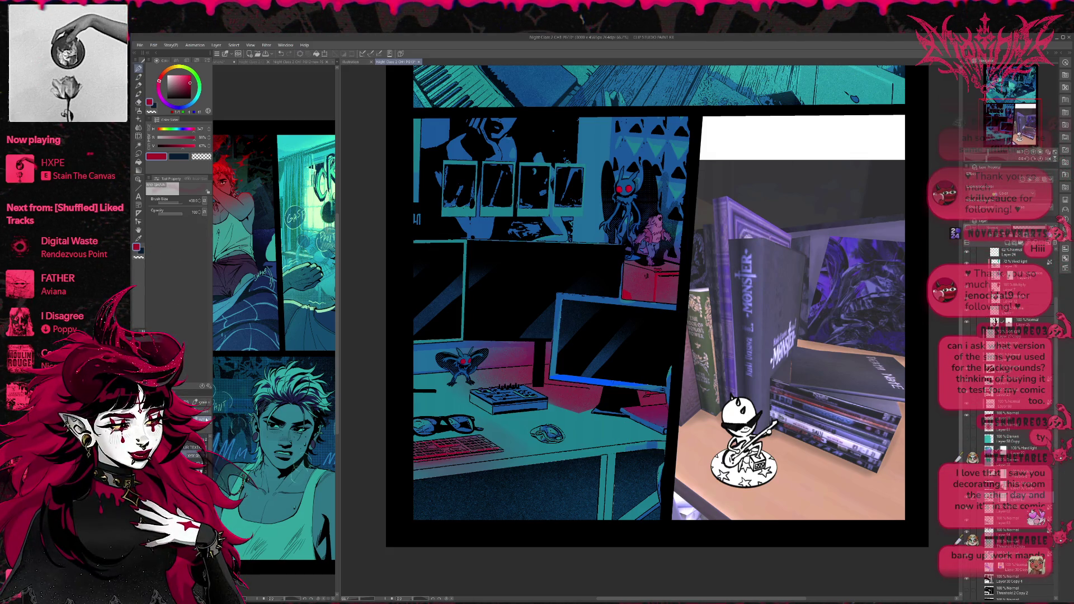
pyautogui.click(138, 258)
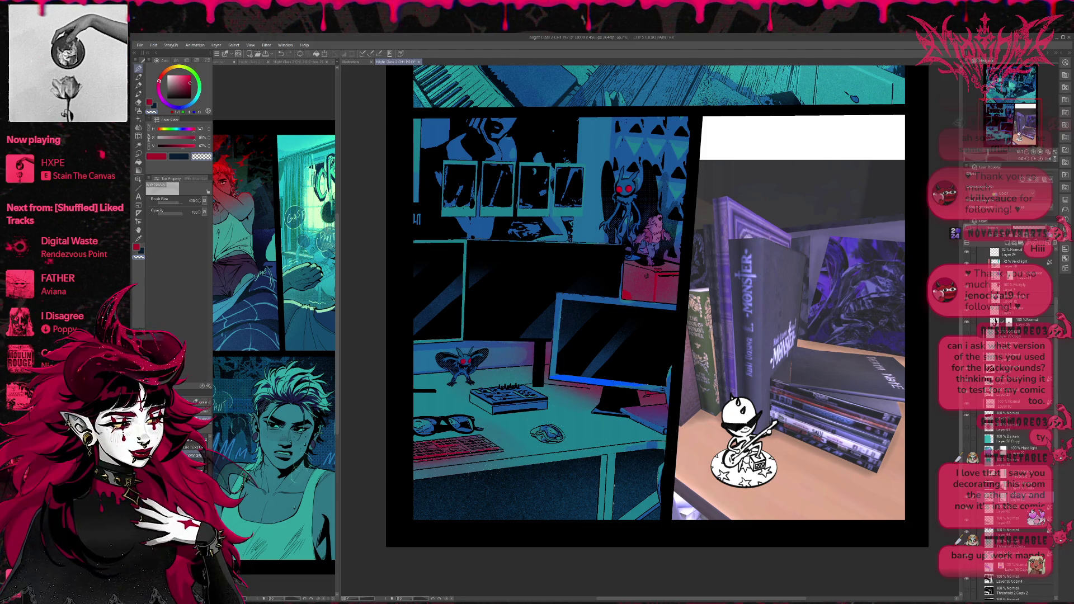
# Erase stray glow, return to the pen with red, and fit the whole page in view
pyautogui.press('e')
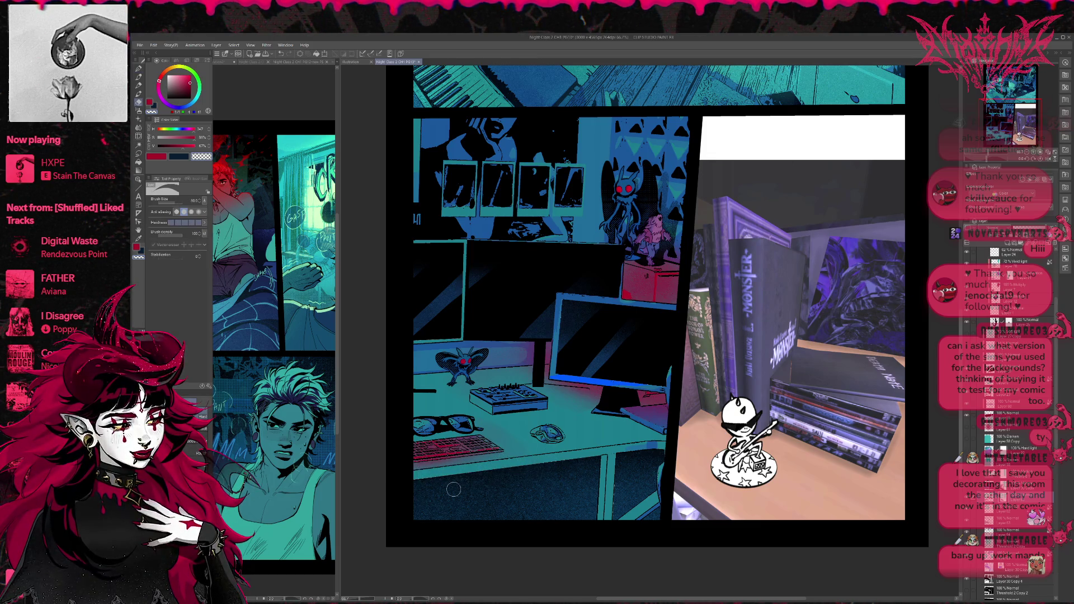
pyautogui.scroll(2, 492, 486)
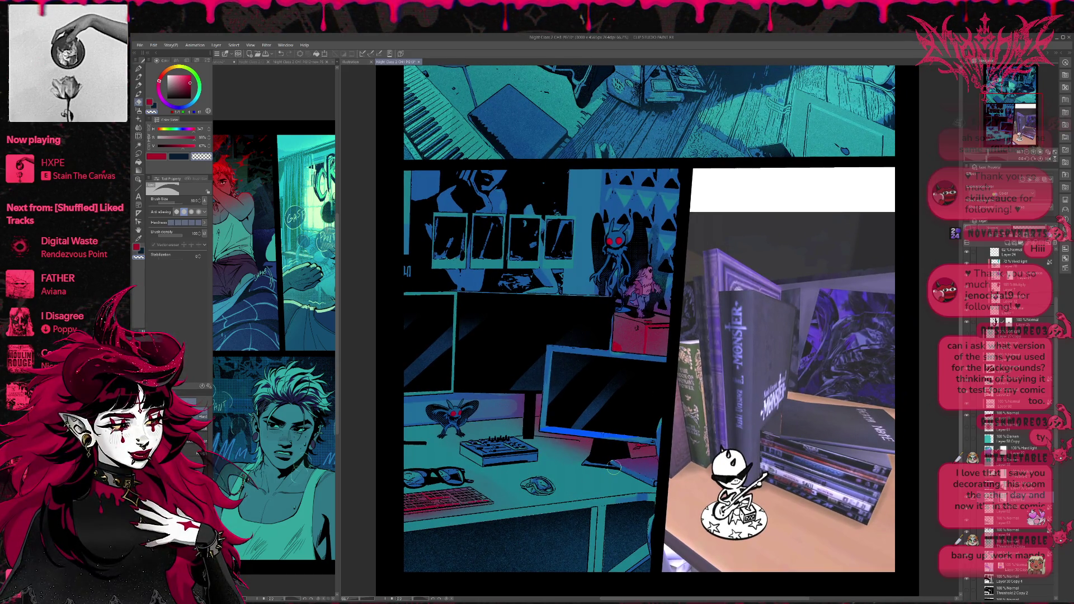
pyautogui.press('p')
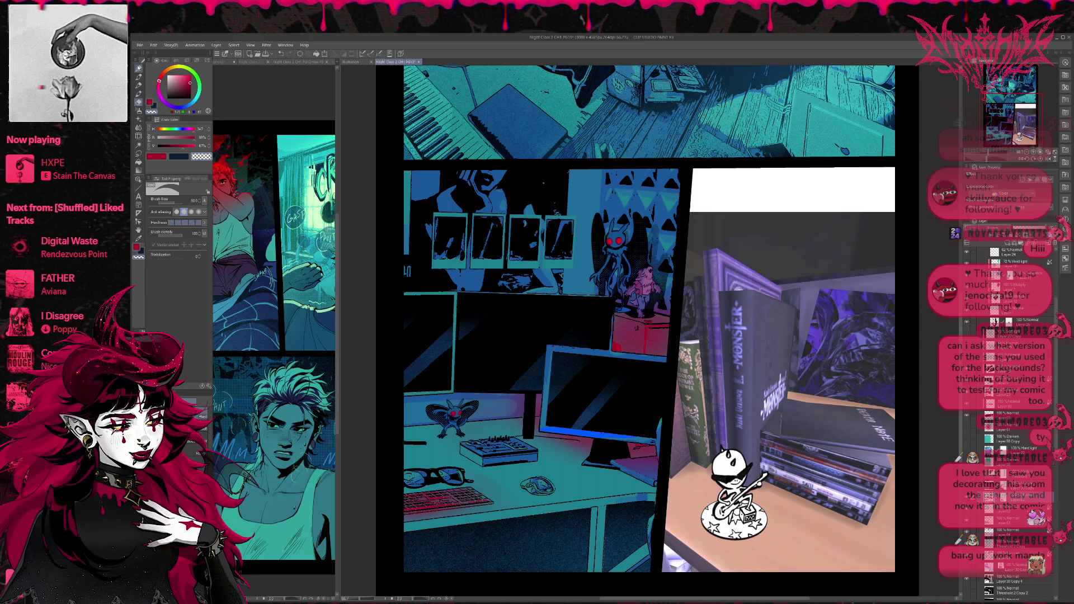
pyautogui.click(135, 247)
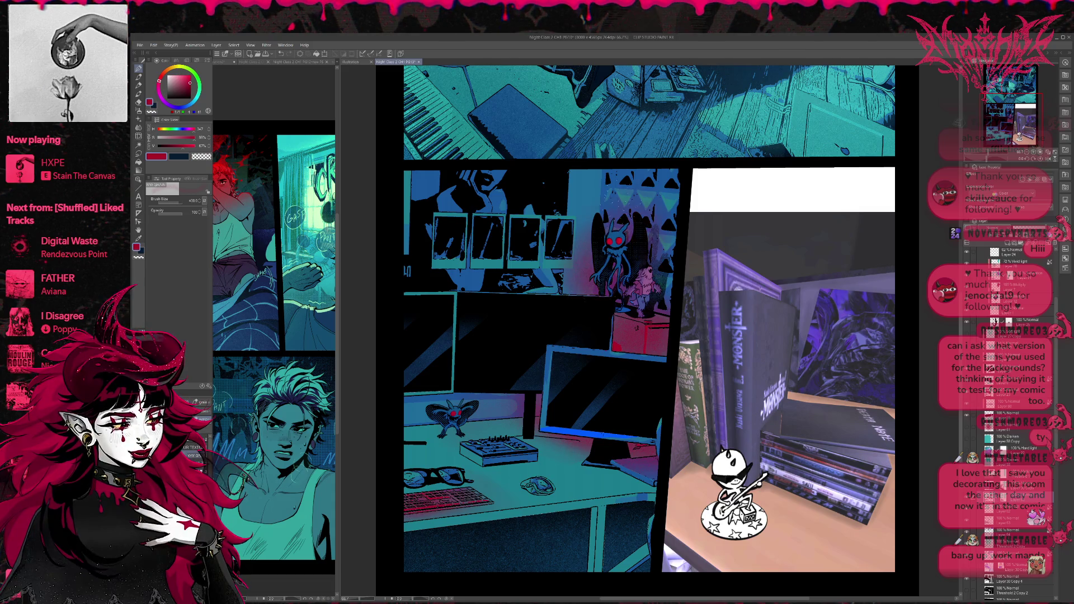
pyautogui.hotkey('ctrl', '0')
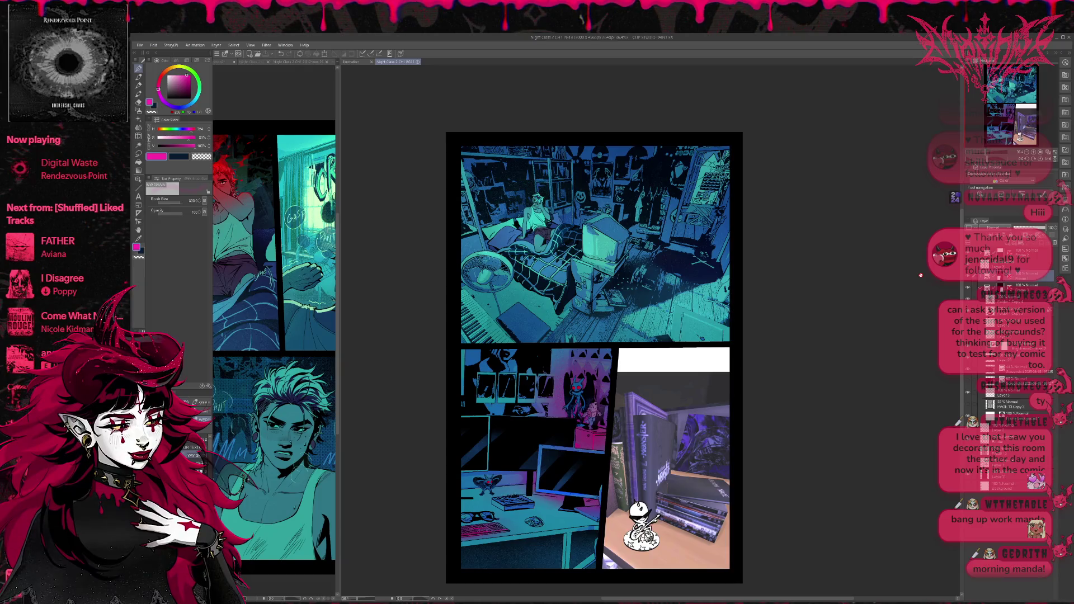
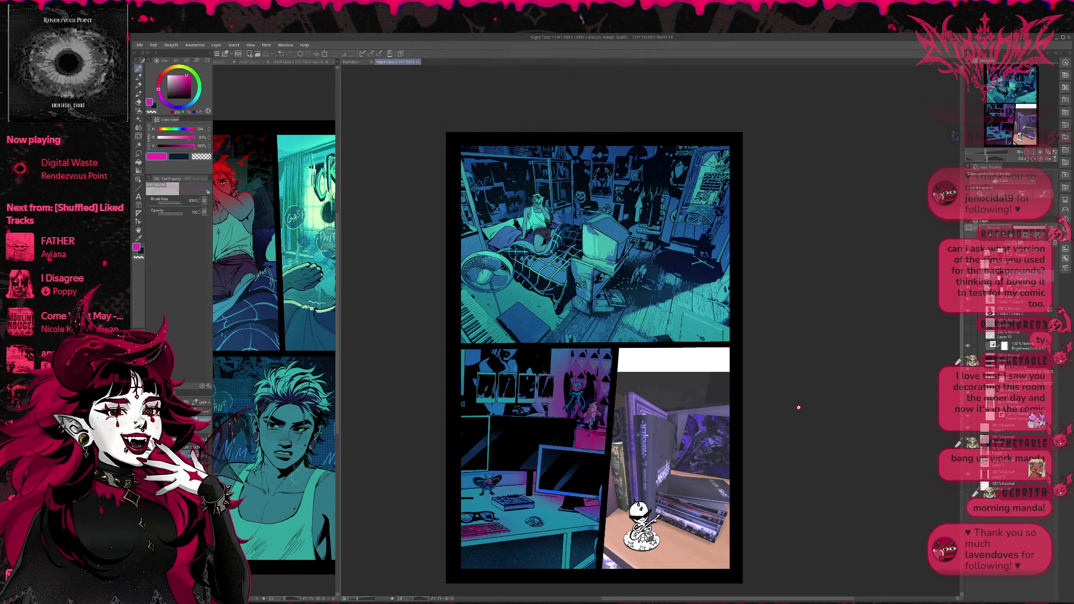
# Switch to the black inking pen at brush size 50, framed on the wall polaroids
pyautogui.scroll(5, 571, 363)
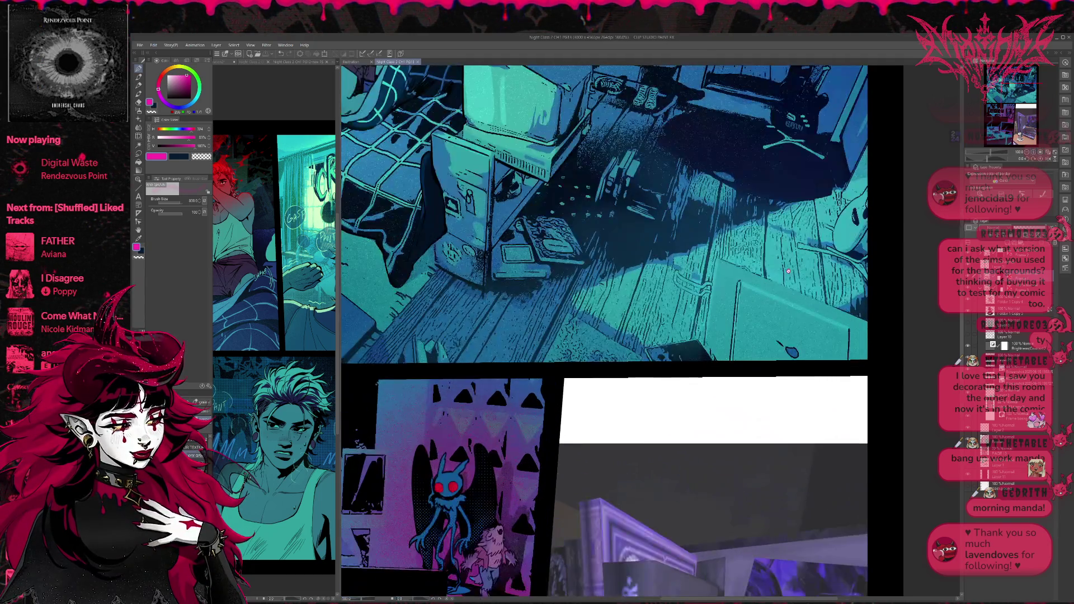
pyautogui.press('x')
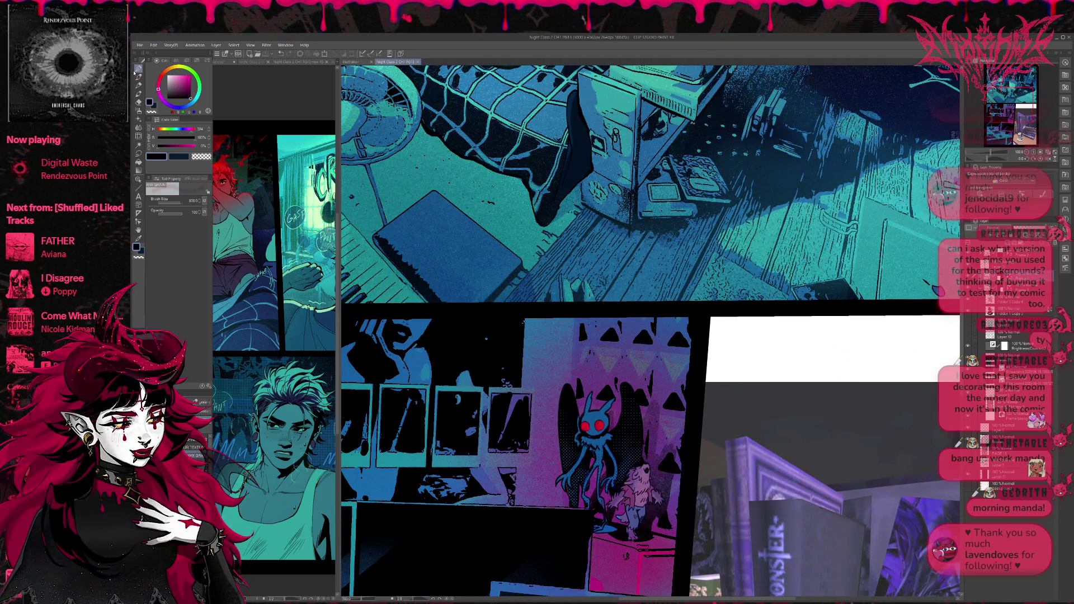
pyautogui.press('p')
pyautogui.moveTo(565, 414); pyautogui.dragTo(585, 389)
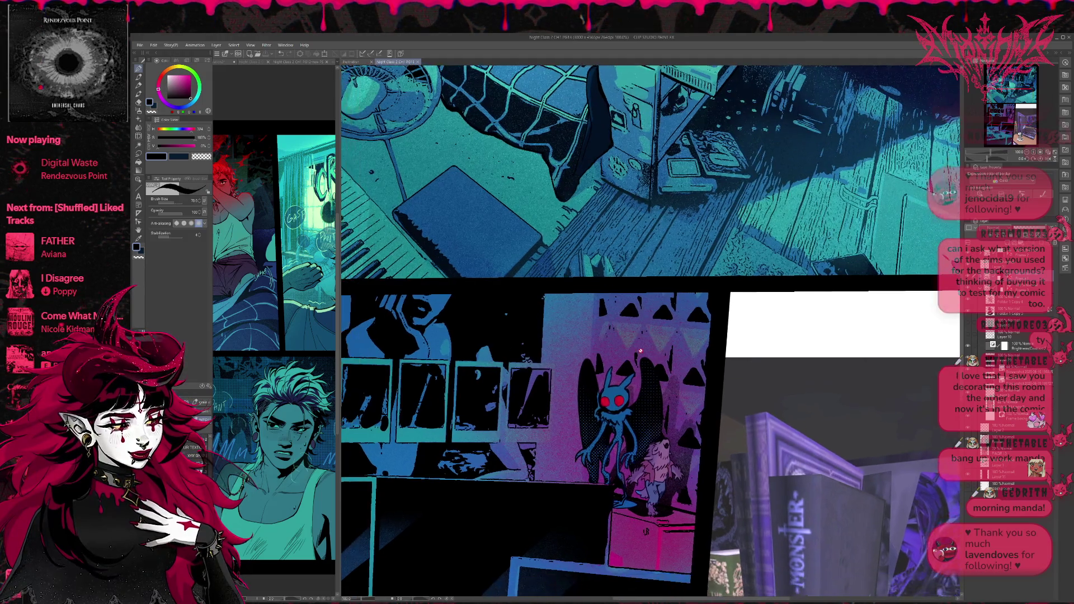
pyautogui.scroll(-3, 1006, 391)
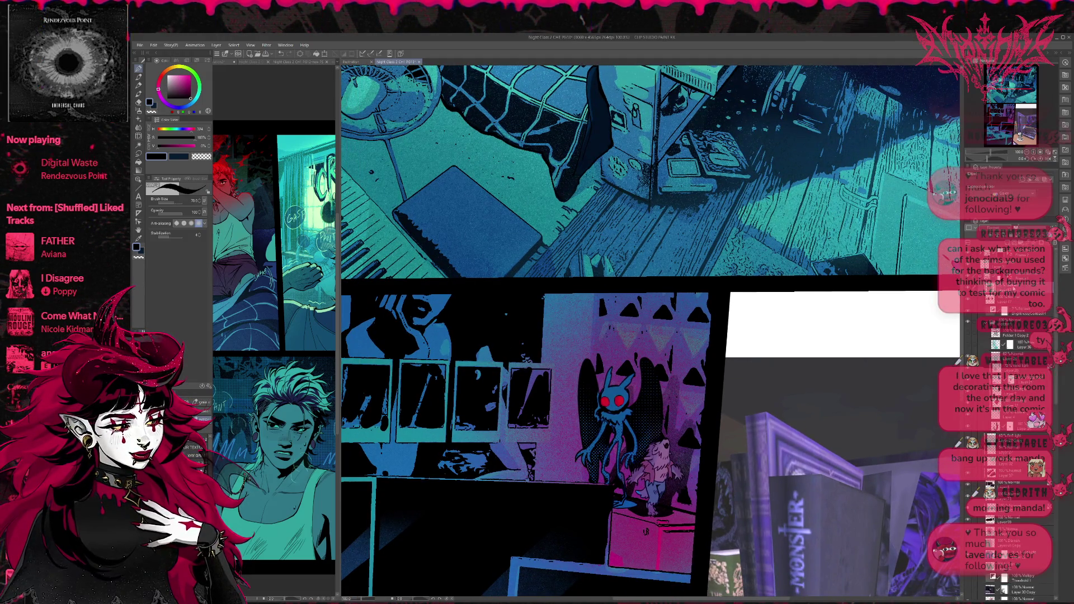
pyautogui.press('[')
pyautogui.press('[')
pyautogui.press('[')
pyautogui.press('[')
pyautogui.press('[')
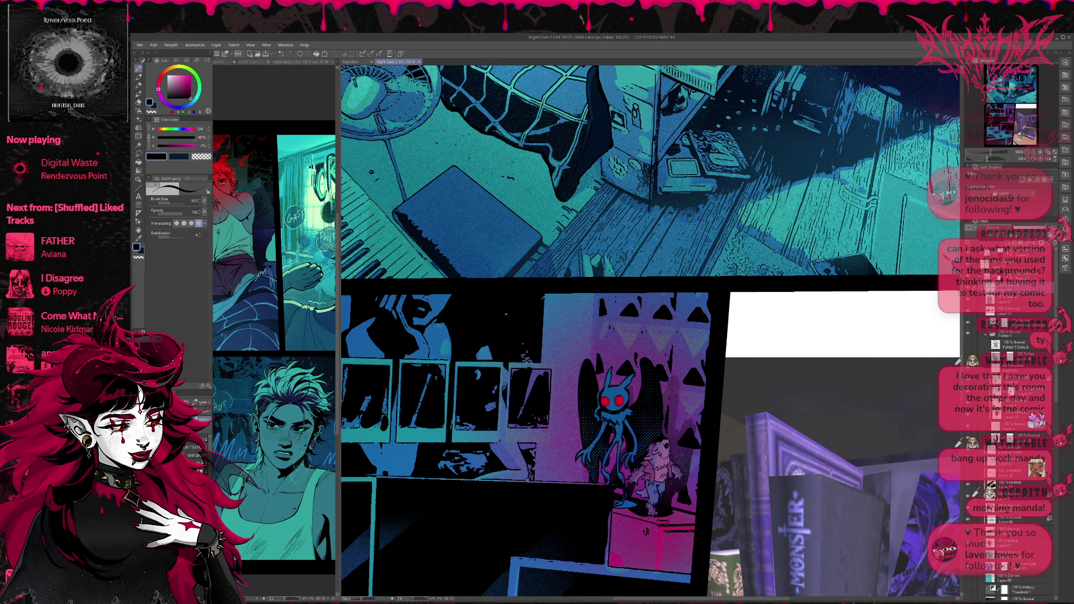
# Ink over the right edges of the third and fourth polaroids to darken them
pyautogui.moveTo(502, 394); pyautogui.dragTo(501, 424)
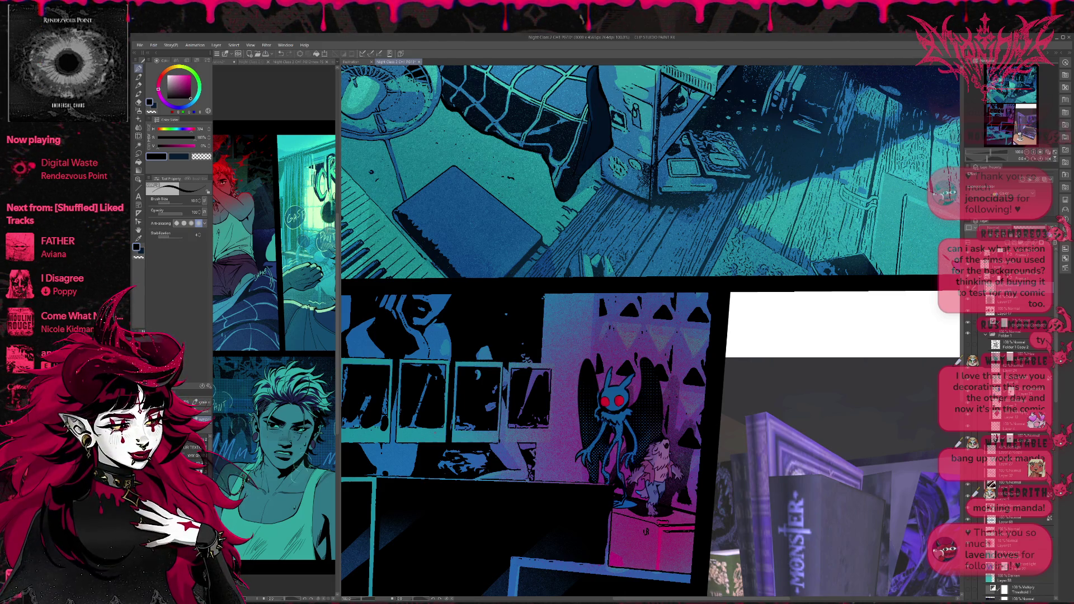
pyautogui.moveTo(506, 442)
pyautogui.mouseDown()
pyautogui.moveTo(505, 361)
pyautogui.moveTo(506, 442)
pyautogui.moveTo(518, 443)
pyautogui.mouseUp()
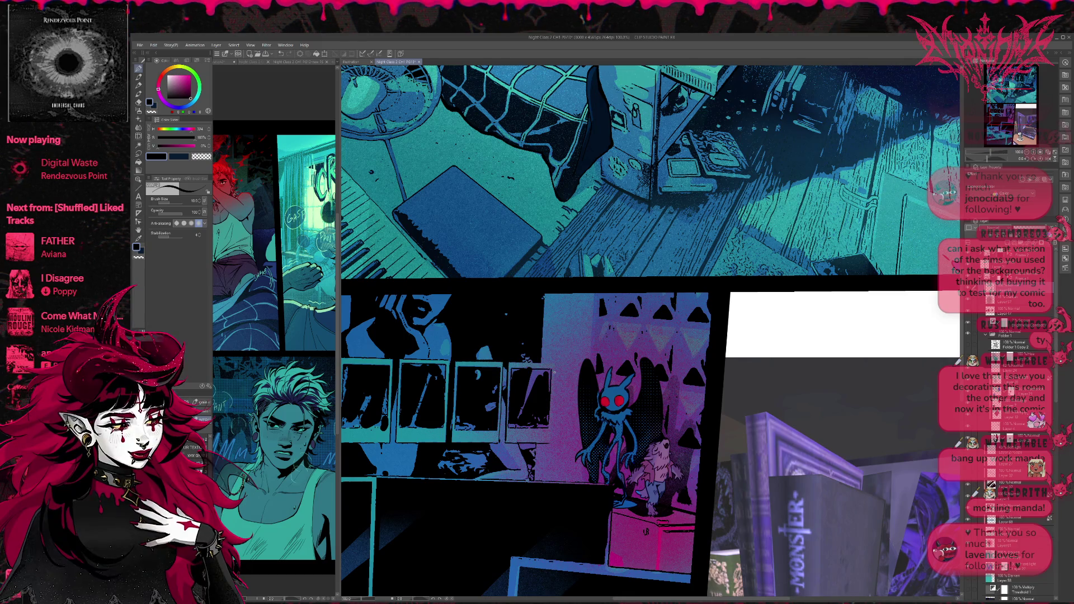
pyautogui.moveTo(555, 363); pyautogui.dragTo(551, 442)
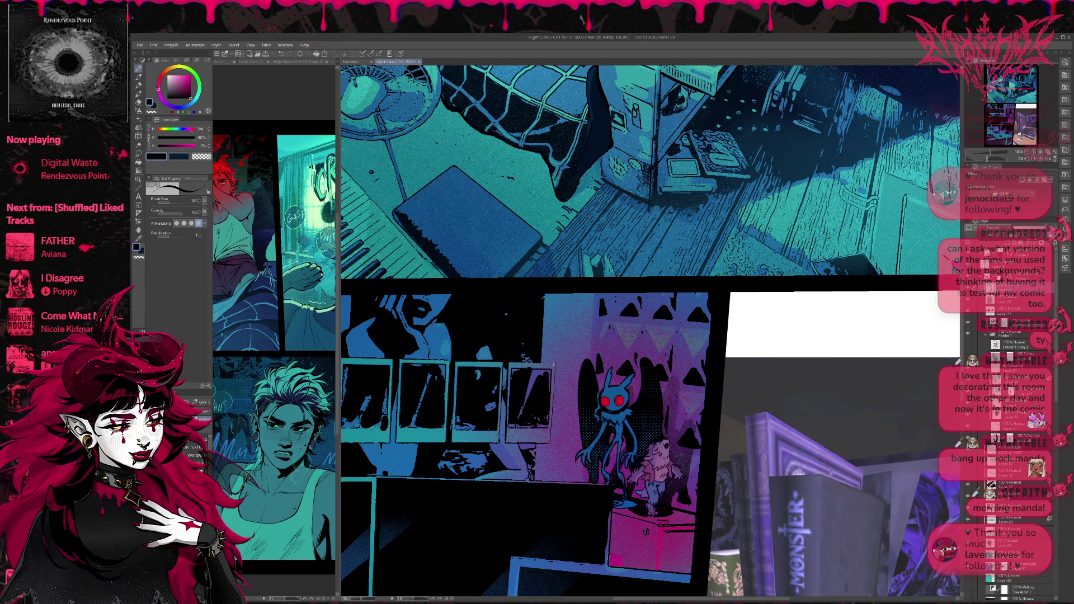
pyautogui.moveTo(643, 315); pyautogui.dragTo(653, 312)
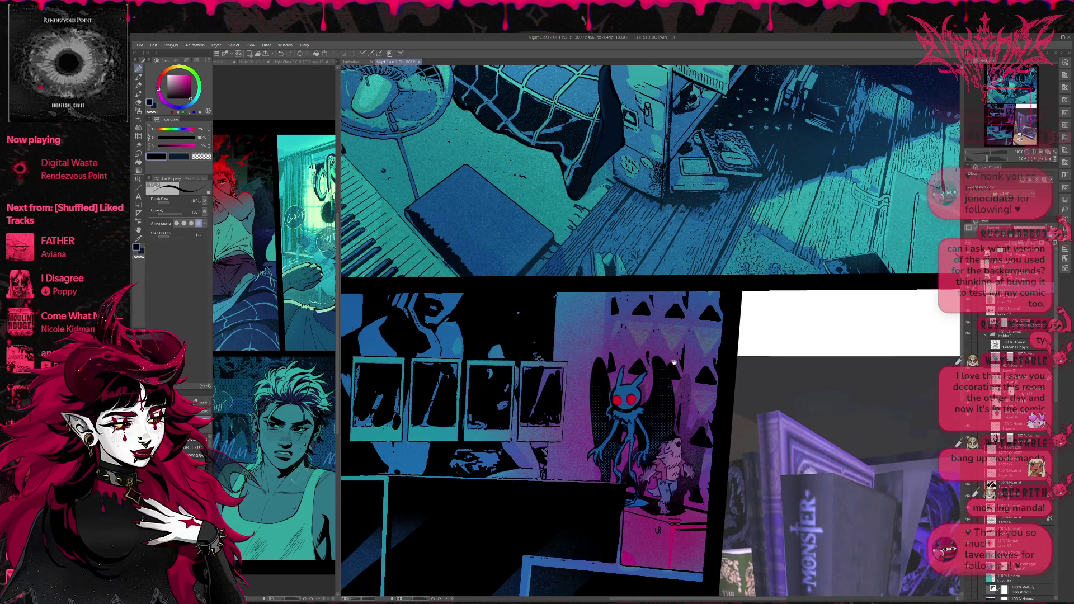
pyautogui.moveTo(703, 413); pyautogui.dragTo(654, 410)
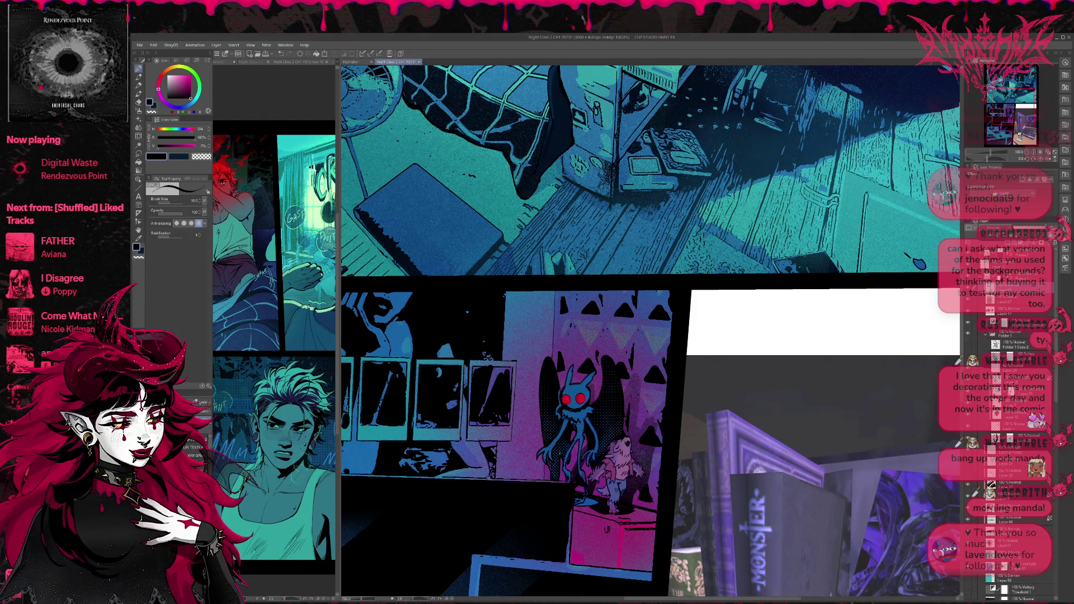
pyautogui.moveTo(650, 457); pyautogui.dragTo(622, 399)
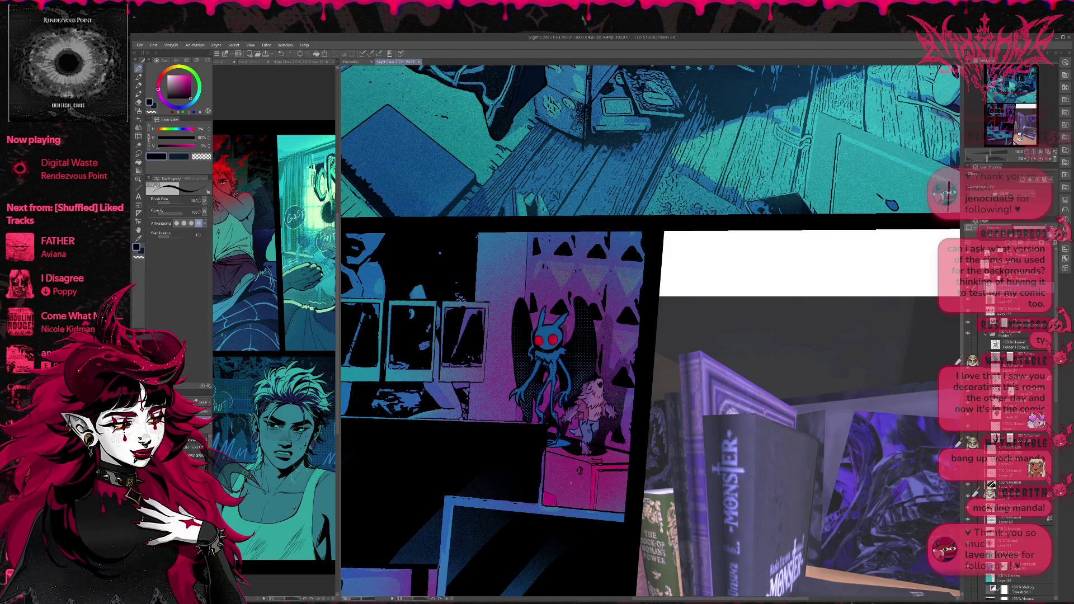
pyautogui.scroll(2, 649, 330)
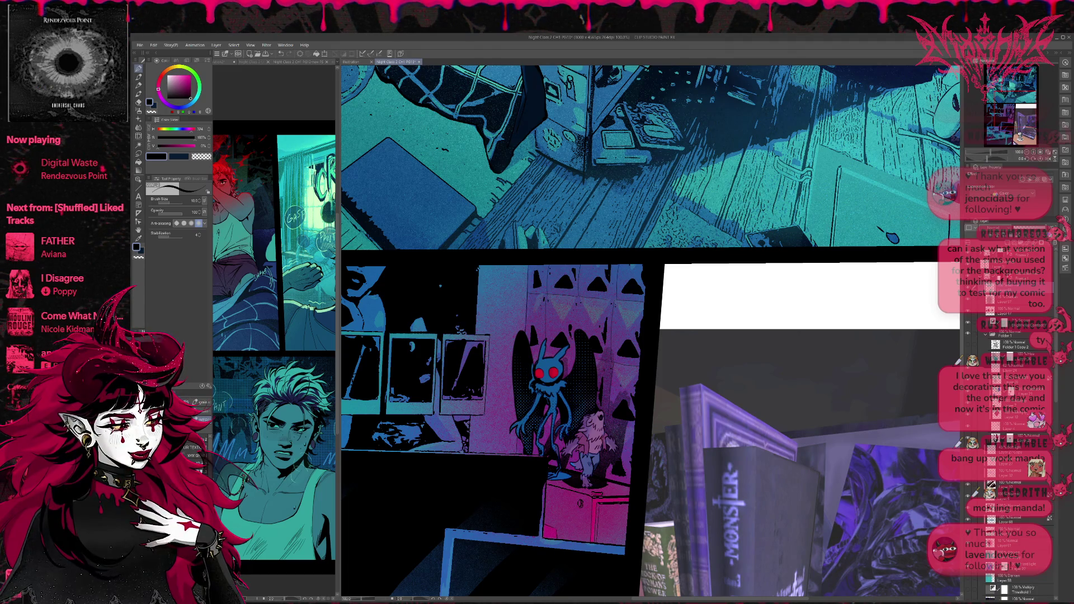
pyautogui.moveTo(649, 336); pyautogui.dragTo(683, 342)
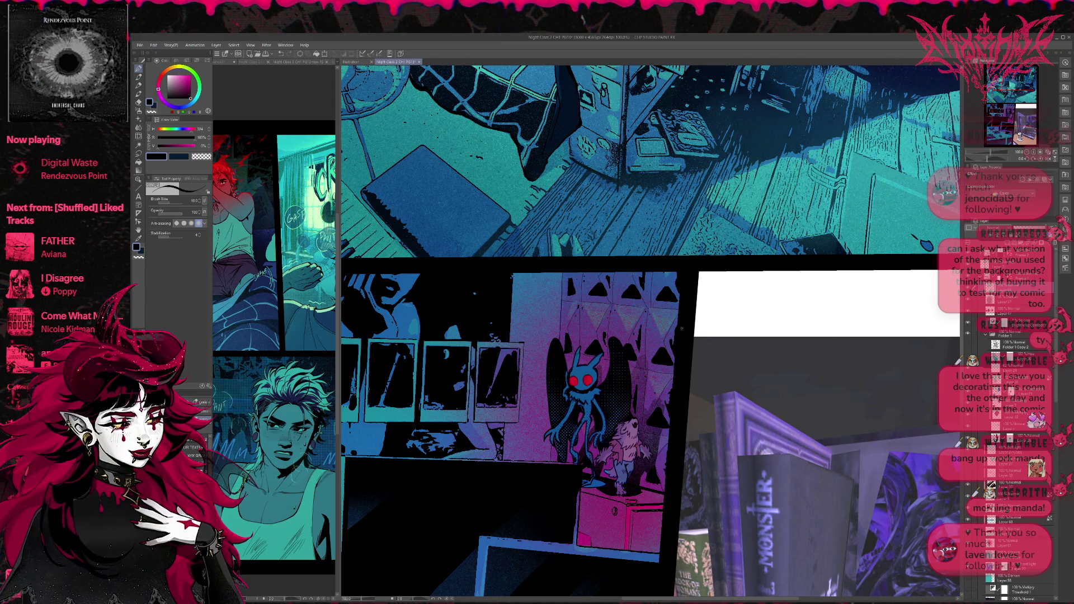
pyautogui.scroll(-3, 740, 306)
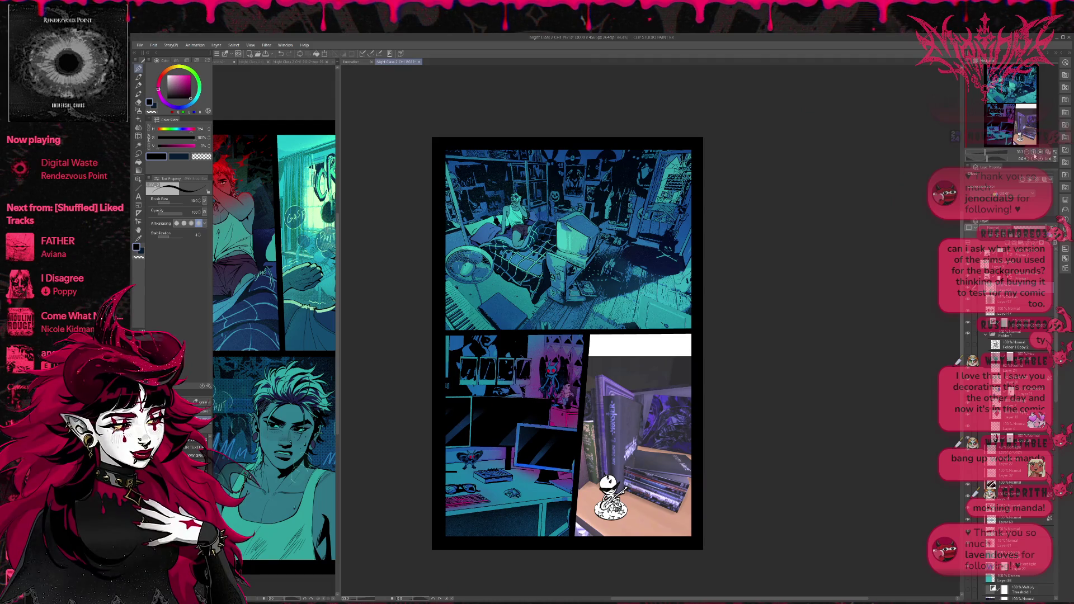
# Sample a mid blue from the artwork and draw a table leg on the desk
pyautogui.scroll(3, 750, 319)
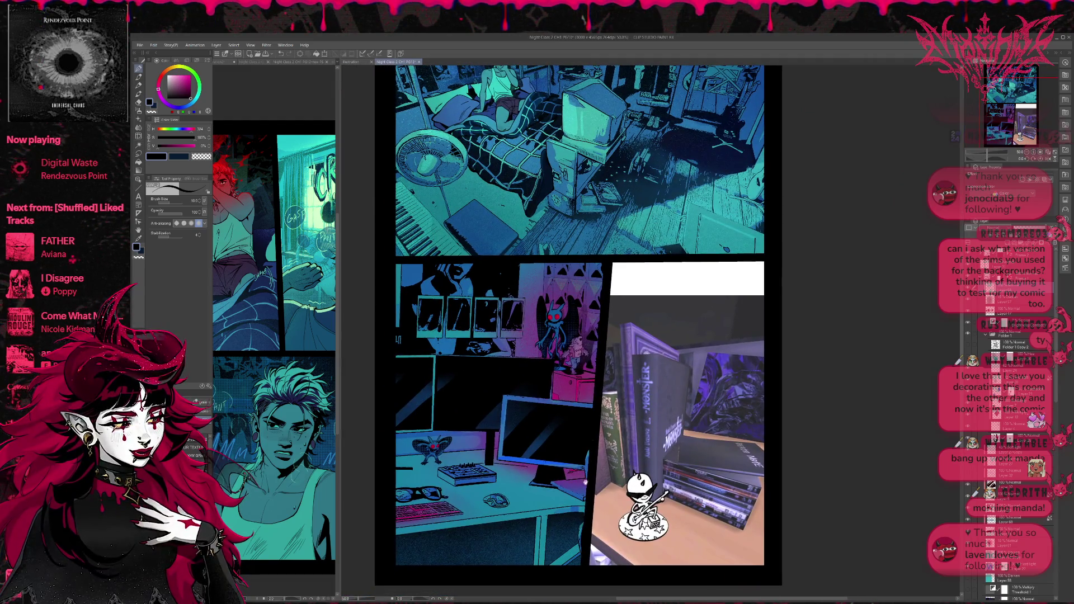
pyautogui.moveTo(577, 325); pyautogui.dragTo(601, 284)
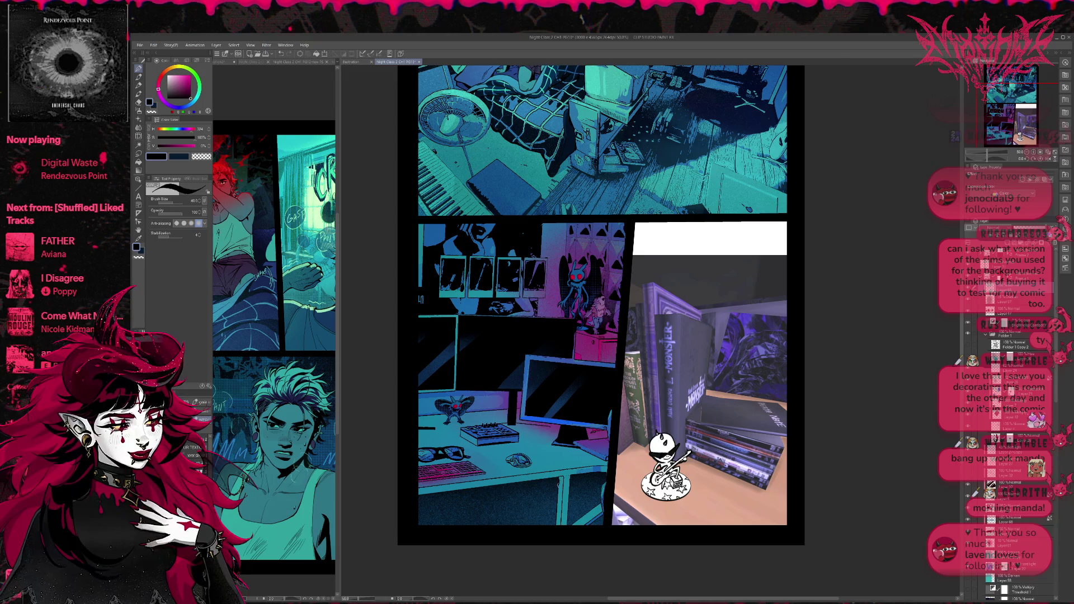
pyautogui.keyDown('alt'); pyautogui.click(602, 514); pyautogui.keyUp('alt')
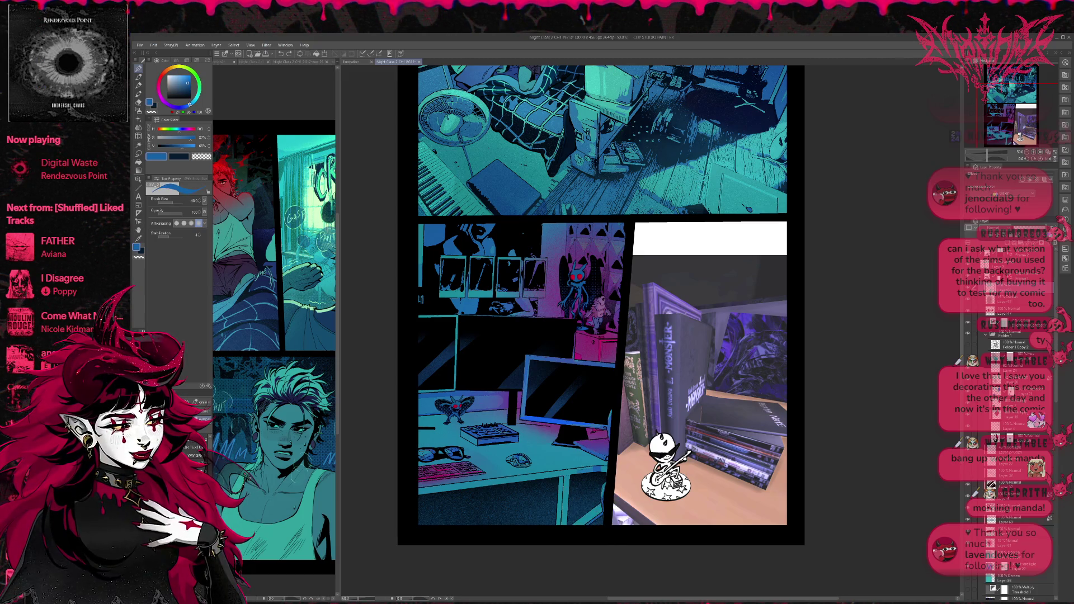
pyautogui.scroll(1, 1012, 392)
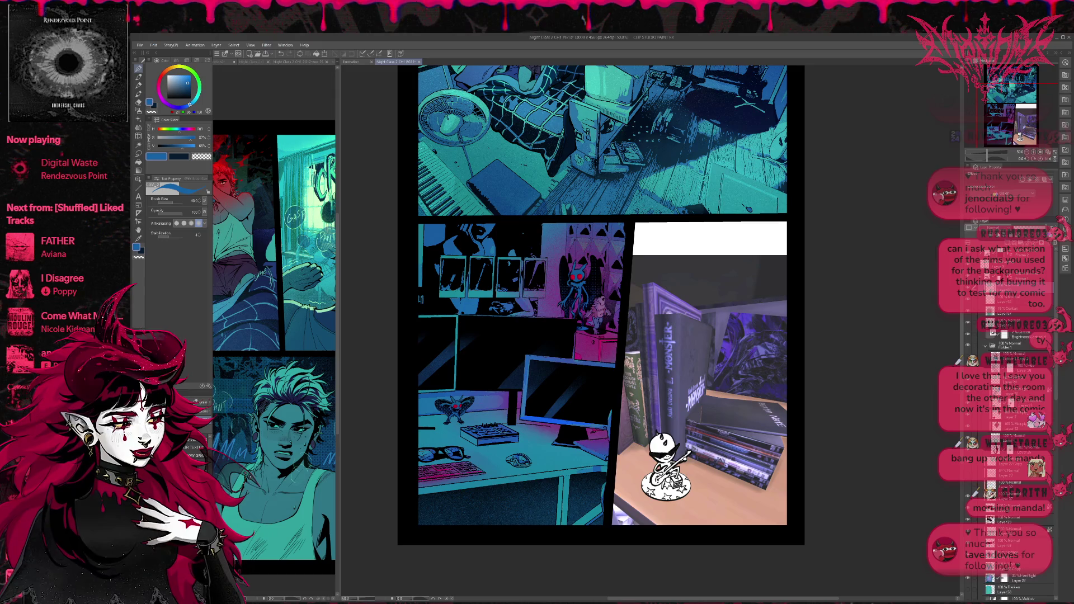
pyautogui.moveTo(562, 475); pyautogui.dragTo(557, 528)
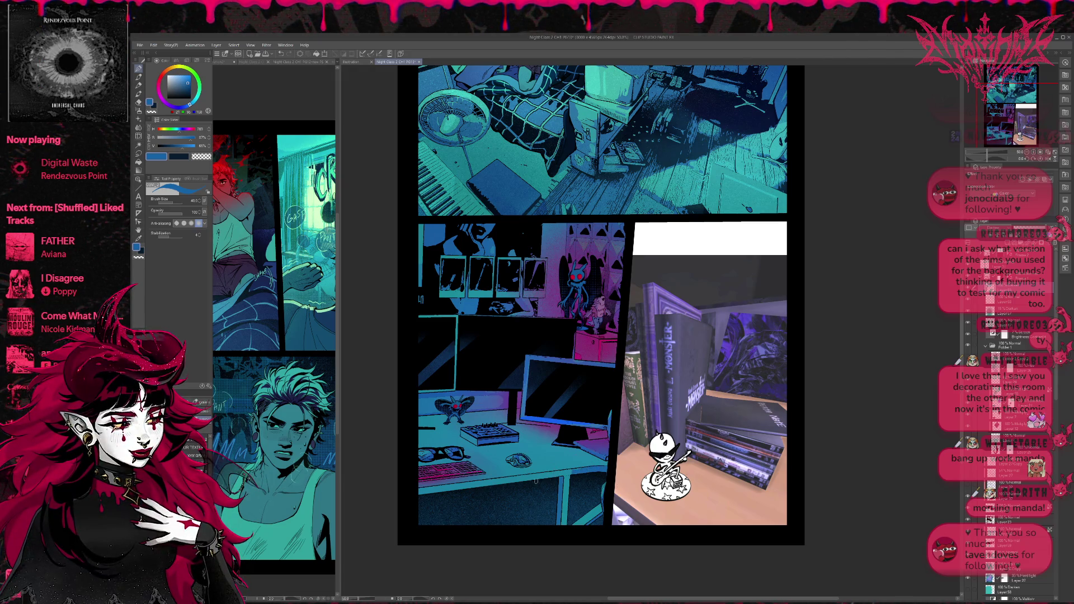
# Draw a blue line along the monitor's top edge with the pen
pyautogui.press('g')
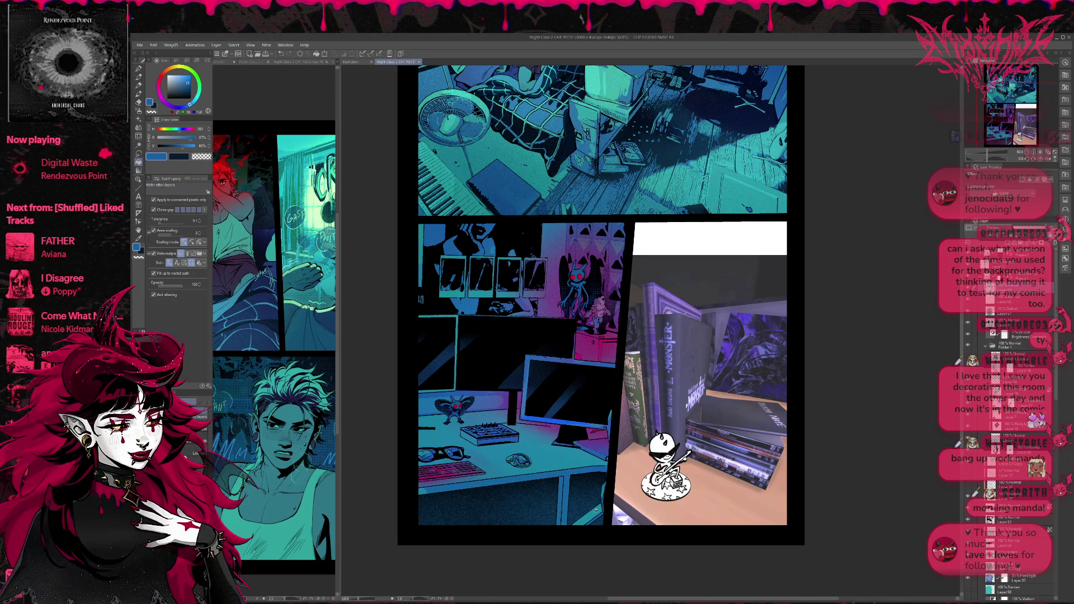
pyautogui.press('p')
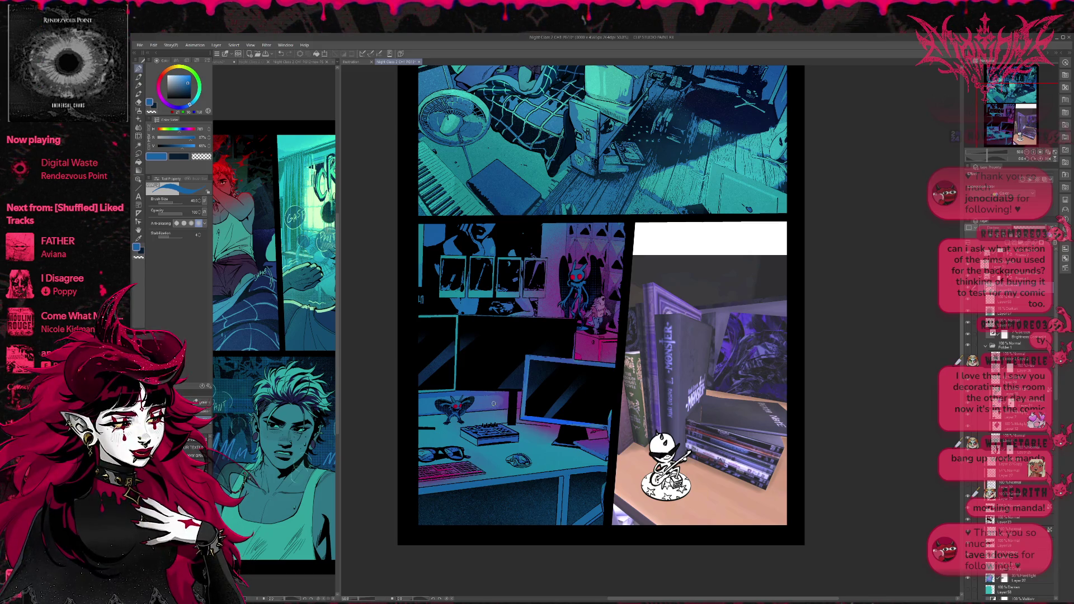
pyautogui.press('g')
pyautogui.press('p')
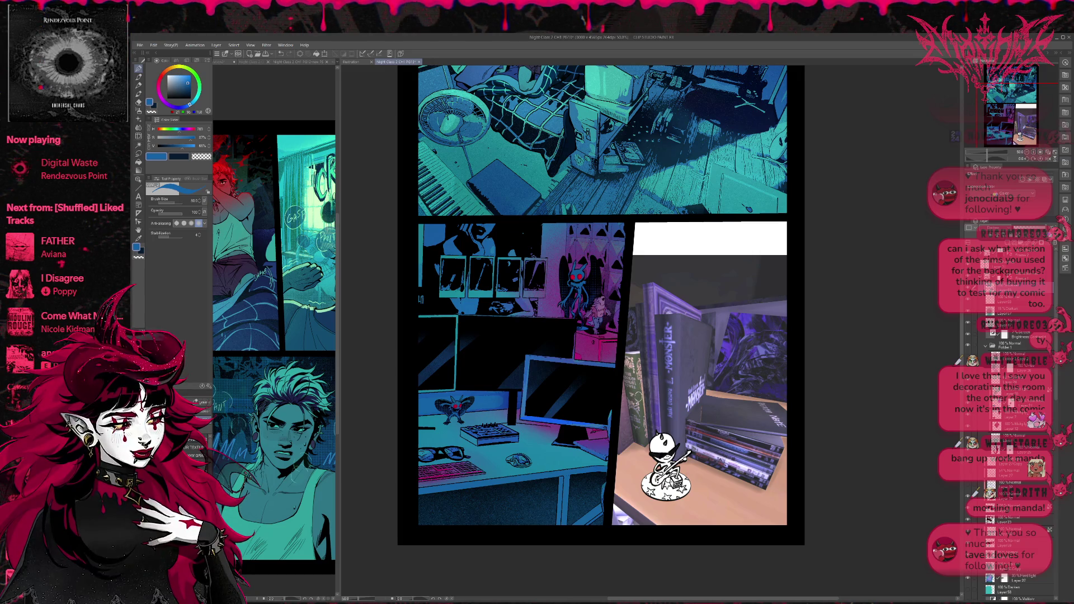
pyautogui.press('e')
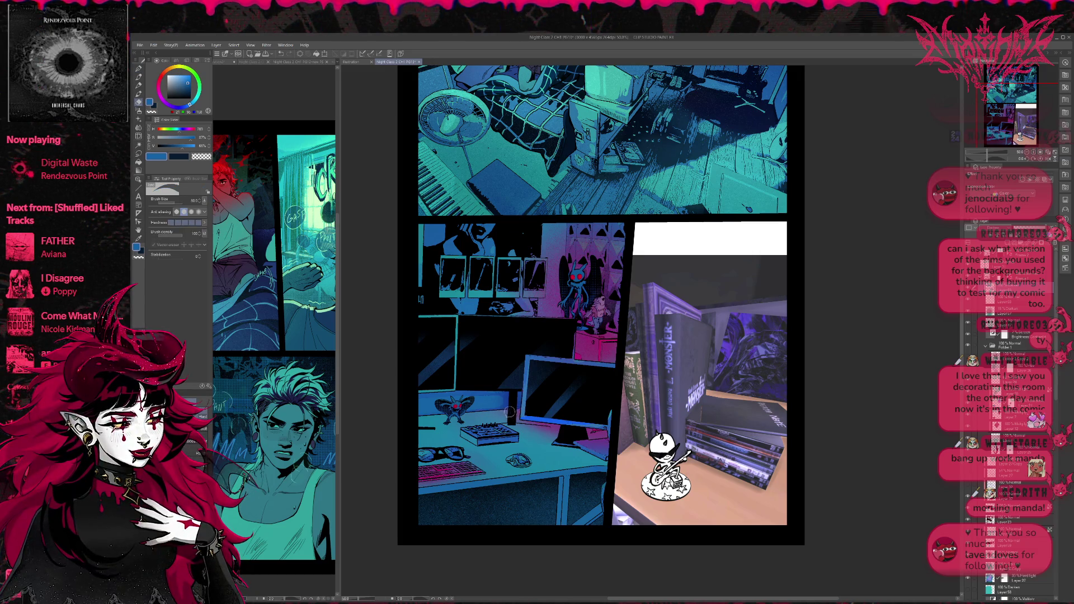
pyautogui.press('p')
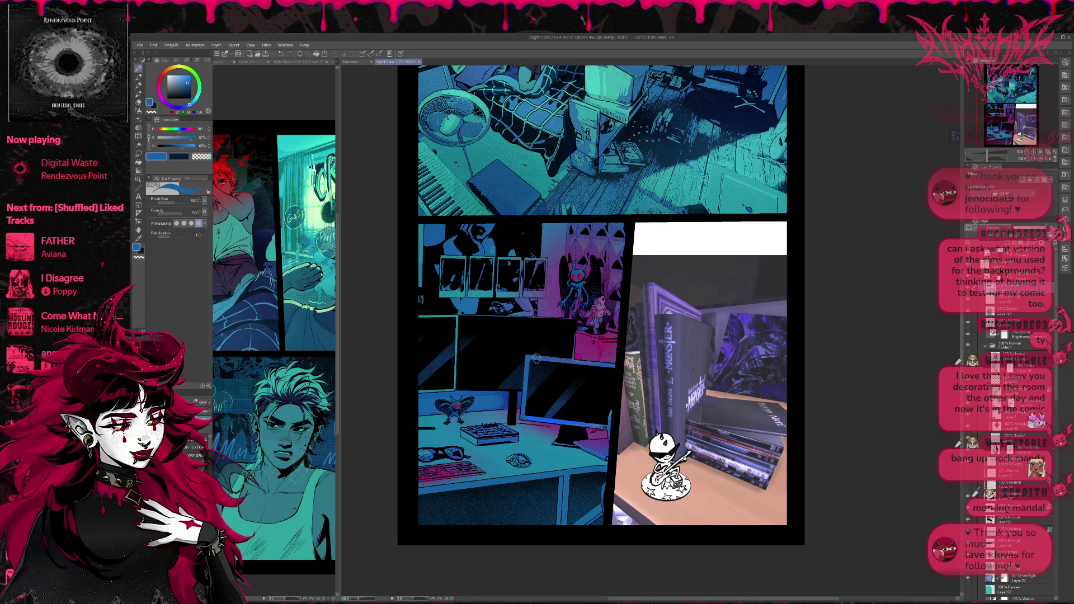
pyautogui.moveTo(573, 368); pyautogui.dragTo(612, 369)
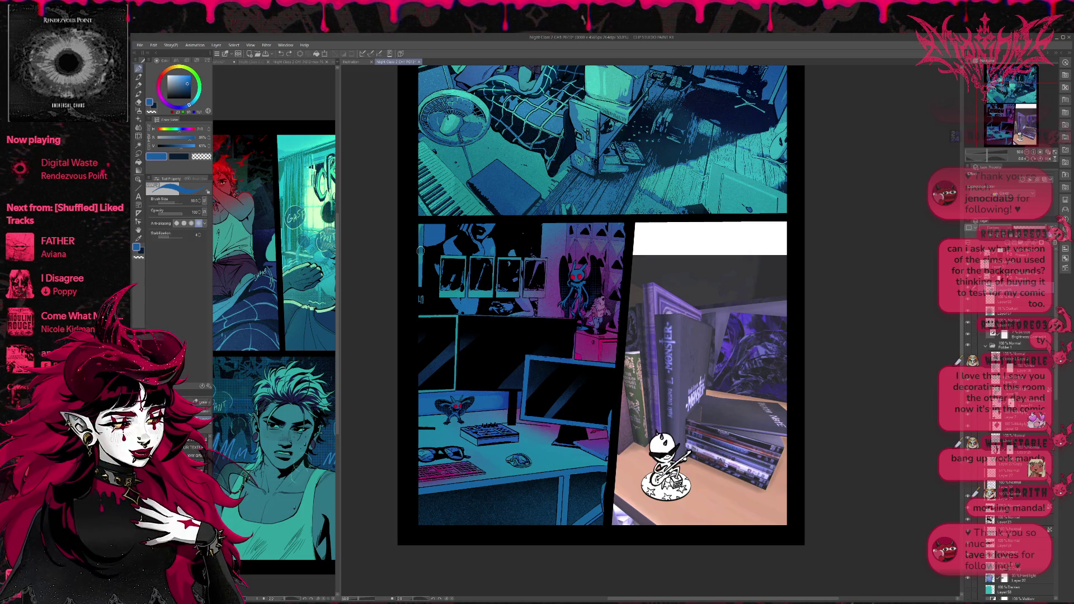
pyautogui.keyDown('alt'); pyautogui.click(422, 281); pyautogui.keyUp('alt')
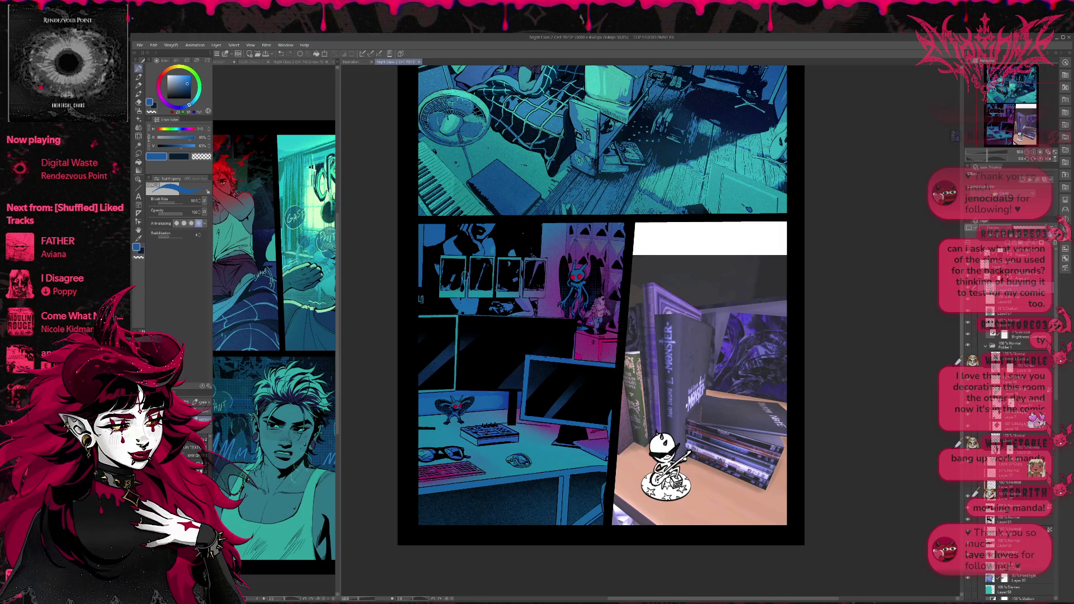
pyautogui.moveTo(629, 272); pyautogui.dragTo(630, 267)
pyautogui.scroll(-2, 631, 266)
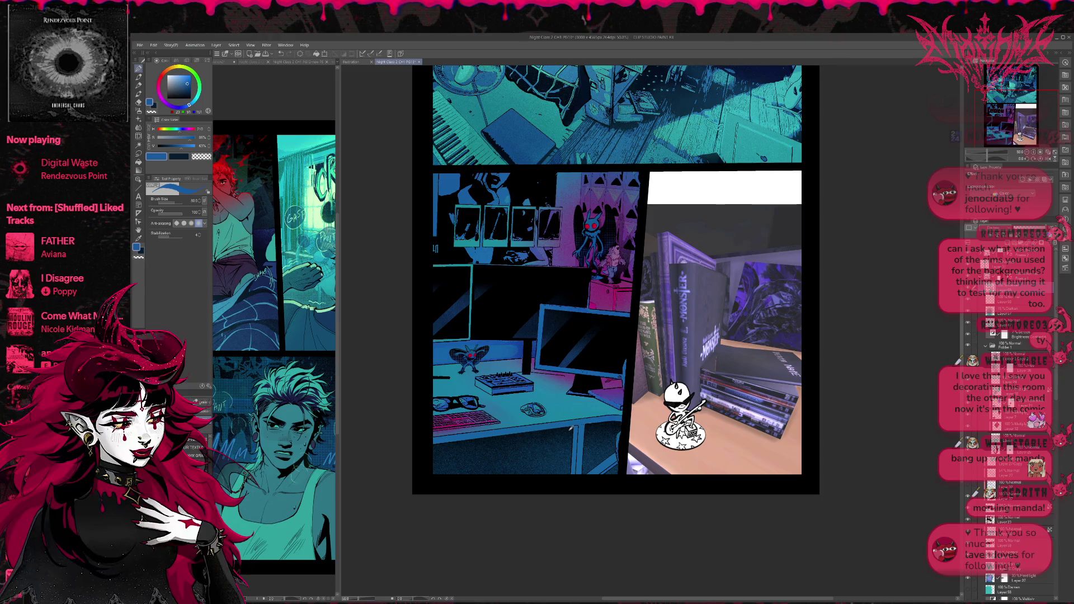
pyautogui.keyDown('alt'); pyautogui.click(520, 352); pyautogui.keyUp('alt')
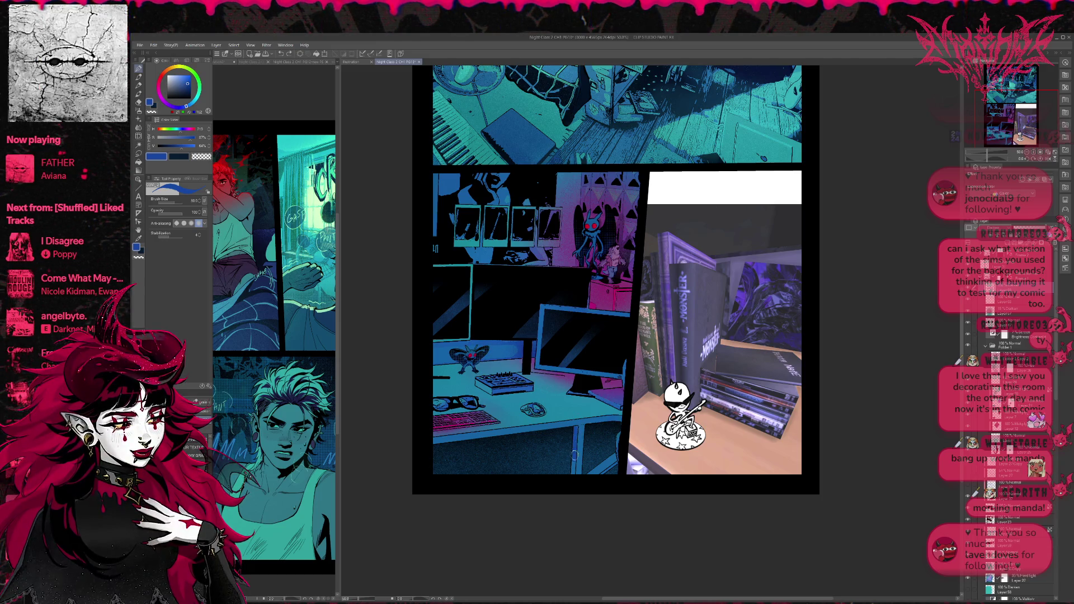
pyautogui.moveTo(574, 427); pyautogui.dragTo(574, 474)
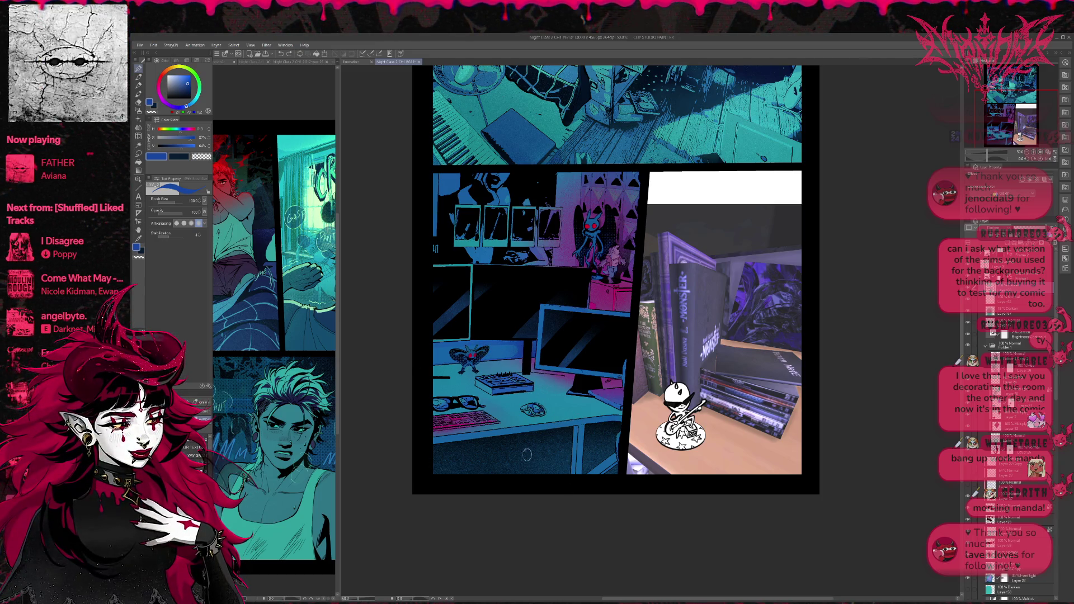
pyautogui.press(']')
pyautogui.press(']')
pyautogui.press(']')
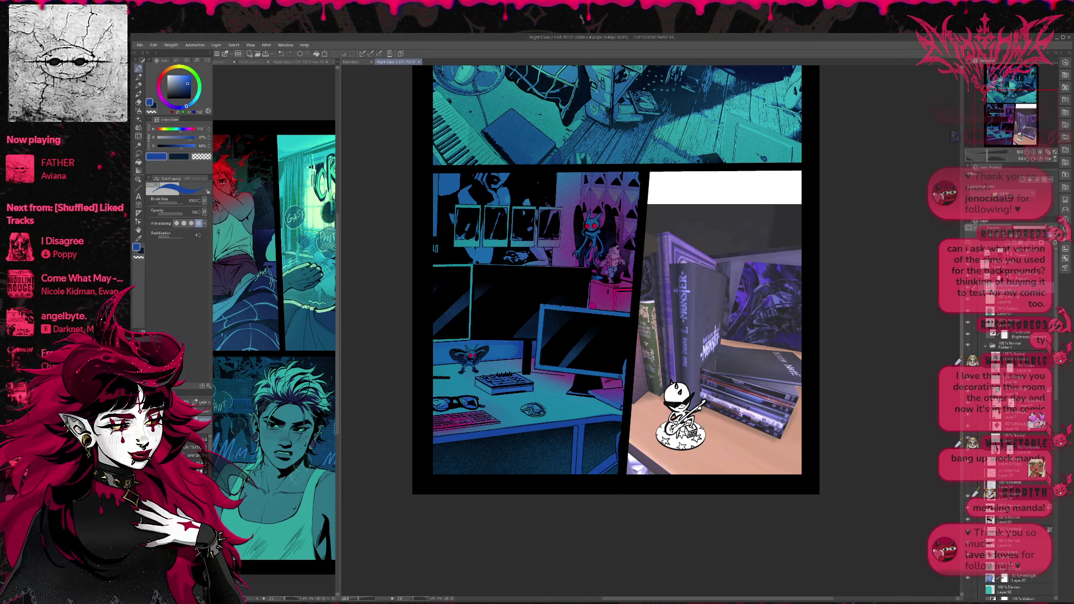
pyautogui.hotkey('ctrl', 'z')
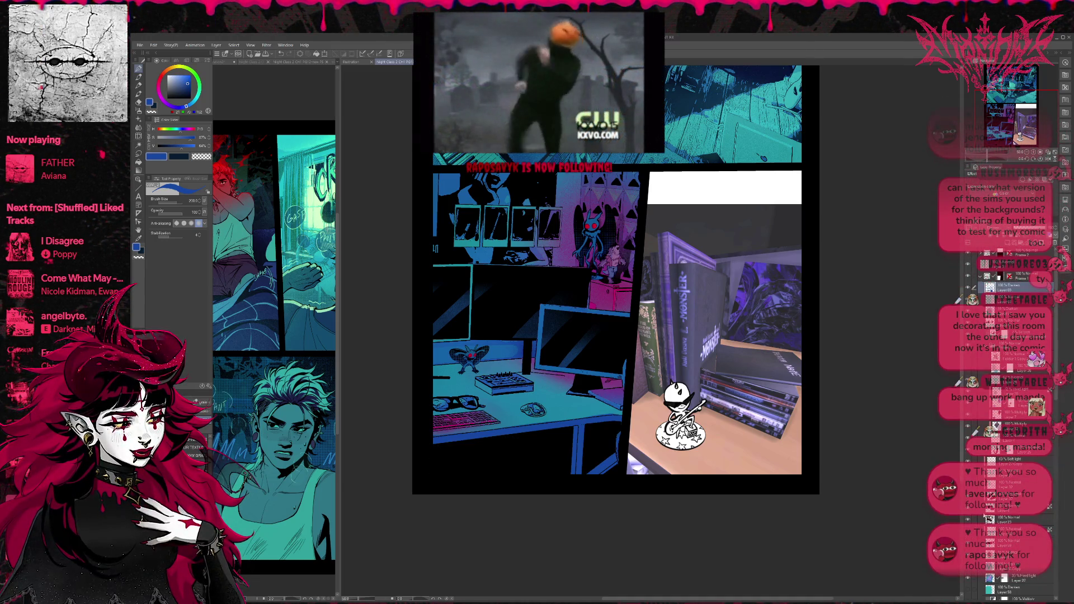
pyautogui.hotkey('ctrl', 'y')
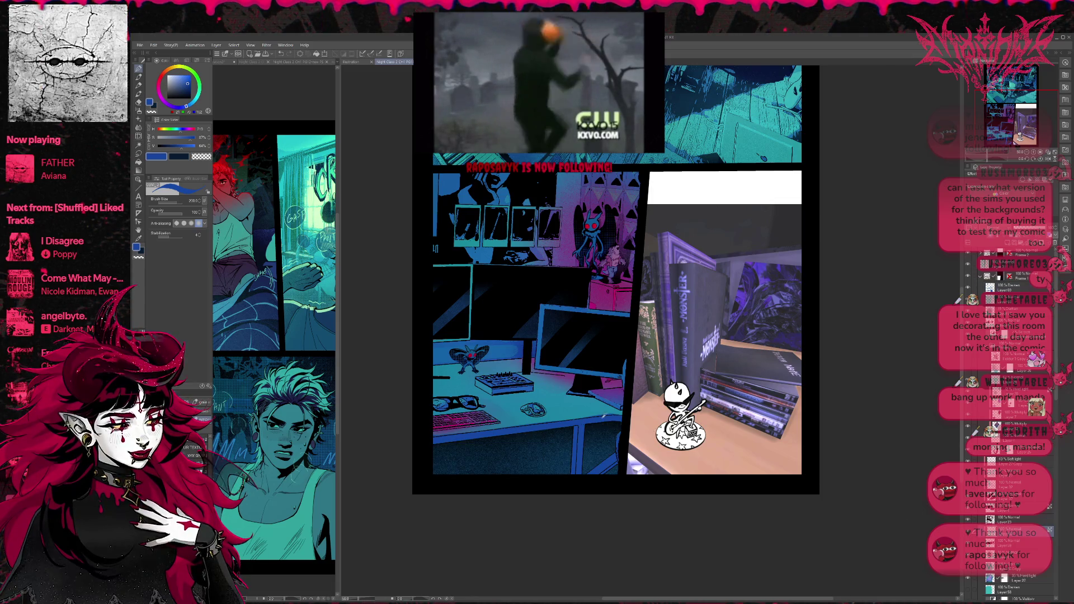
pyautogui.press('e')
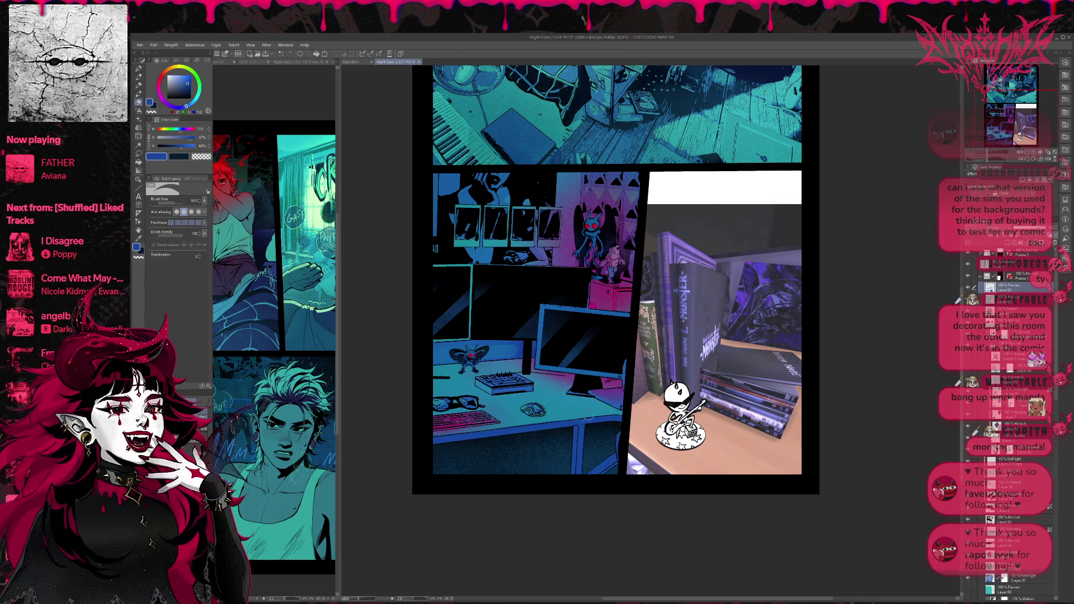
pyautogui.press('p')
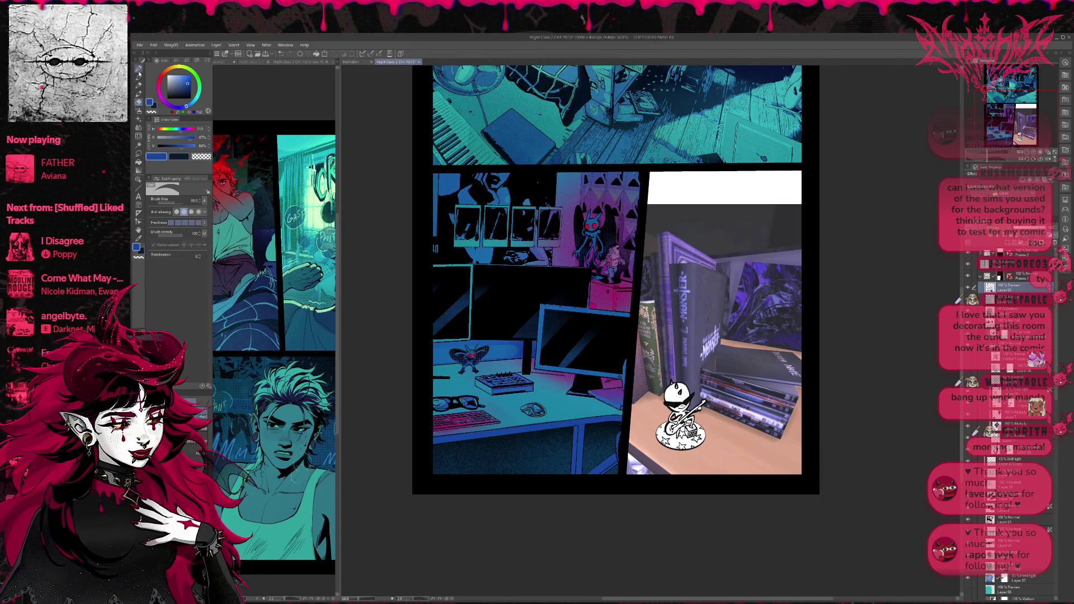
pyautogui.click(1012, 532)
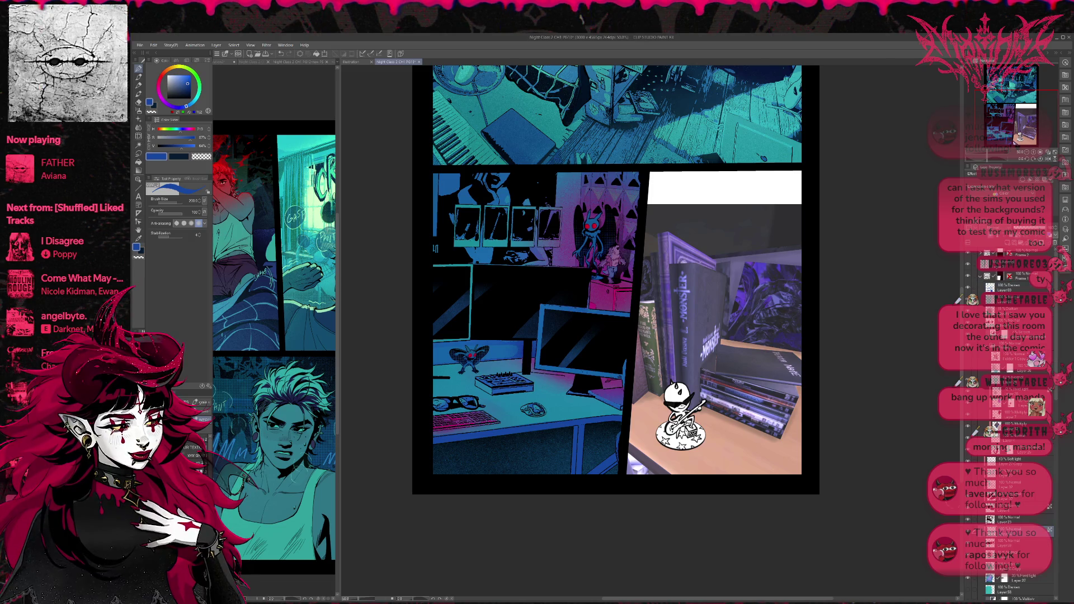
pyautogui.press('b')
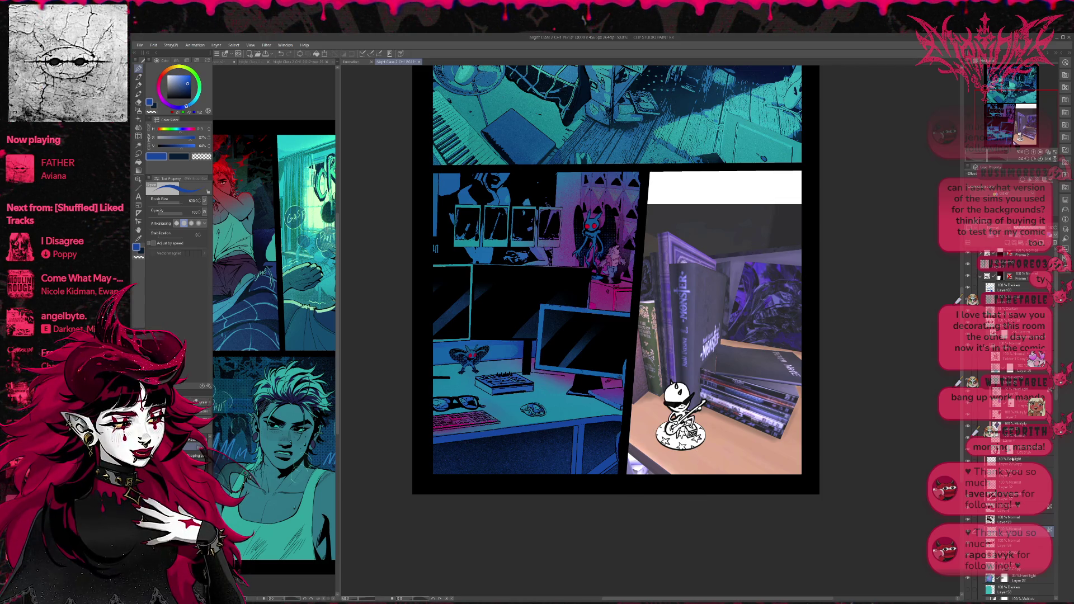
# On Layer 69 (Darken), paint black shading near the monitors, then sample the desk blue at size 400
pyautogui.click(1007, 287)
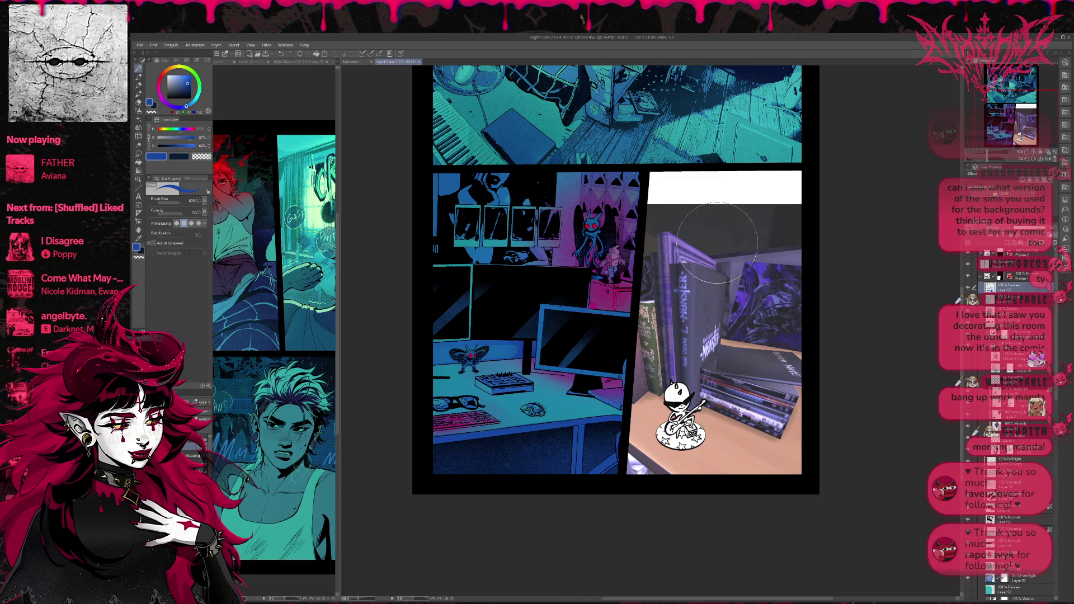
pyautogui.moveTo(537, 342)
pyautogui.mouseDown()
pyautogui.moveTo(509, 330)
pyautogui.moveTo(506, 340)
pyautogui.mouseUp()
pyautogui.press(']')
pyautogui.press(']')
pyautogui.press(']')
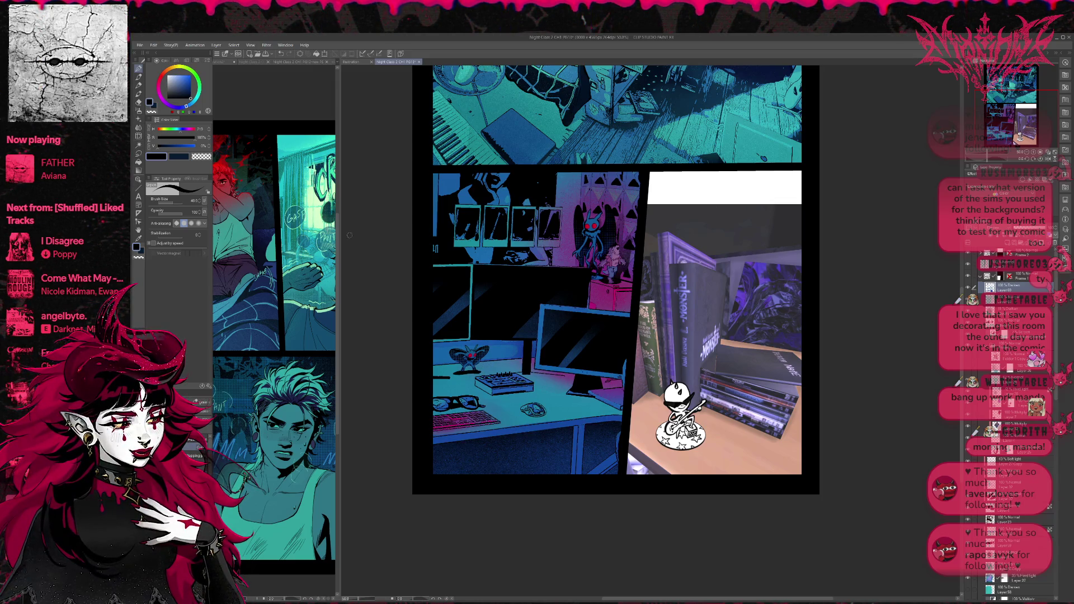
pyautogui.keyDown('alt'); pyautogui.click(581, 425); pyautogui.keyUp('alt')
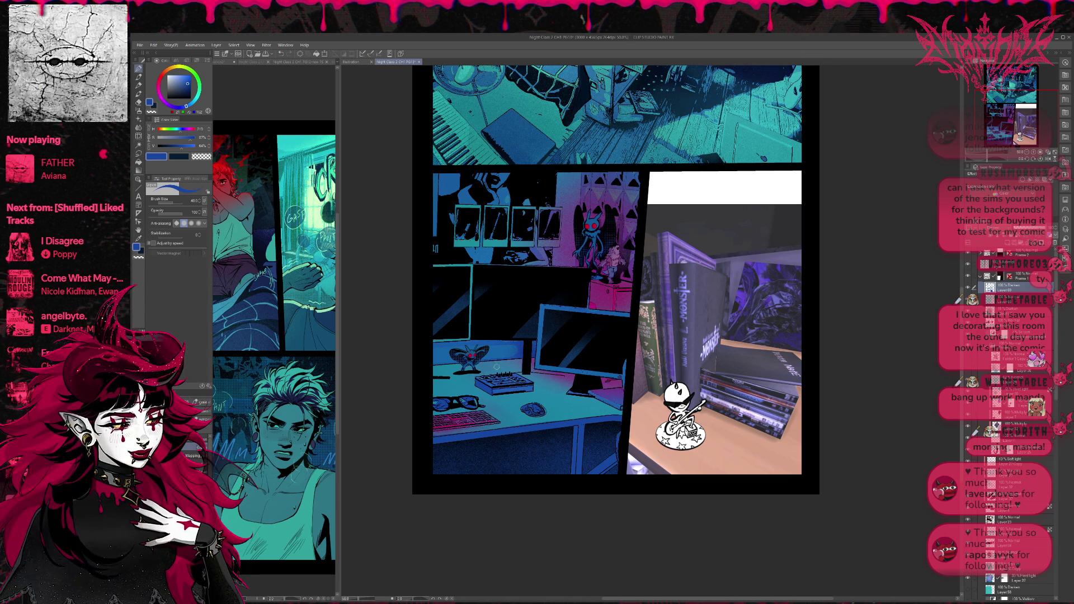
# Undo the last shading stroke on the desk
pyautogui.press('e')
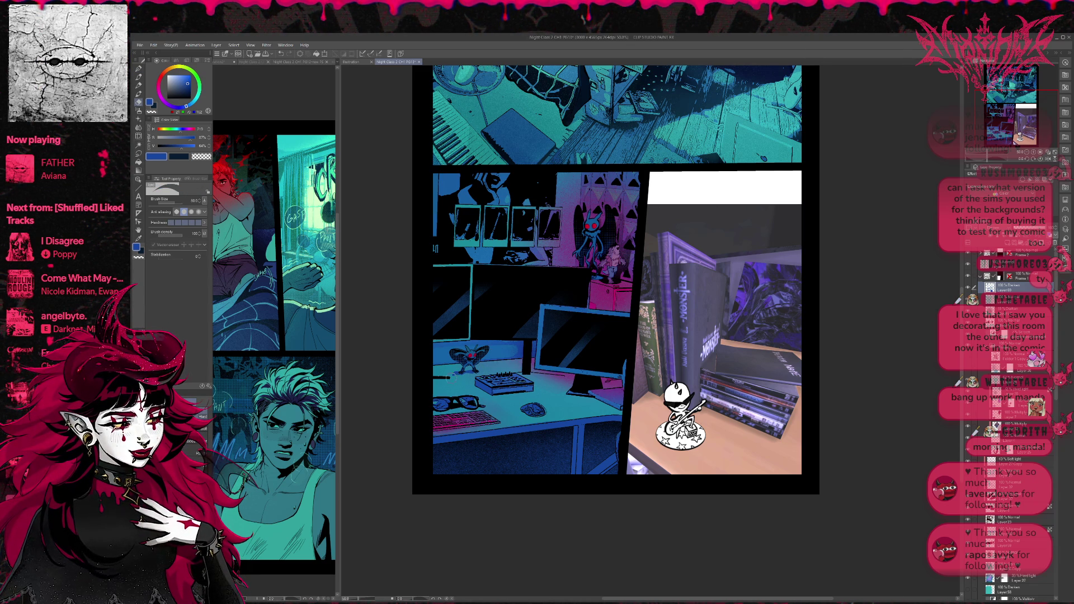
pyautogui.press('p')
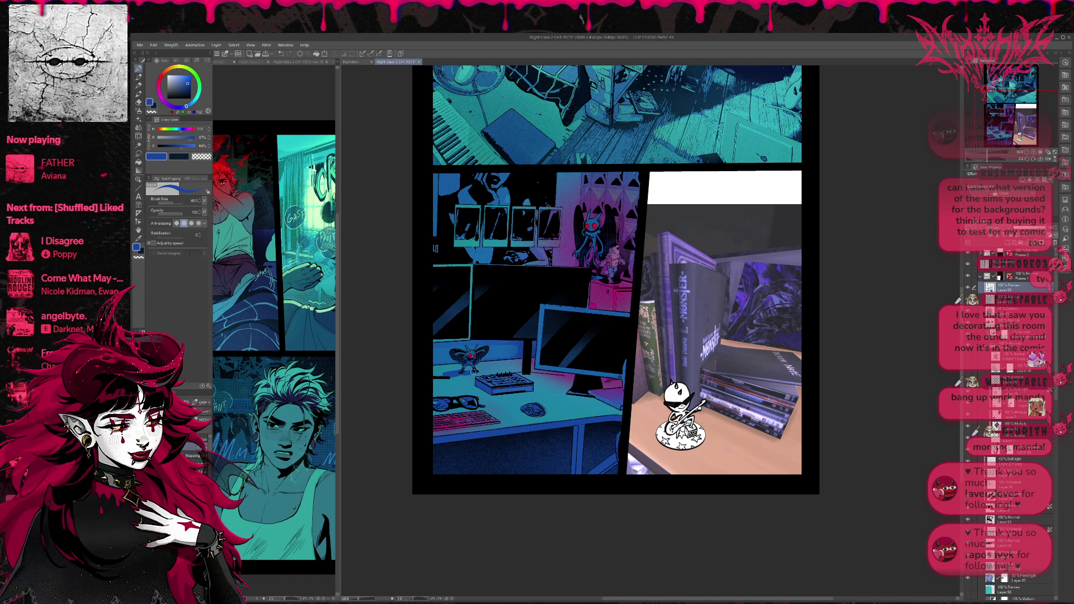
pyautogui.press('e')
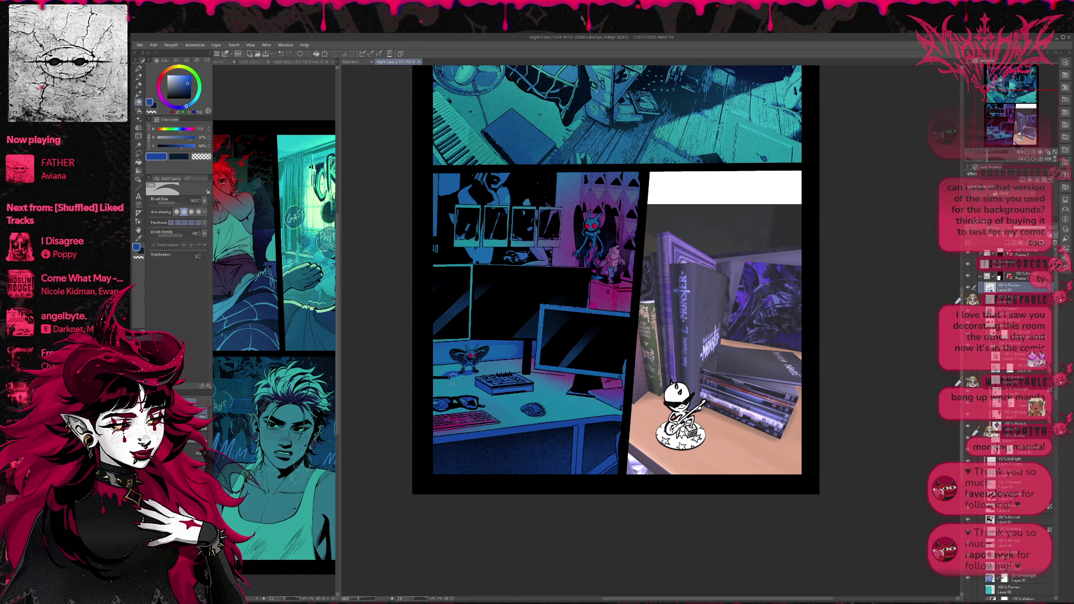
pyautogui.press('p')
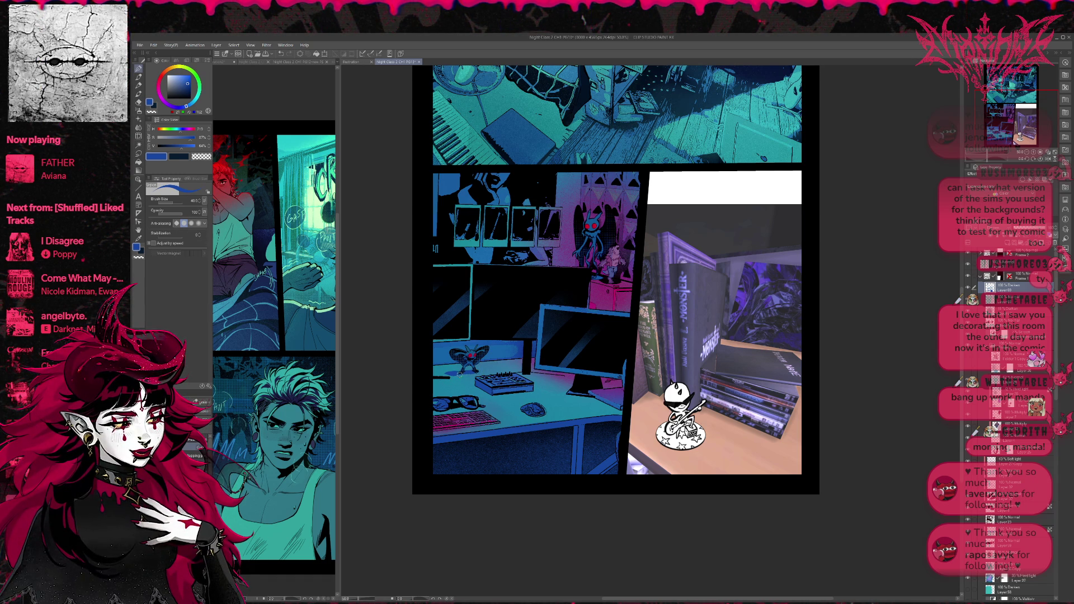
pyautogui.hotkey('ctrl', 'z')
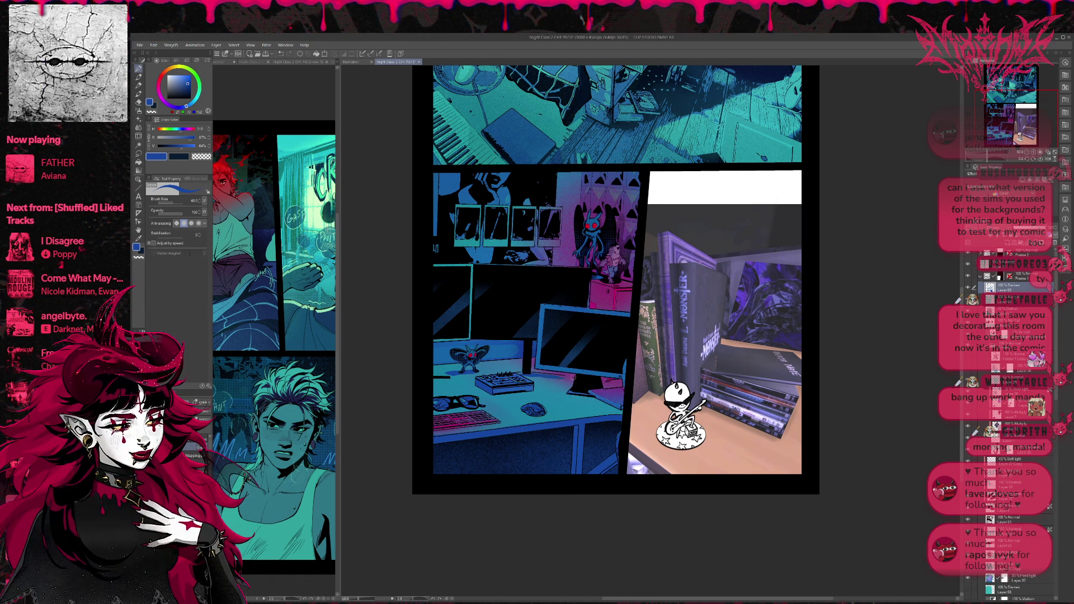
# Rotate the page view about 45 degrees, then reset it upright
pyautogui.press('e')
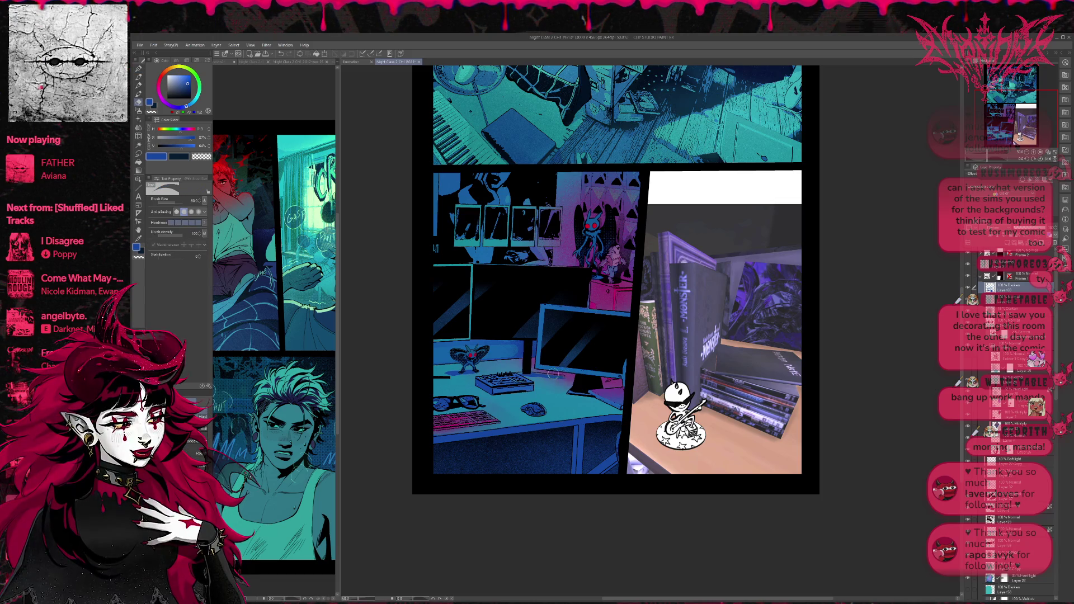
pyautogui.press('r')
pyautogui.moveTo(600, 354); pyautogui.dragTo(637, 449)
pyautogui.press('e')
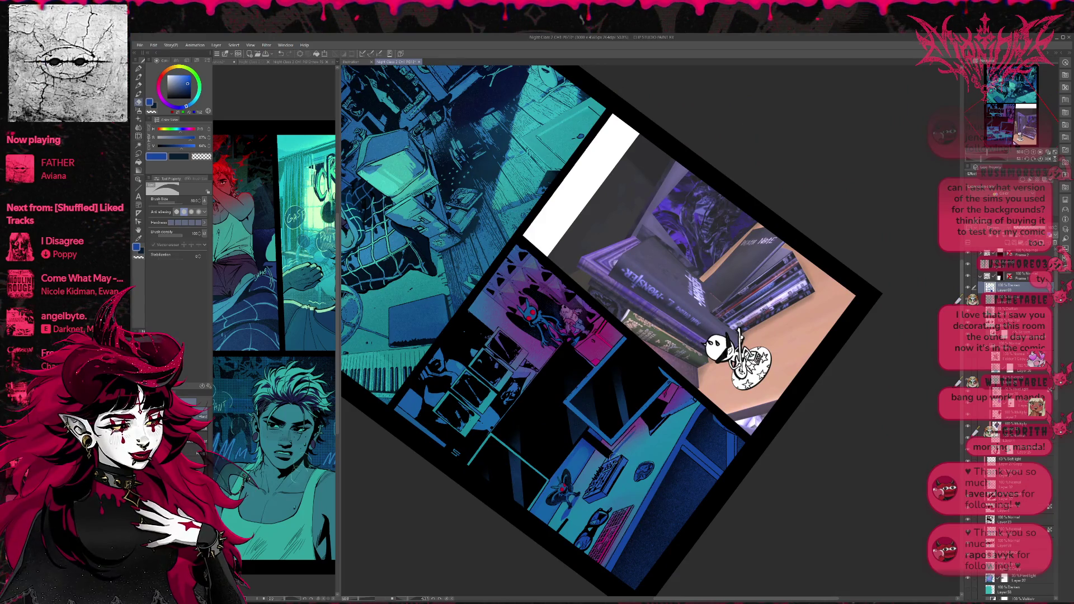
pyautogui.press('r')
pyautogui.moveTo(646, 425)
pyautogui.mouseDown()
pyautogui.moveTo(662, 406)
pyautogui.moveTo(602, 400)
pyautogui.mouseUp()
pyautogui.press('e')
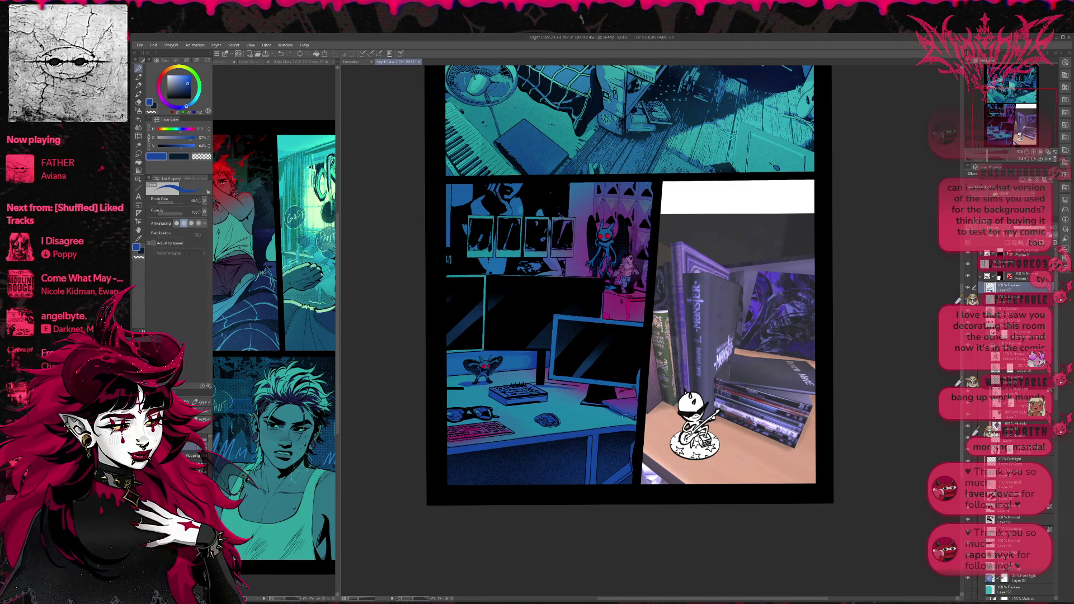
pyautogui.scroll(1, 635, 321)
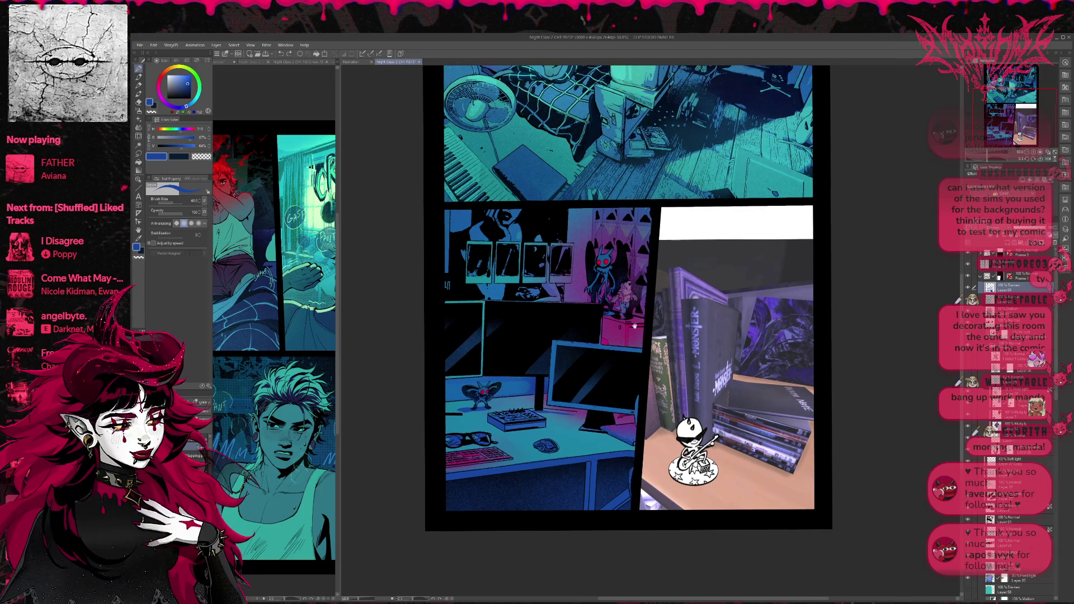
# On a new Layer 70 set to Darken, paint blue shading along the pink box's right edge
pyautogui.moveTo(631, 331)
pyautogui.mouseDown()
pyautogui.moveTo(635, 342)
pyautogui.moveTo(645, 335)
pyautogui.moveTo(629, 334)
pyautogui.moveTo(643, 330)
pyautogui.moveTo(641, 346)
pyautogui.mouseUp()
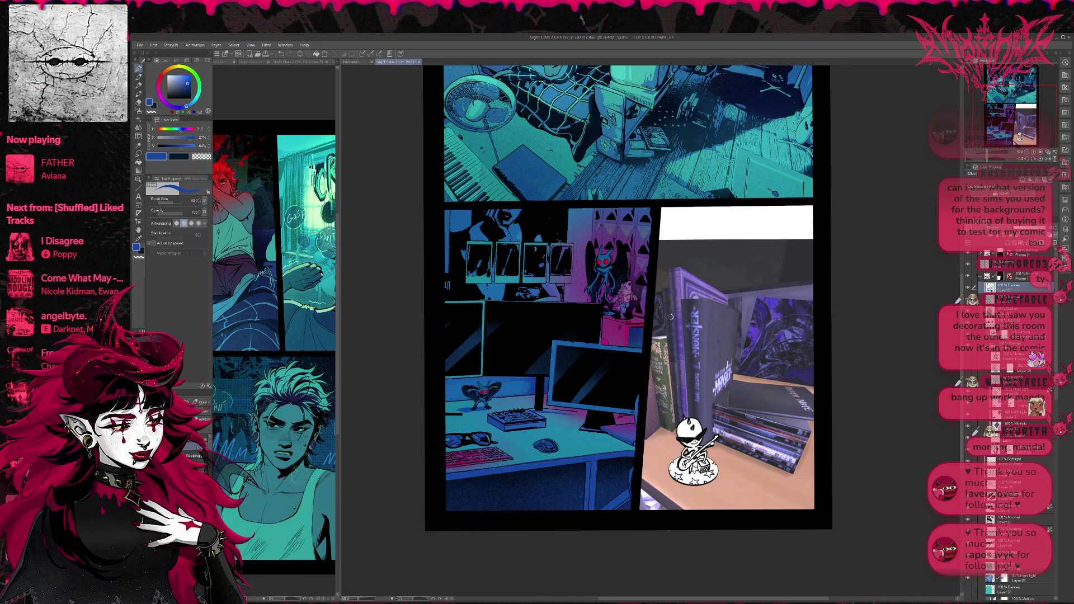
pyautogui.hotkey('ctrl', 'z')
pyautogui.hotkey('ctrl', 'shift', 'n')
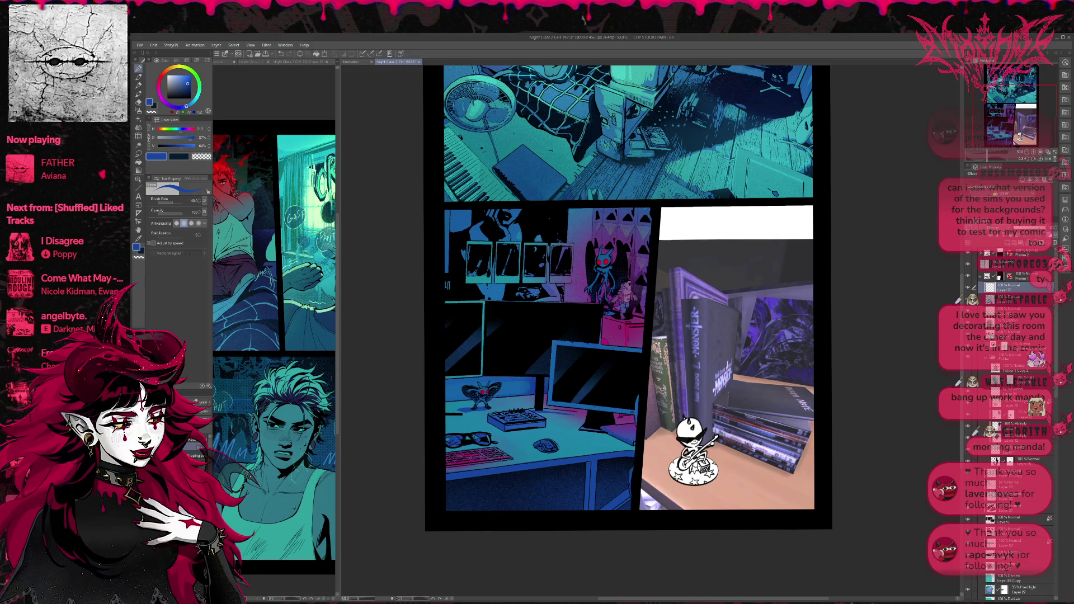
pyautogui.moveTo(629, 331)
pyautogui.mouseDown()
pyautogui.moveTo(643, 347)
pyautogui.moveTo(647, 331)
pyautogui.mouseUp()
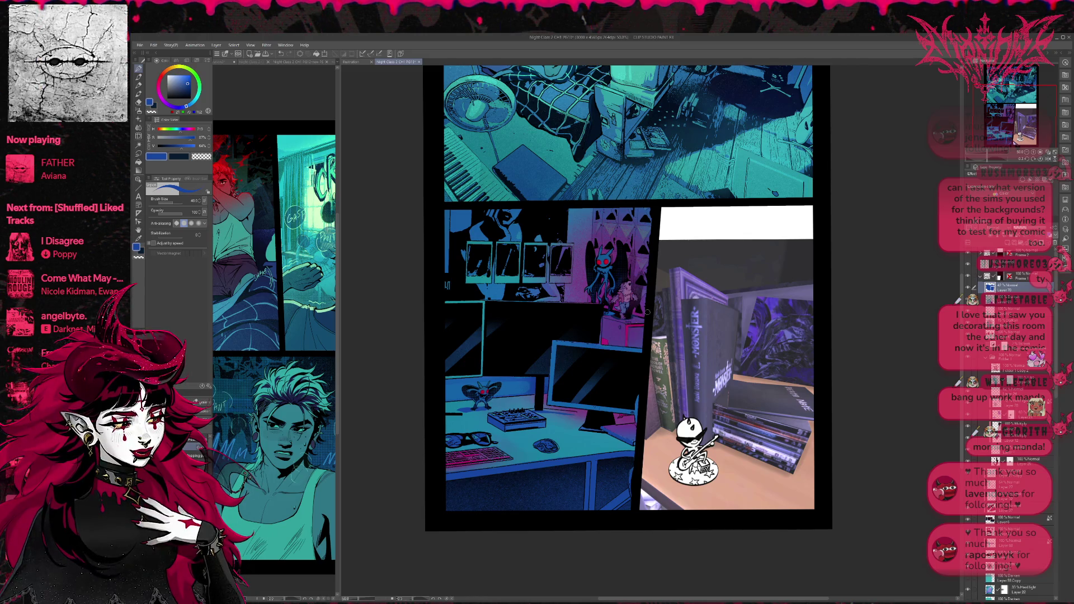
pyautogui.click(990, 244)
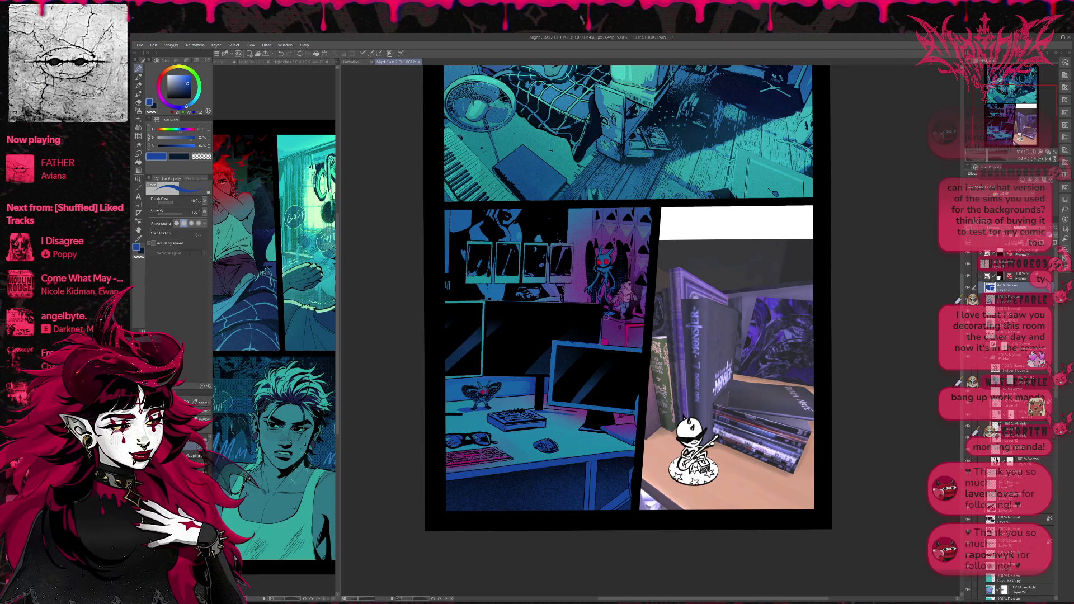
pyautogui.moveTo(647, 325)
pyautogui.mouseDown()
pyautogui.moveTo(674, 324)
pyautogui.moveTo(673, 309)
pyautogui.mouseUp()
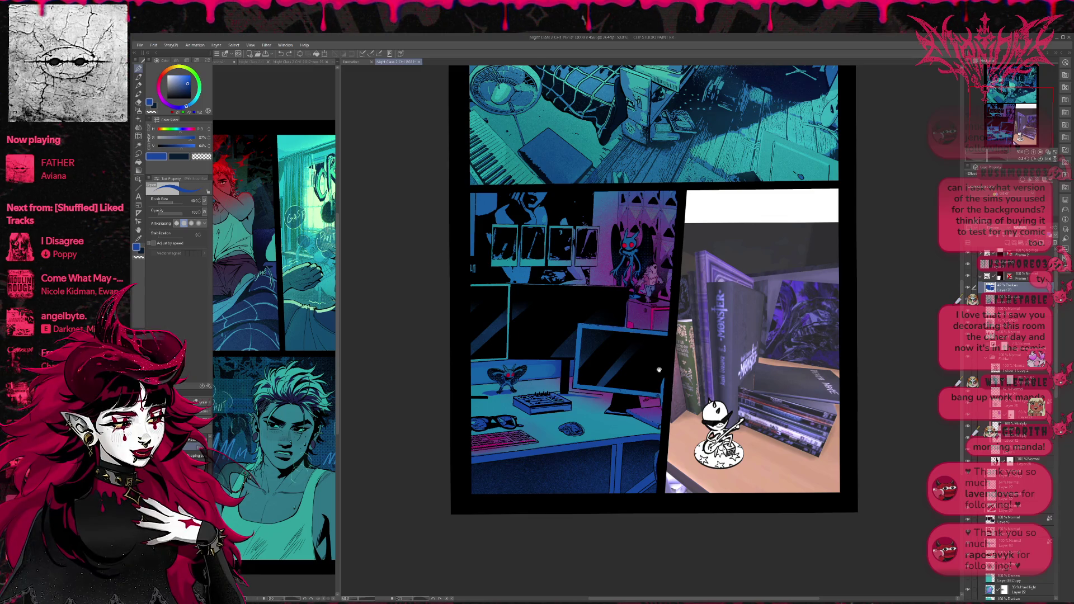
pyautogui.scroll(2, 660, 370)
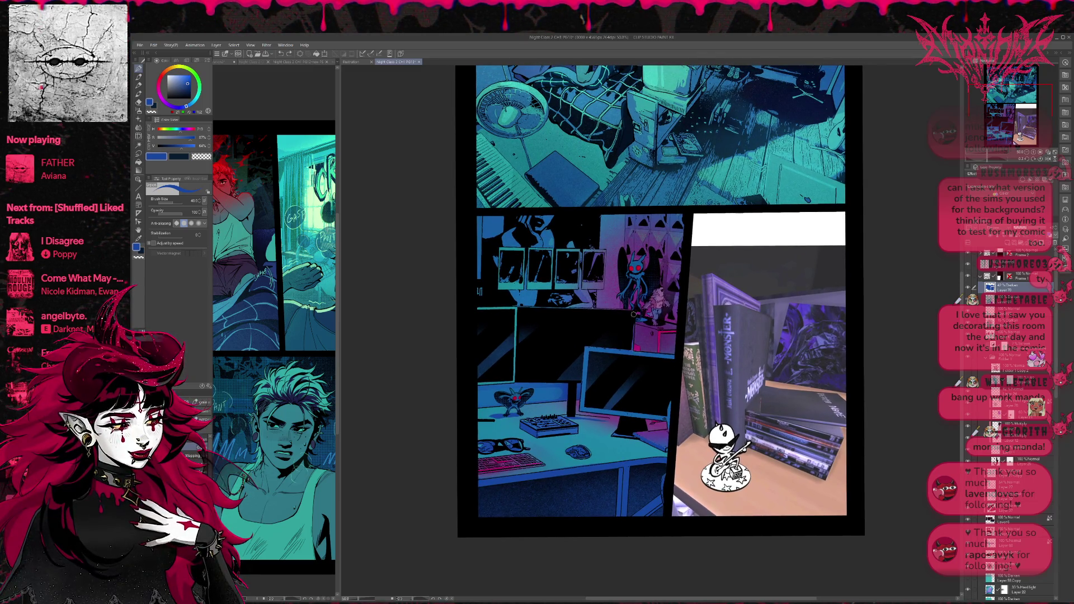
pyautogui.scroll(1, 664, 289)
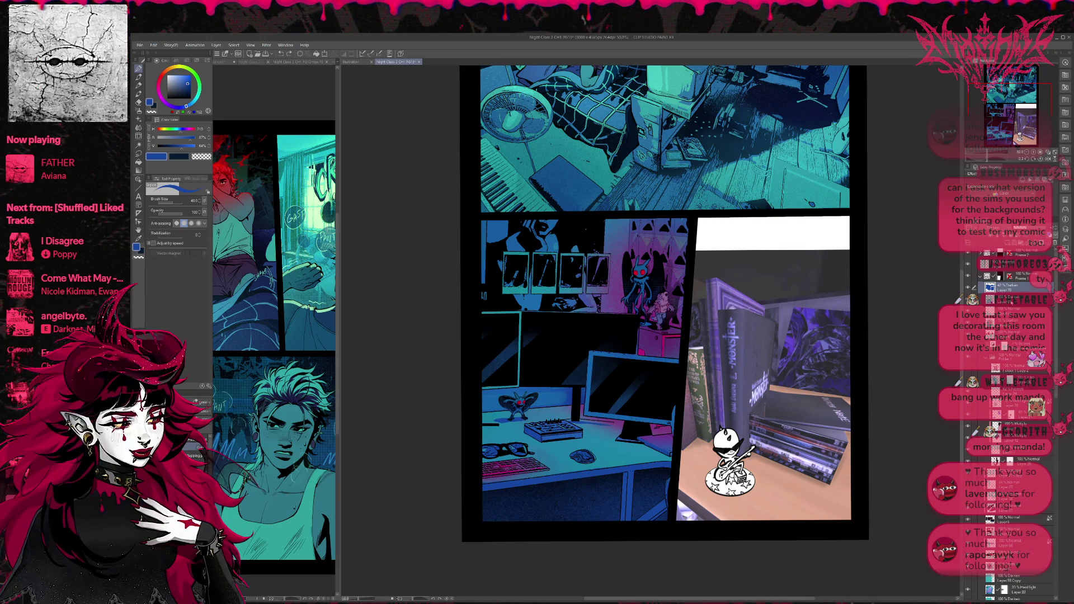
pyautogui.scroll(-2, 618, 593)
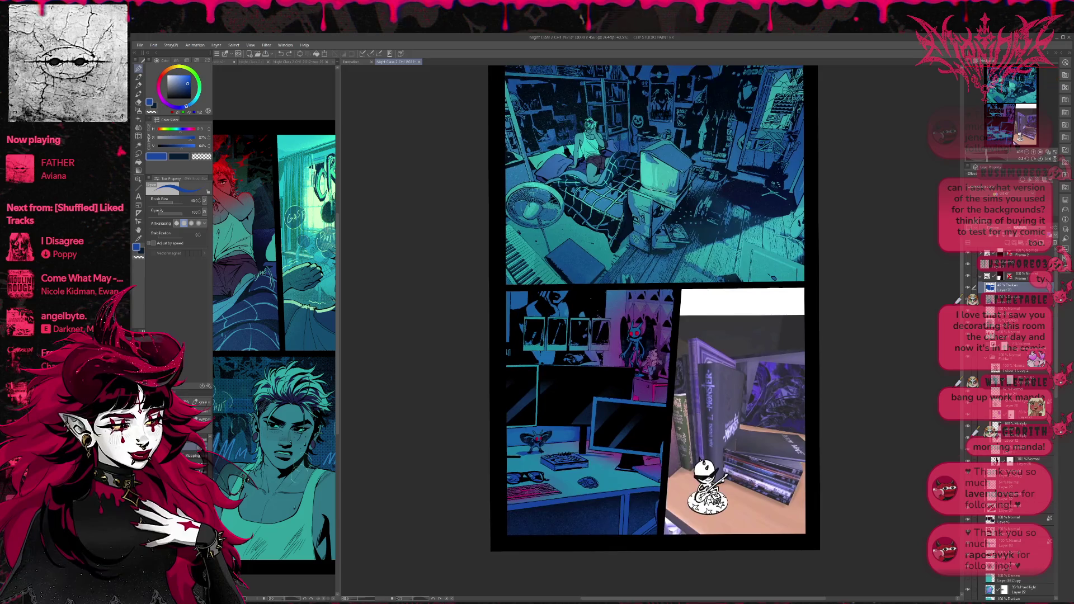
# Sample teal and brush textured light over the desk panel on a new top layer
pyautogui.keyDown('alt'); pyautogui.click(671, 180); pyautogui.keyUp('alt')
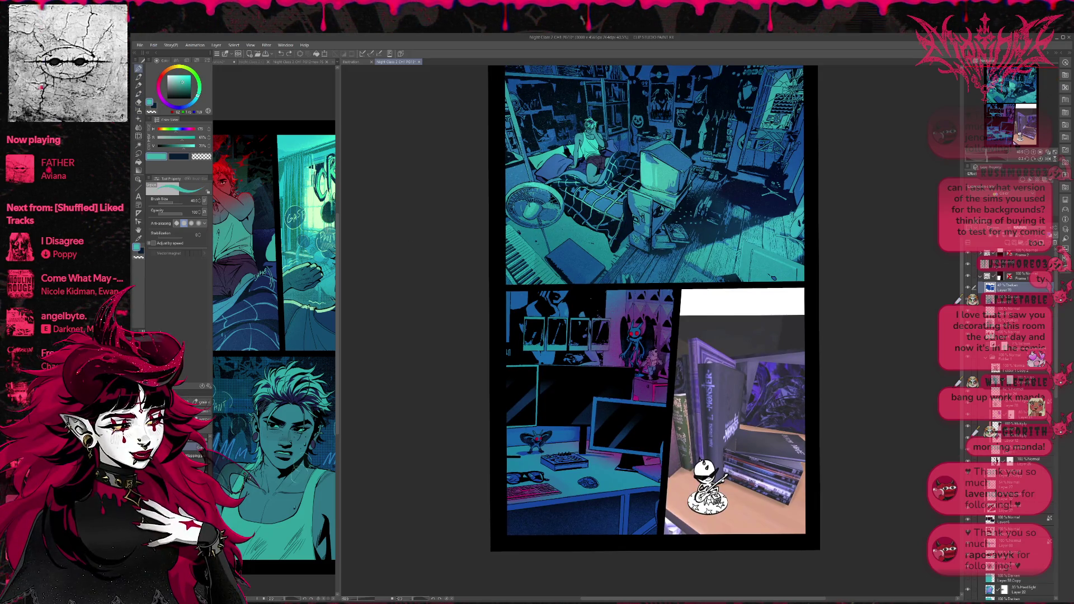
pyautogui.press('b')
pyautogui.press('b')
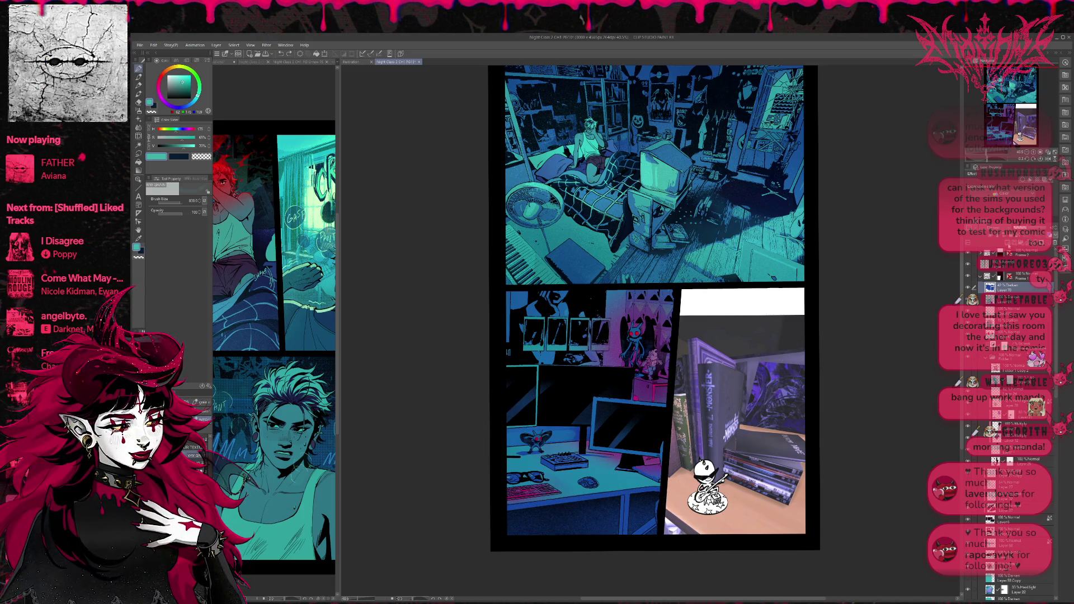
pyautogui.hotkey('ctrl', 'shift', 'n')
pyautogui.keyDown('alt'); pyautogui.click(763, 263); pyautogui.keyUp('alt')
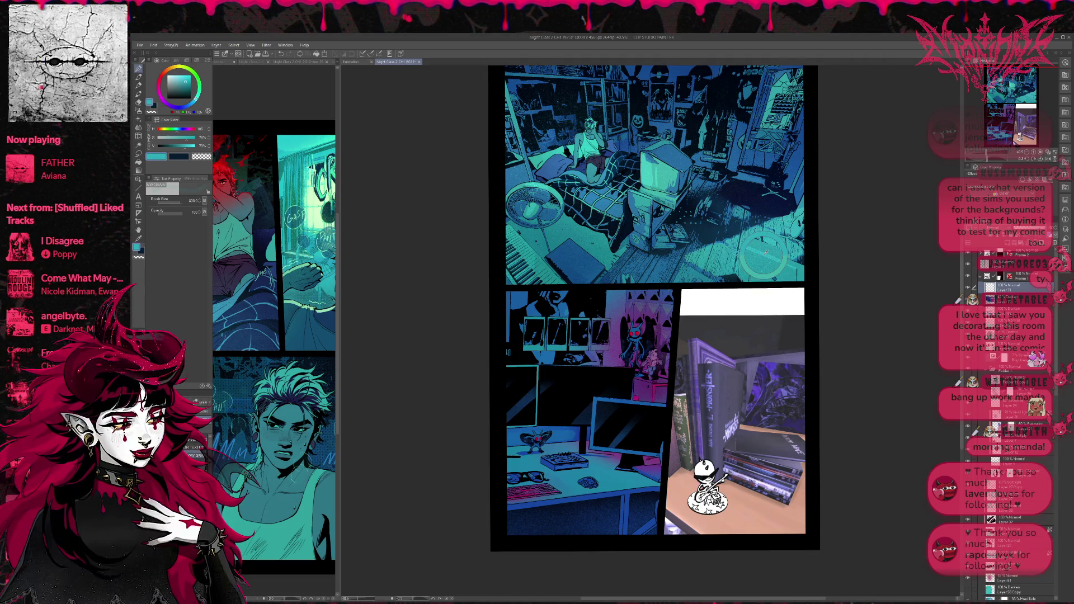
pyautogui.moveTo(559, 403)
pyautogui.mouseDown()
pyautogui.moveTo(599, 437)
pyautogui.moveTo(615, 504)
pyautogui.moveTo(643, 537)
pyautogui.mouseUp()
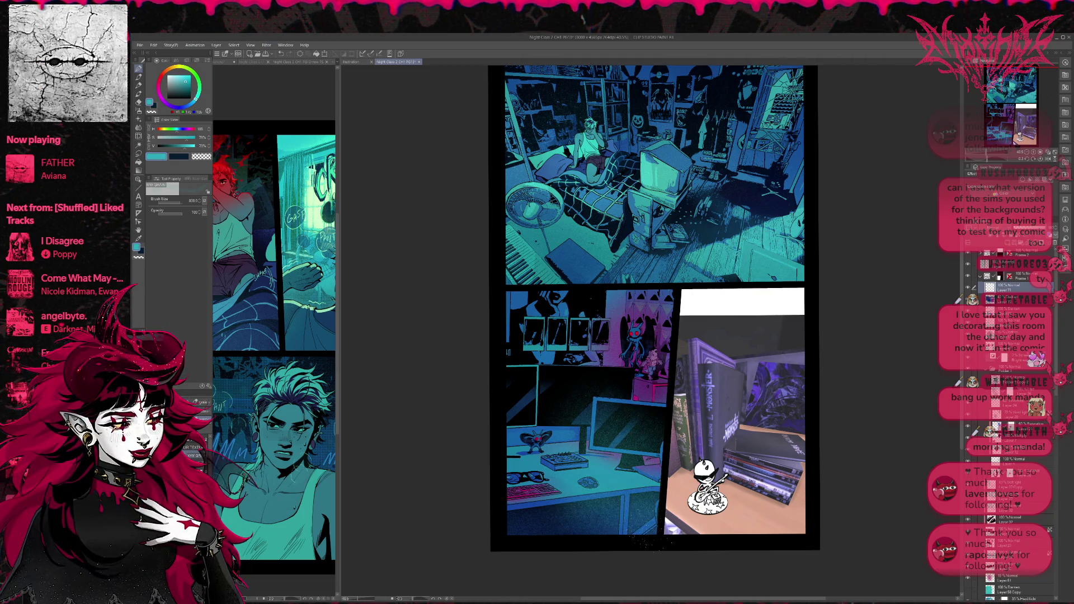
# Try and undo several brightening strokes, then enlarge the brush to about 1800
pyautogui.hotkey('ctrl', 'z')
pyautogui.moveTo(595, 423)
pyautogui.mouseDown()
pyautogui.moveTo(659, 470)
pyautogui.moveTo(581, 509)
pyautogui.mouseUp()
pyautogui.hotkey('ctrl', 'z')
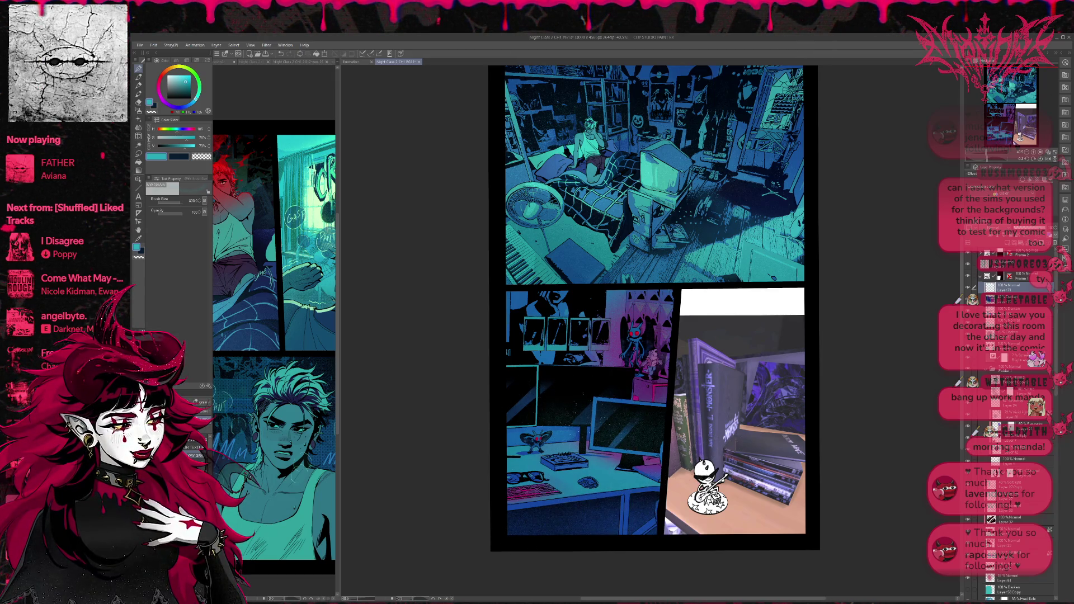
pyautogui.moveTo(506, 439); pyautogui.dragTo(564, 419)
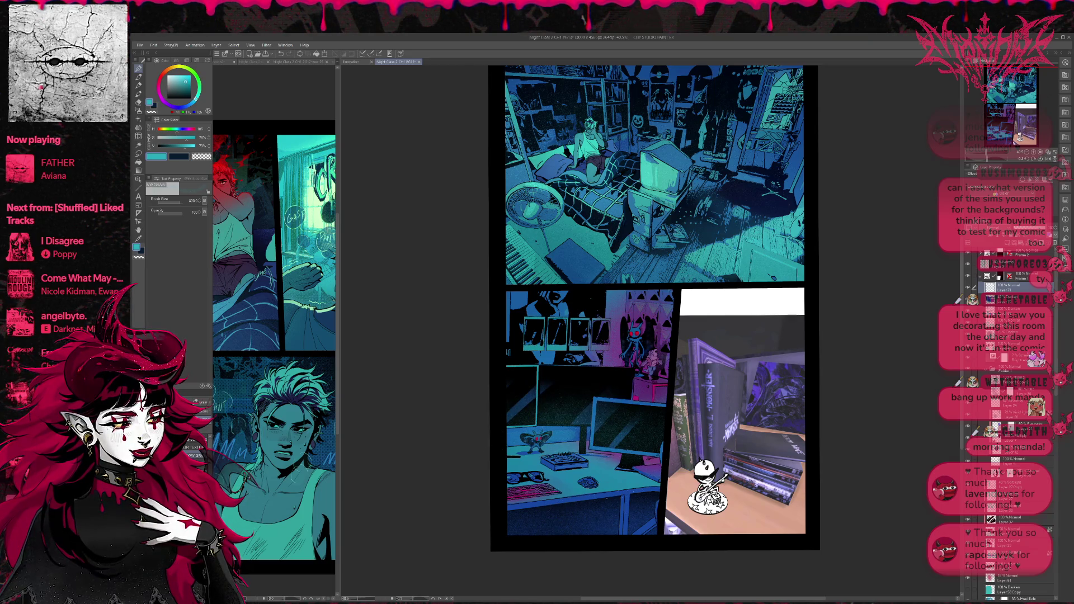
pyautogui.hotkey('ctrl', 'z')
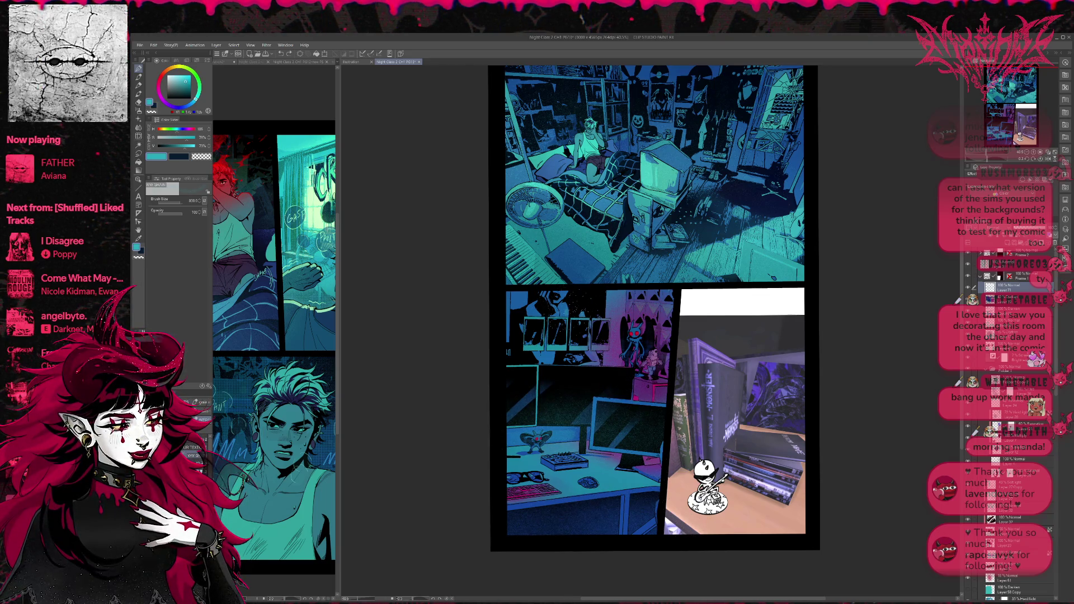
pyautogui.moveTo(574, 291)
pyautogui.mouseDown()
pyautogui.moveTo(626, 347)
pyautogui.moveTo(616, 414)
pyautogui.moveTo(663, 297)
pyautogui.mouseUp()
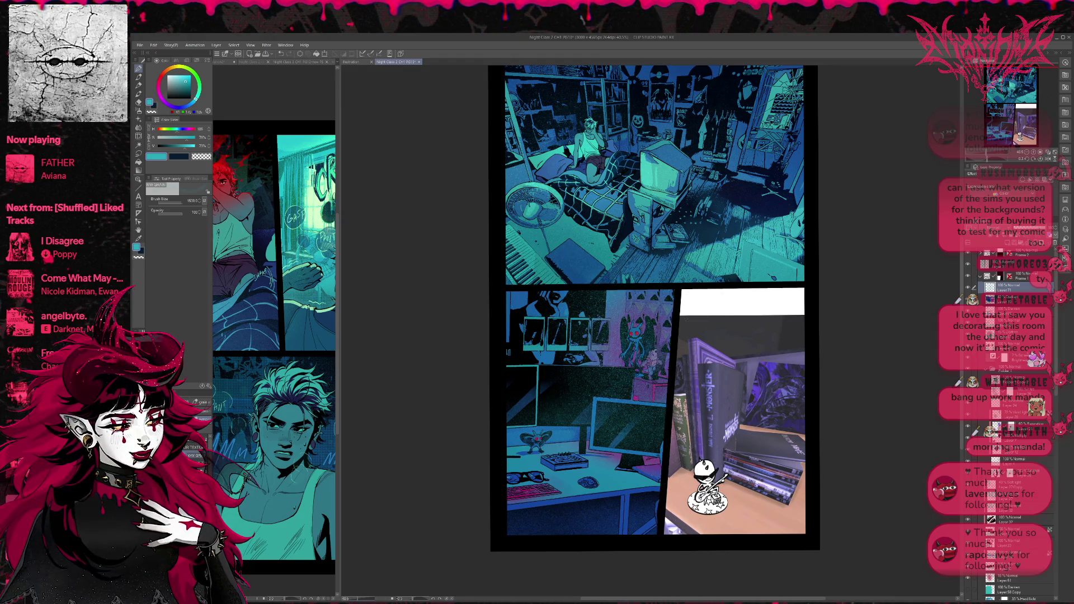
pyautogui.hotkey('ctrl', 'z')
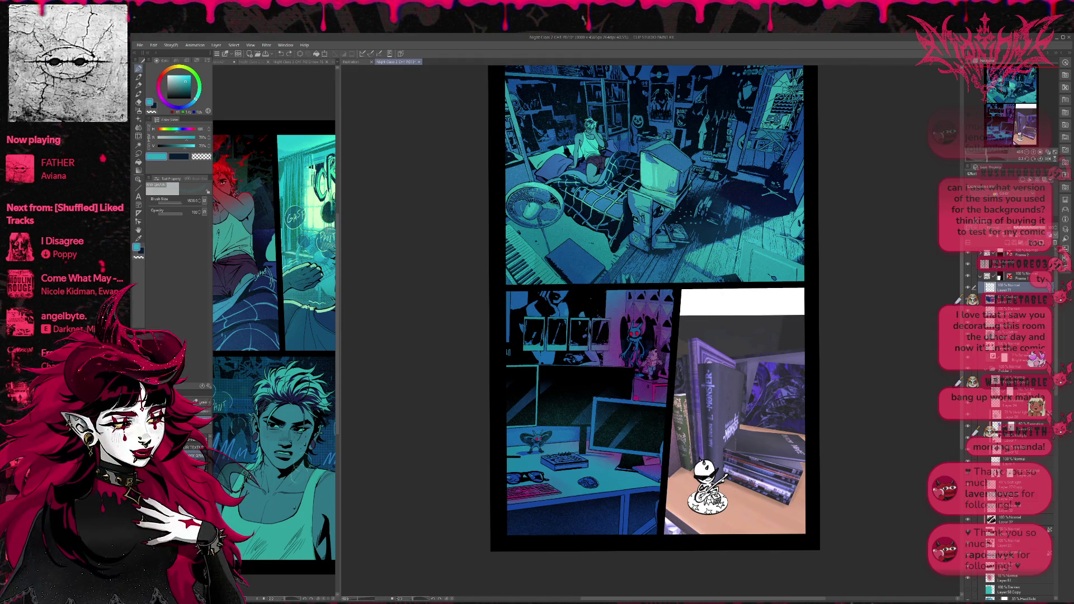
pyautogui.press(']')
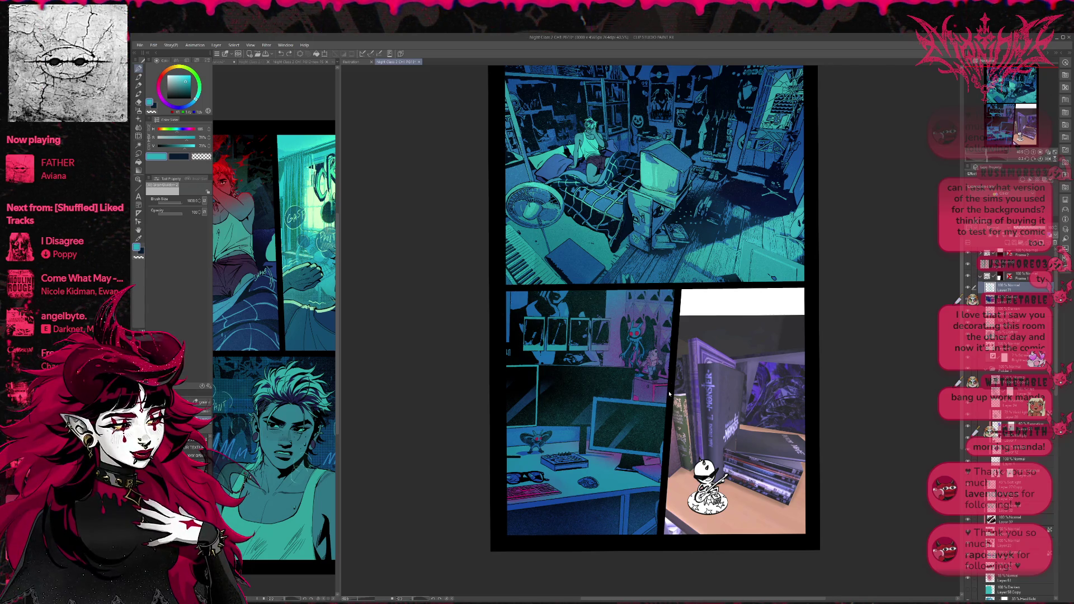
# Darken the monitor area, compare with undo/redo, keep it, and raise brush size to 2000
pyautogui.moveTo(667, 401); pyautogui.dragTo(651, 438)
pyautogui.click(651, 439)
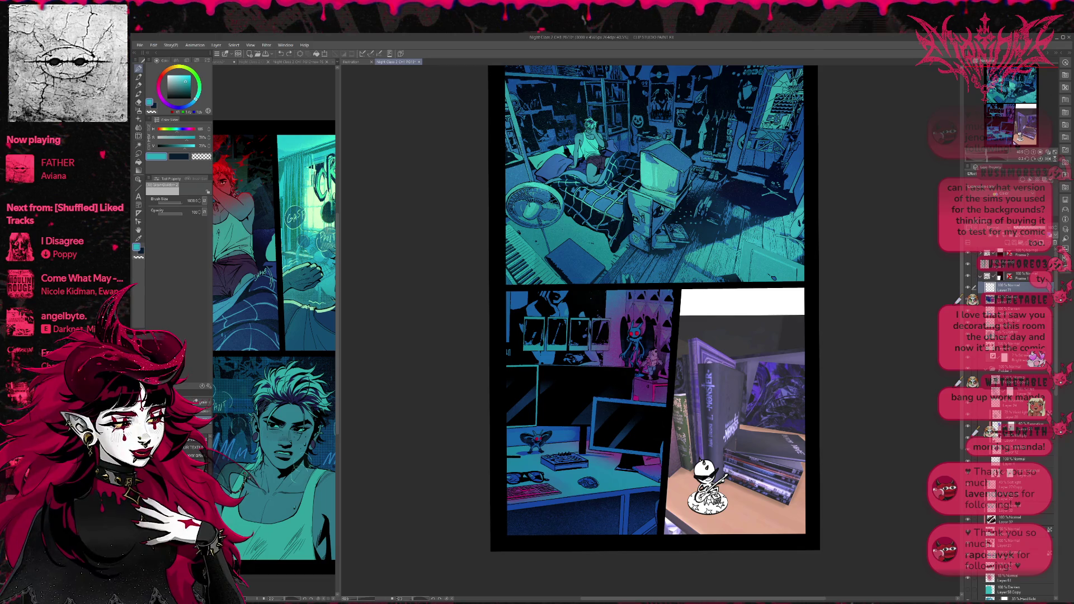
pyautogui.hotkey('ctrl', 'z')
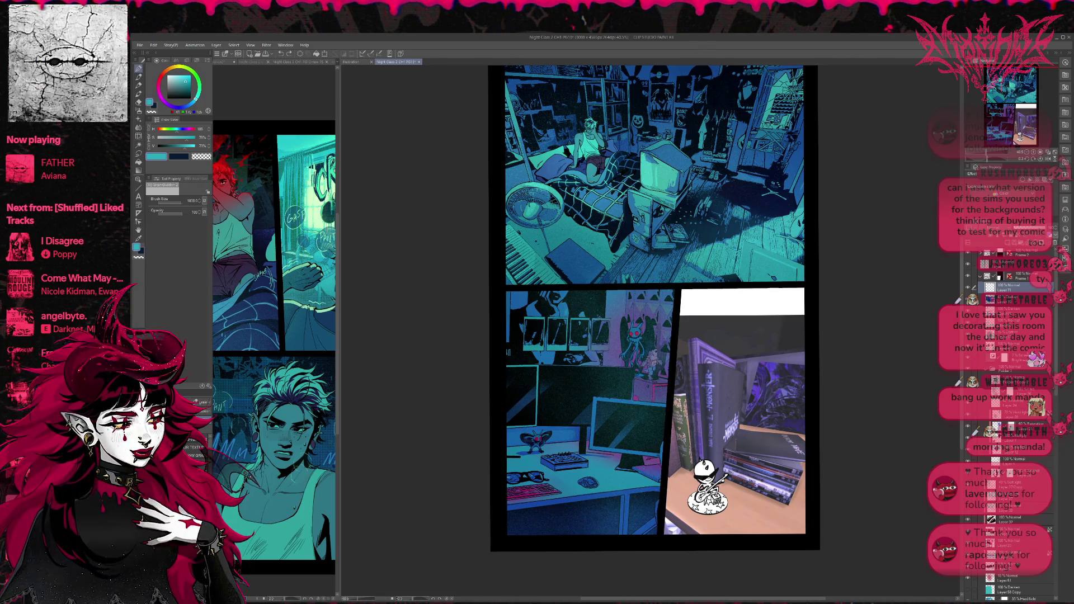
pyautogui.hotkey('ctrl', 'y')
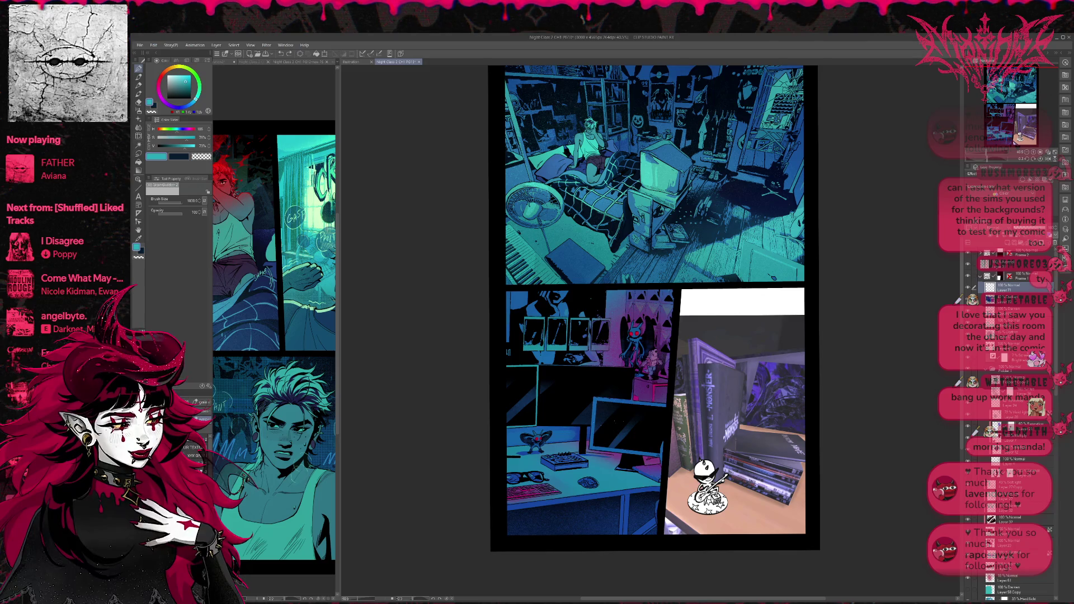
pyautogui.press(']')
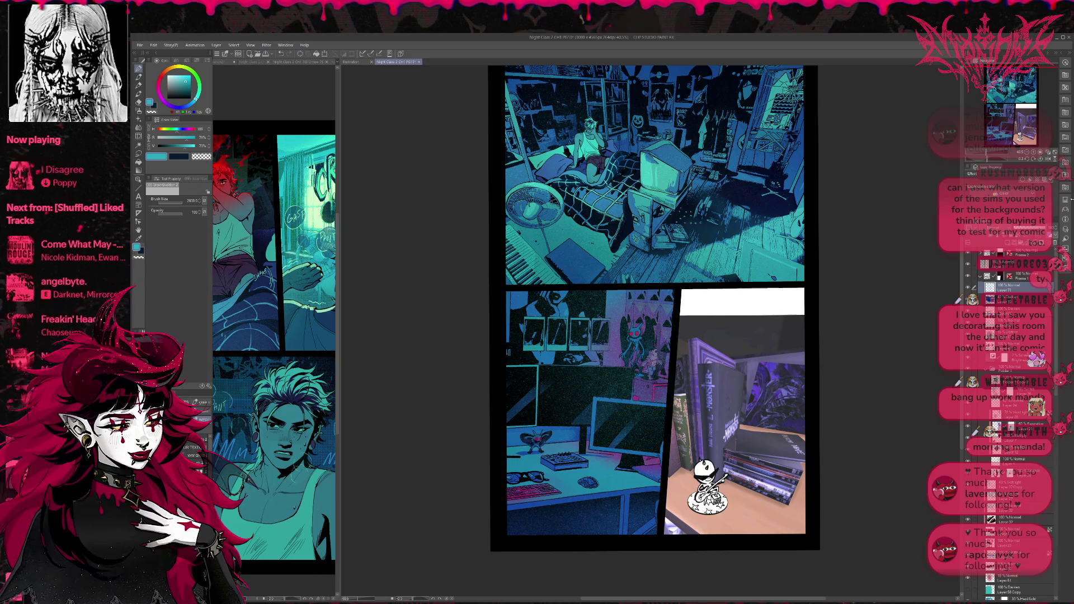
# Mirror the page view horizontally and scroll around to review it
pyautogui.press('h')
pyautogui.moveTo(649, 331); pyautogui.dragTo(626, 331)
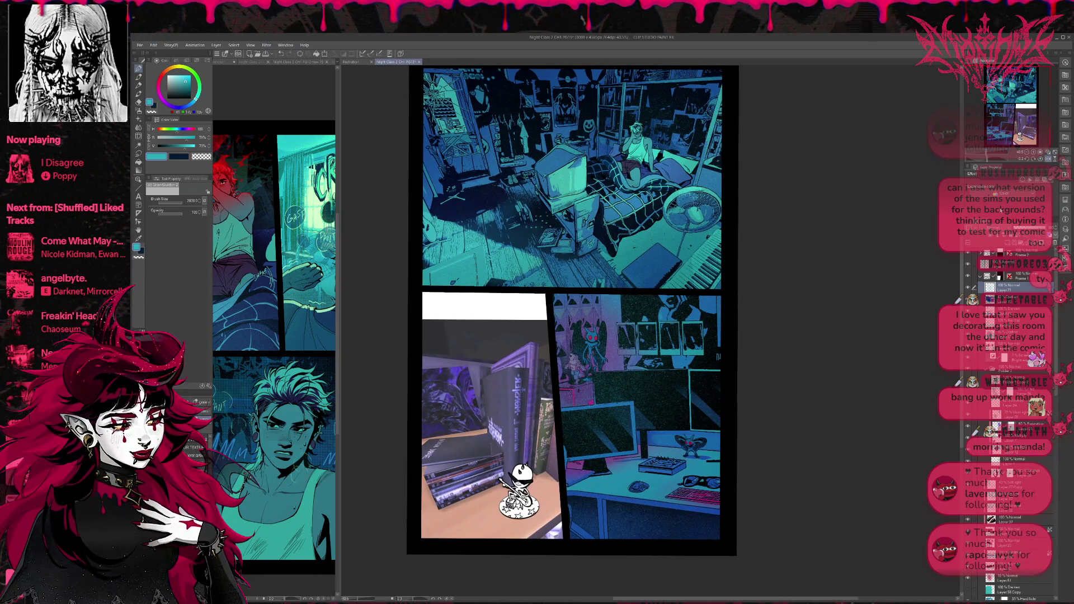
pyautogui.scroll(-2, 979, 246)
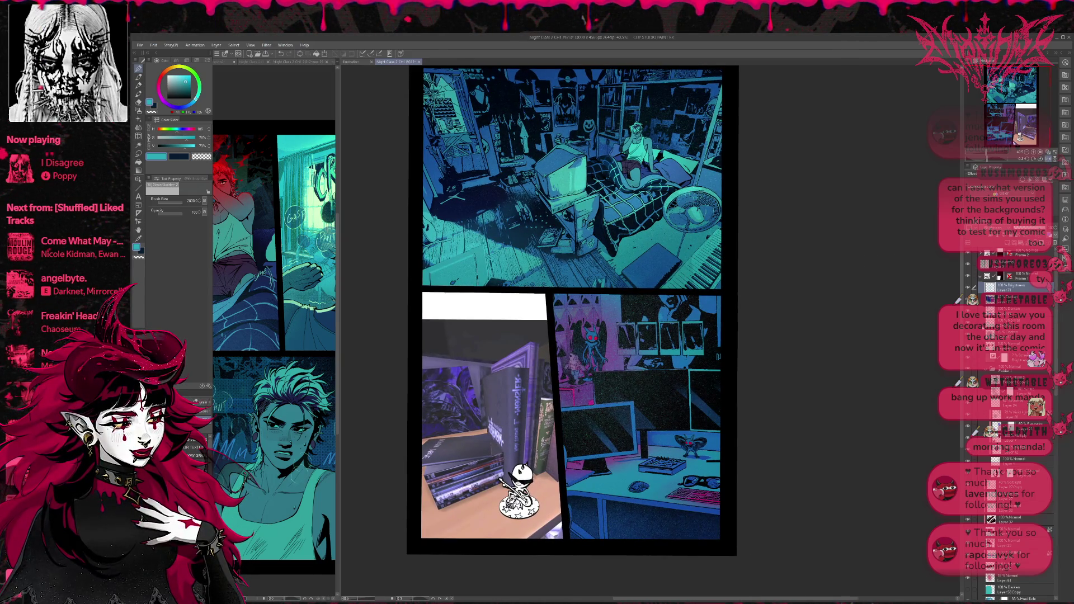
pyautogui.scroll(-1, 979, 246)
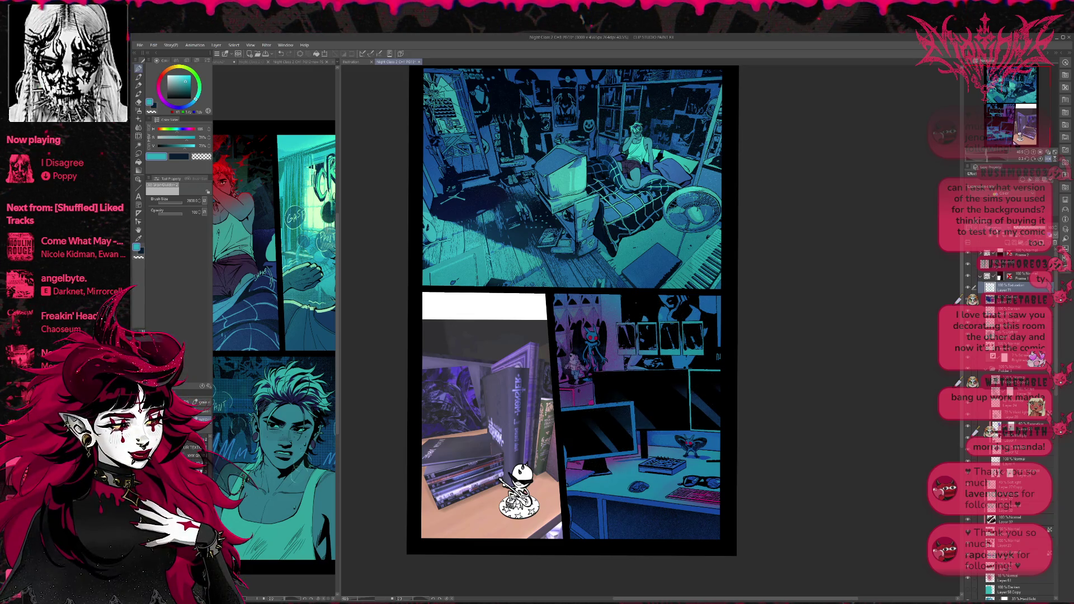
pyautogui.scroll(-4, 978, 246)
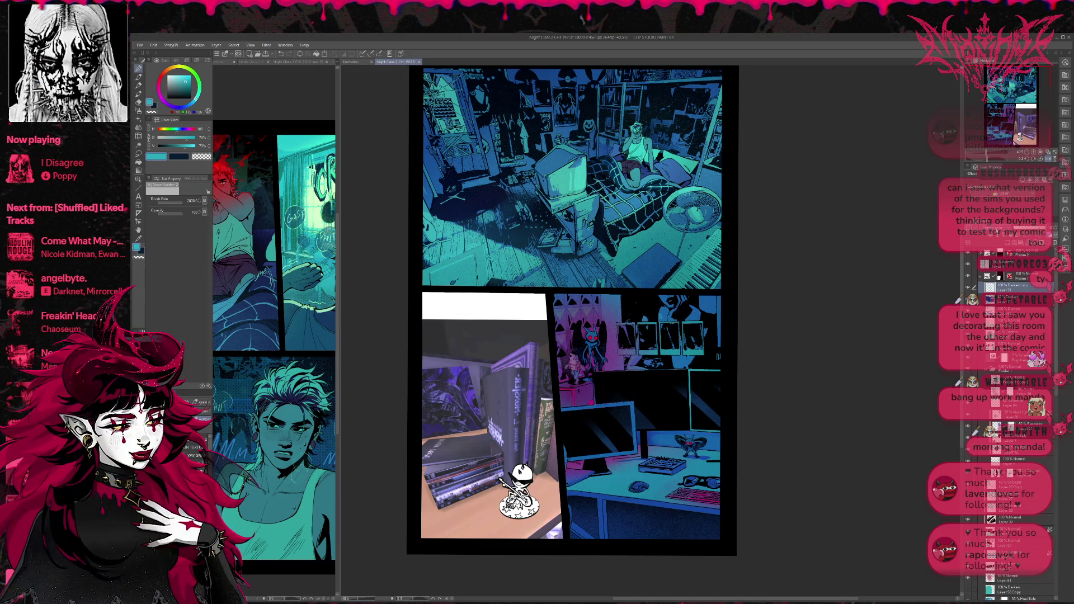
pyautogui.scroll(-2, 979, 246)
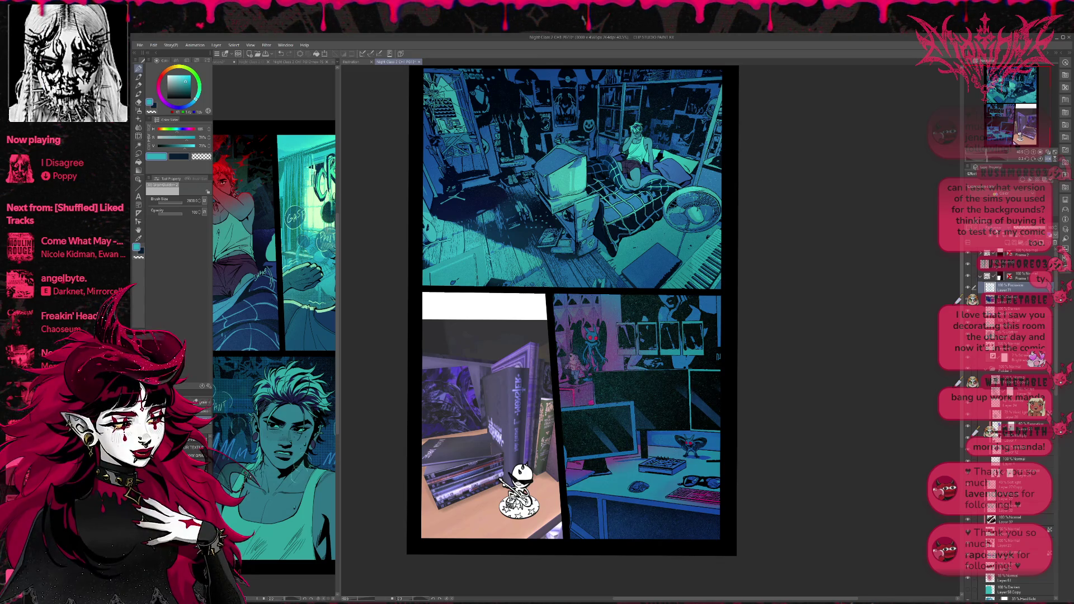
pyautogui.scroll(-3, 979, 246)
pyautogui.scroll(-4, 978, 246)
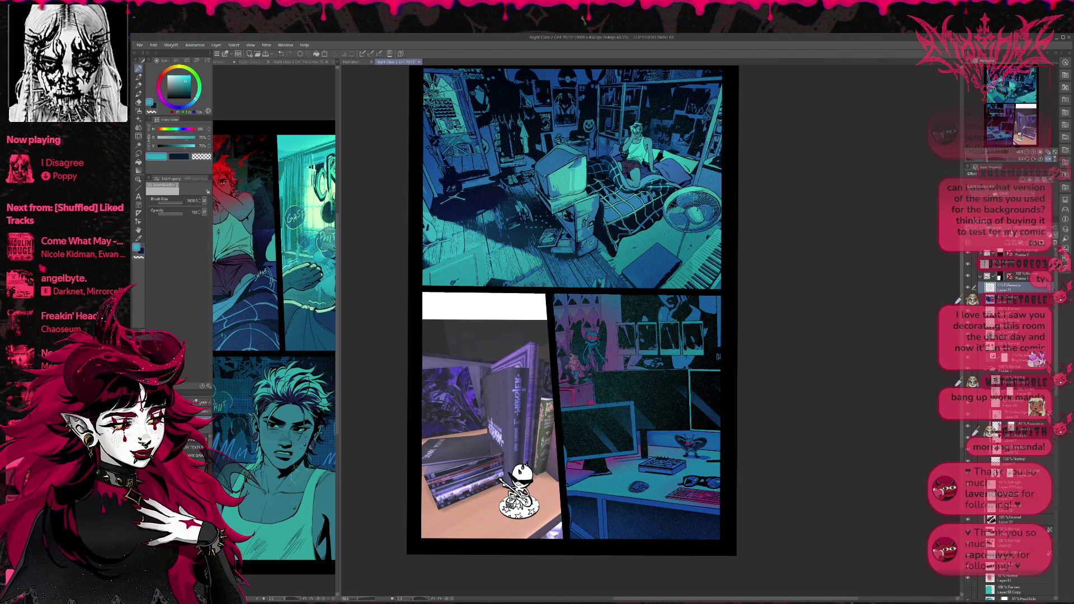
pyautogui.scroll(-1, 978, 246)
pyautogui.scroll(1, 979, 247)
pyautogui.scroll(-1, 1030, 227)
pyautogui.scroll(1, 1029, 227)
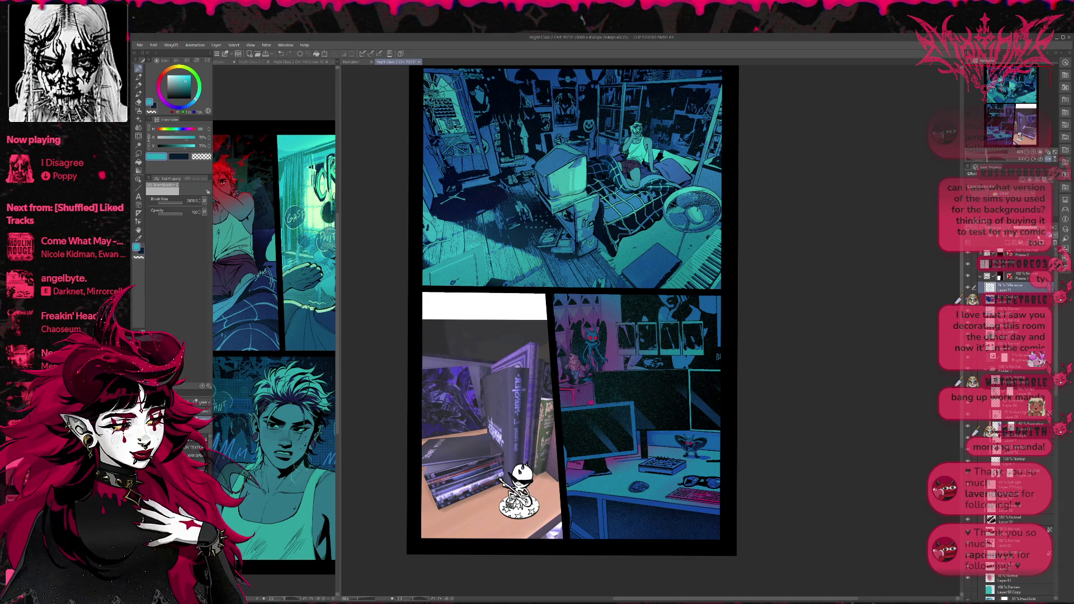
# Flip the view upside down, restore normal orientation, and widen the previous comic page's window
pyautogui.click(1055, 160)
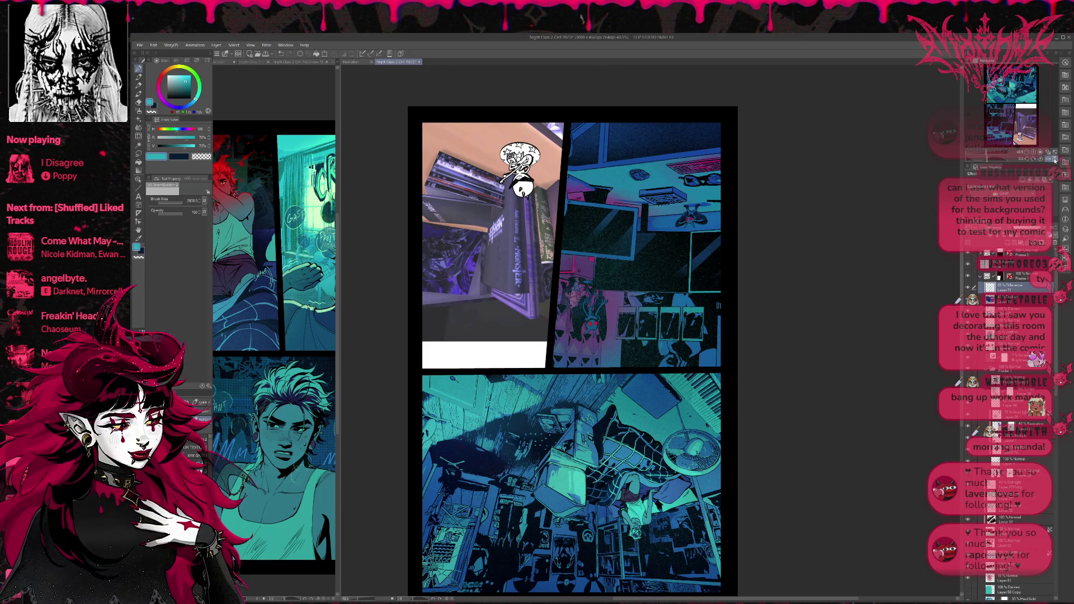
pyautogui.click(1054, 159)
pyautogui.click(1048, 160)
pyautogui.moveTo(847, 321); pyautogui.dragTo(724, 328)
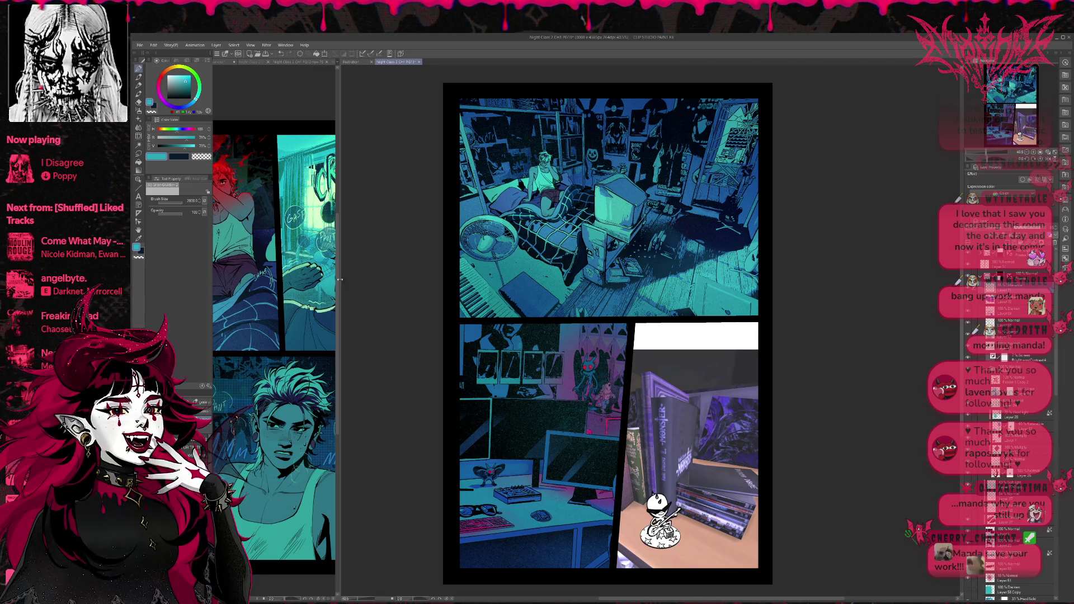
pyautogui.moveTo(338, 185); pyautogui.dragTo(536, 317)
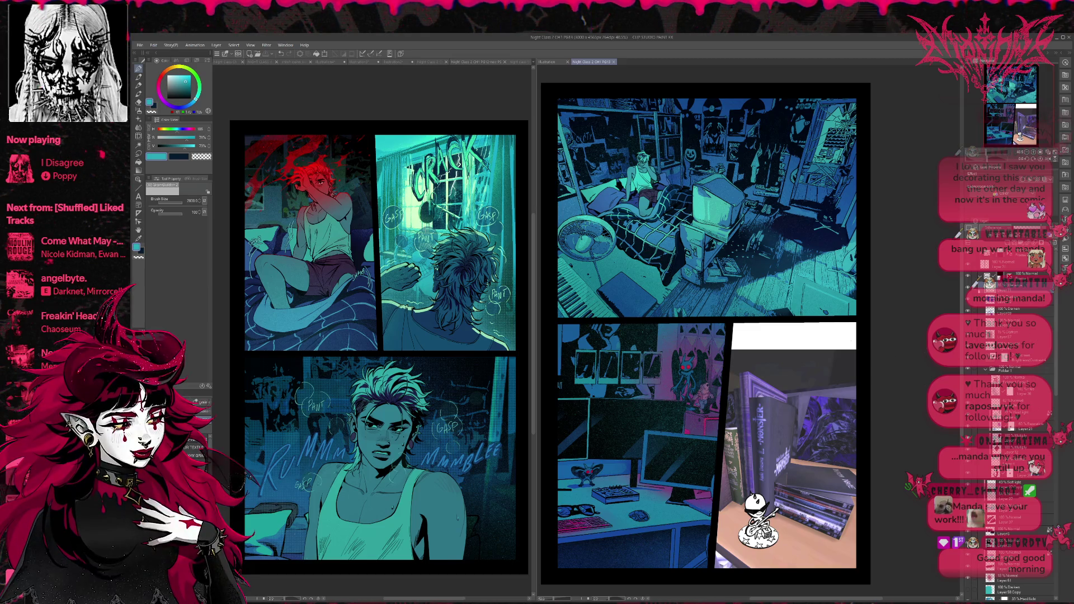
# Bring back the dark shading over the wall and desk and view the canvas without palettes
pyautogui.hotkey('ctrl', 'z')
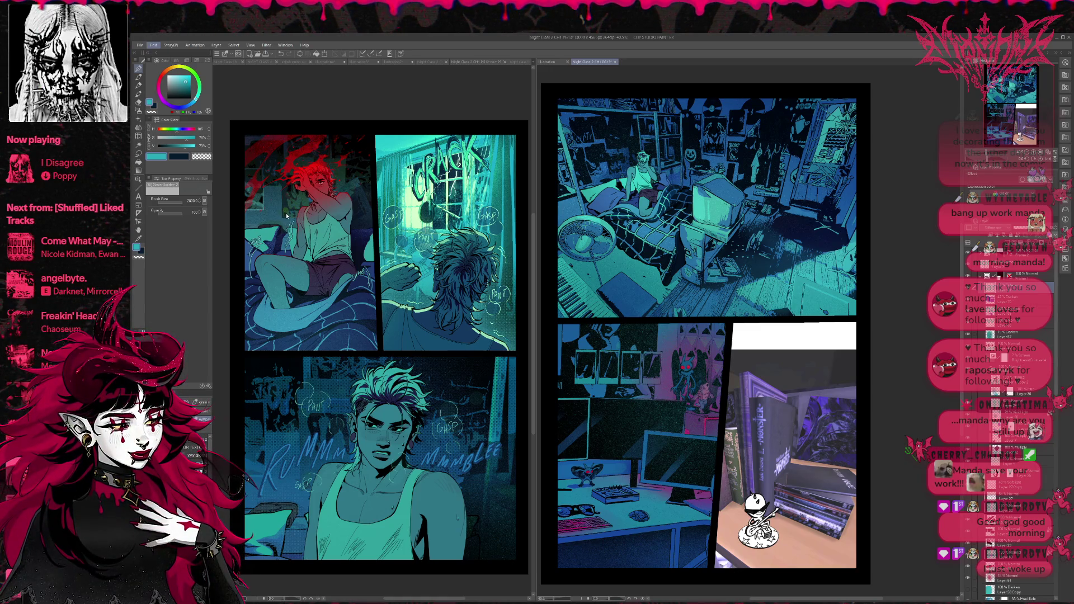
pyautogui.hotkey('ctrl', 's')
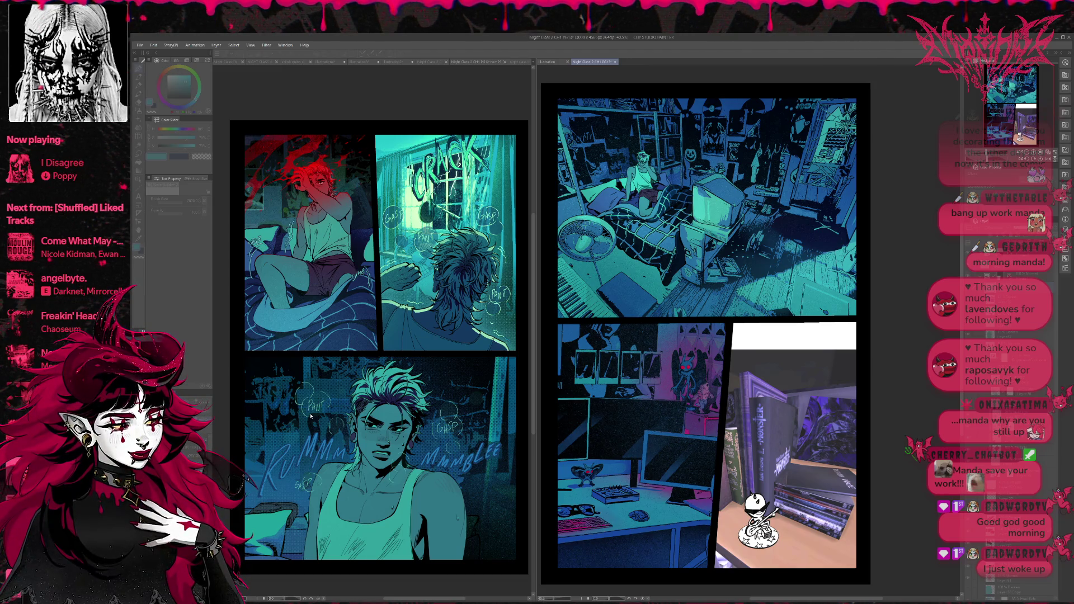
pyautogui.press('Tab')
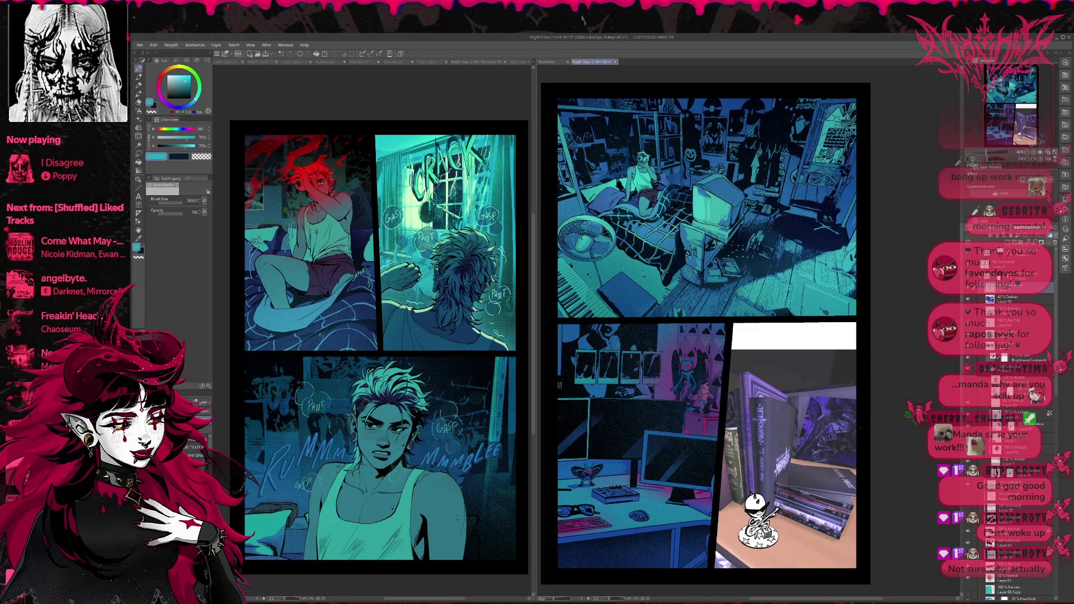
# Toggle the diagonal shadow layer on and off to compare the desk panel
pyautogui.click(969, 290)
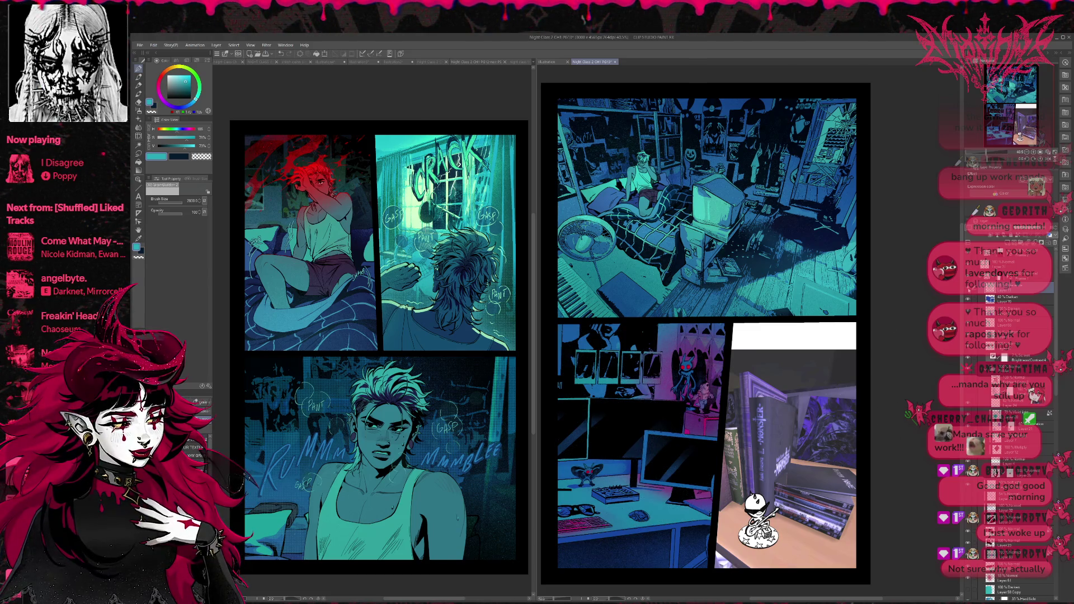
pyautogui.click(969, 289)
pyautogui.click(970, 290)
pyautogui.click(970, 290)
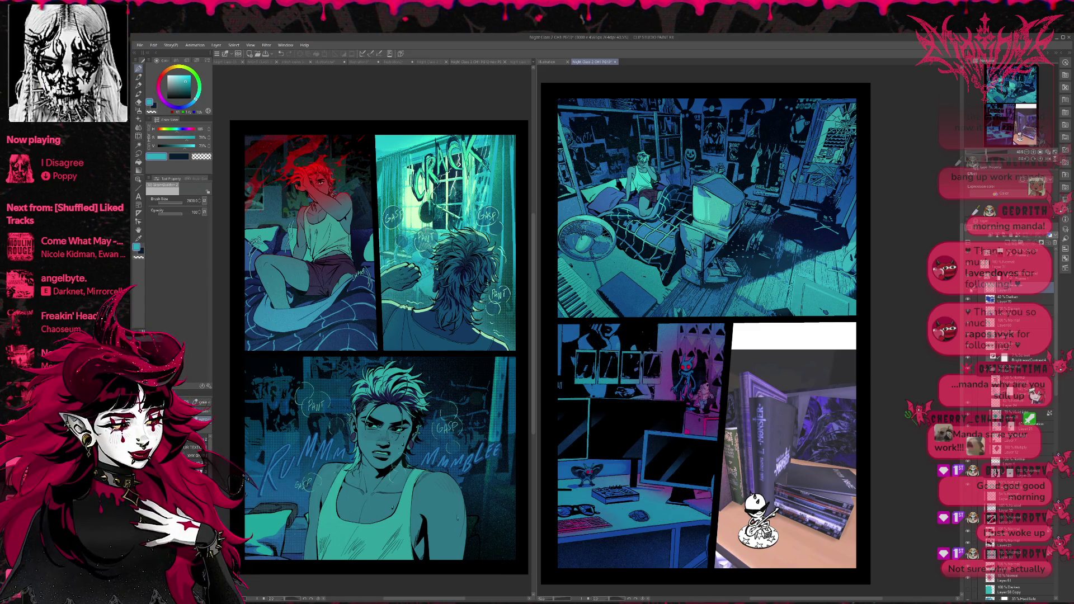
pyautogui.scroll(3, 705, 336)
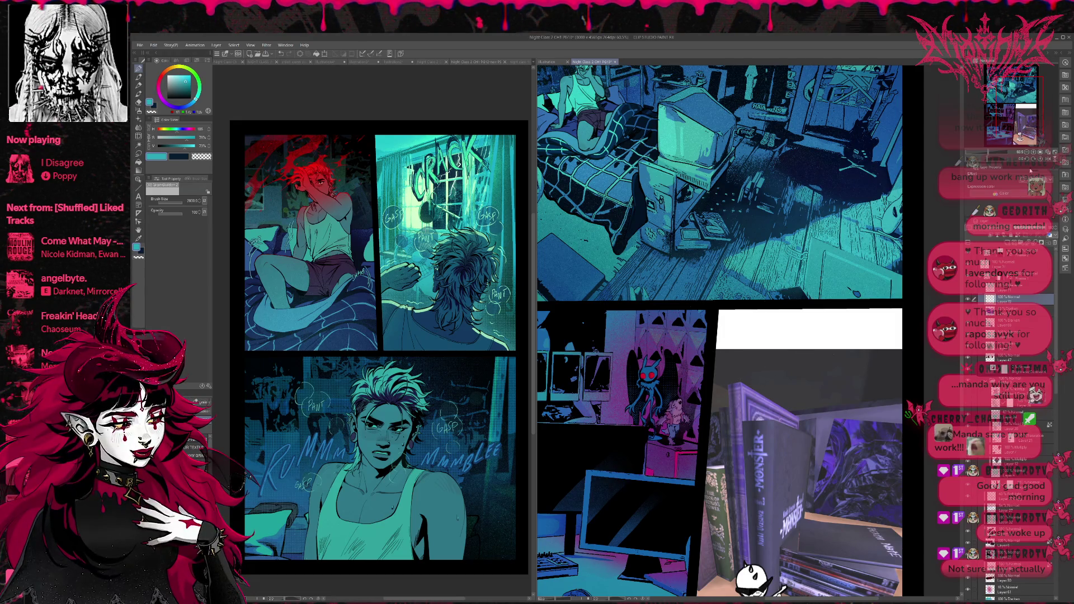
# Switch to painting with a dark blue and shrink the brush to size 25
pyautogui.scroll(2, 733, 261)
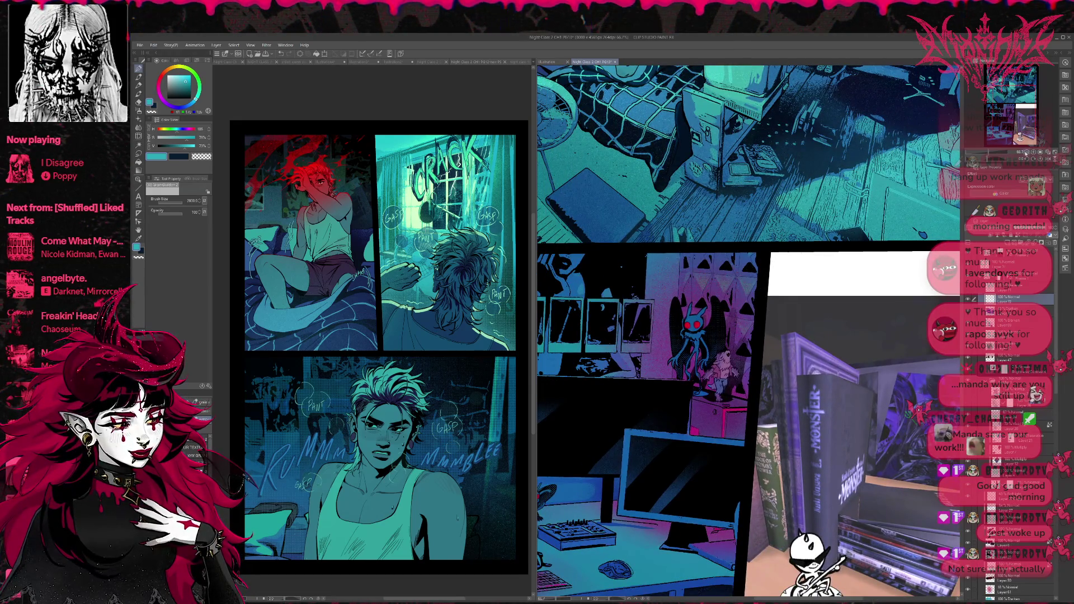
pyautogui.scroll(1, 744, 358)
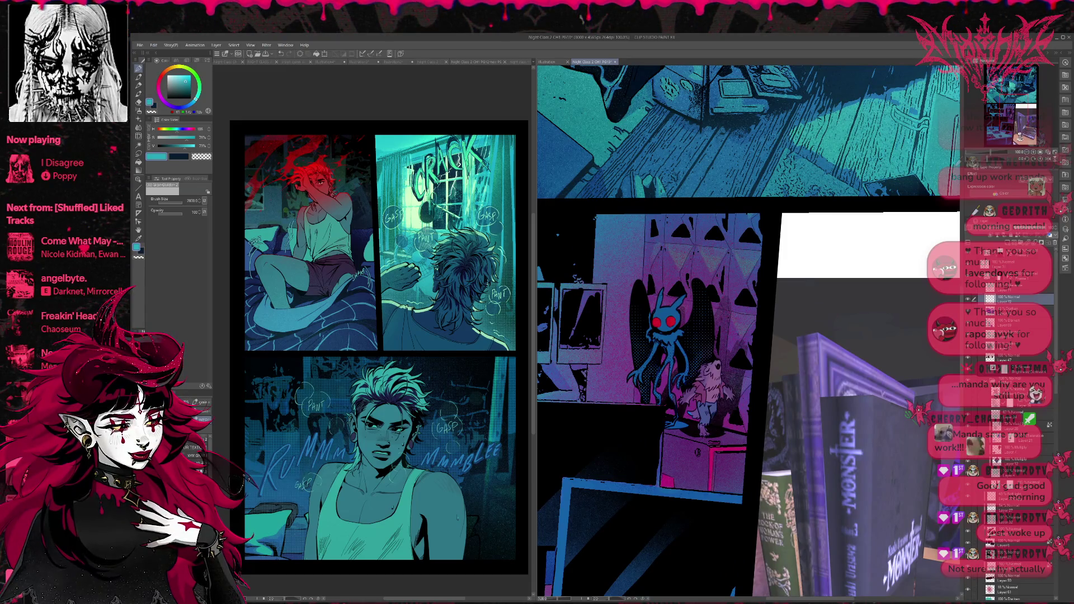
pyautogui.keyDown('alt'); pyautogui.click(667, 425); pyautogui.keyUp('alt')
pyautogui.moveTo(668, 426); pyautogui.dragTo(668, 402)
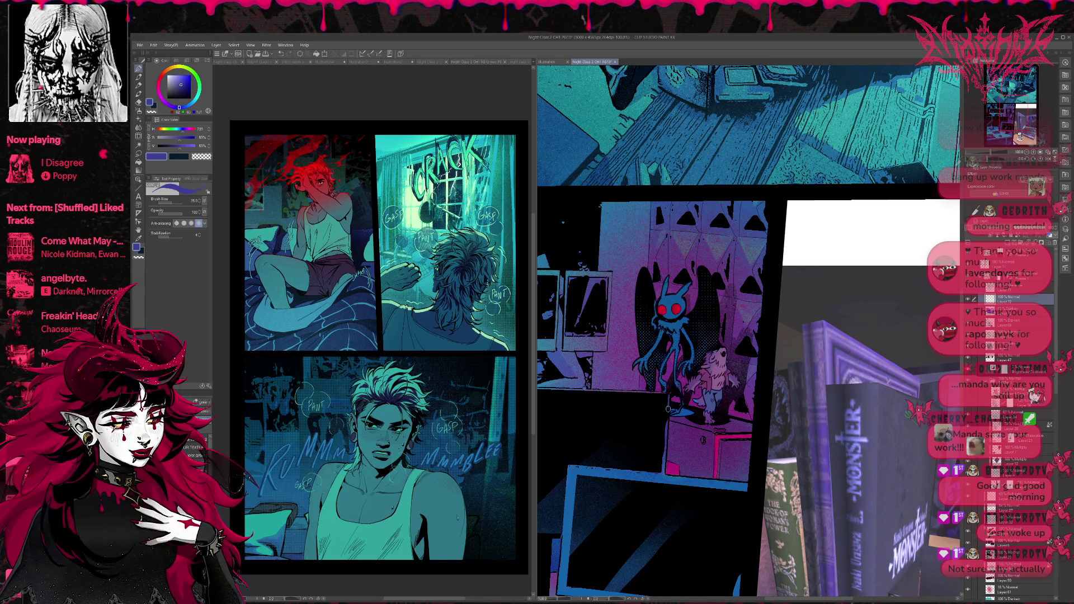
# Sample violet, then the blue near the creature's leg, from the creature panel
pyautogui.keyDown('alt'); pyautogui.click(658, 386); pyautogui.keyUp('alt')
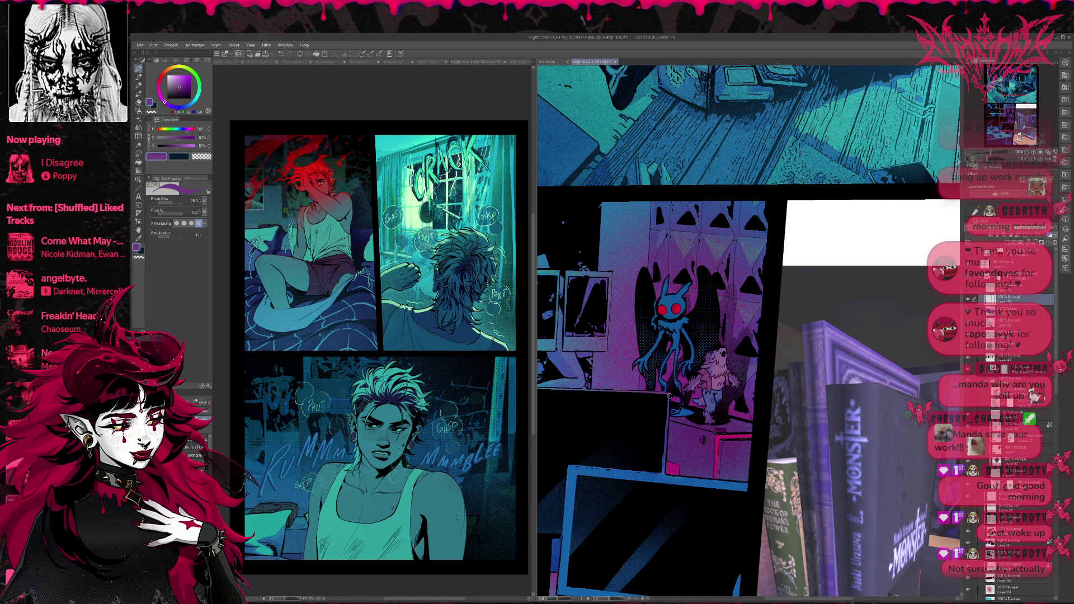
pyautogui.moveTo(740, 336); pyautogui.dragTo(718, 338)
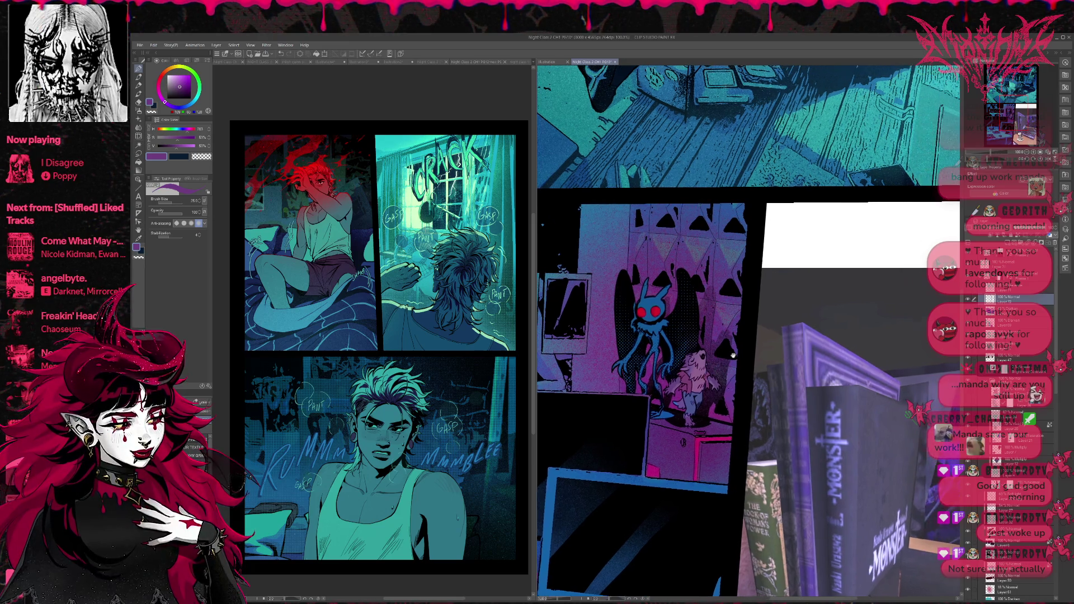
pyautogui.keyDown('alt'); pyautogui.click(697, 351); pyautogui.keyUp('alt')
pyautogui.keyDown('alt'); pyautogui.click(675, 402); pyautogui.keyUp('alt')
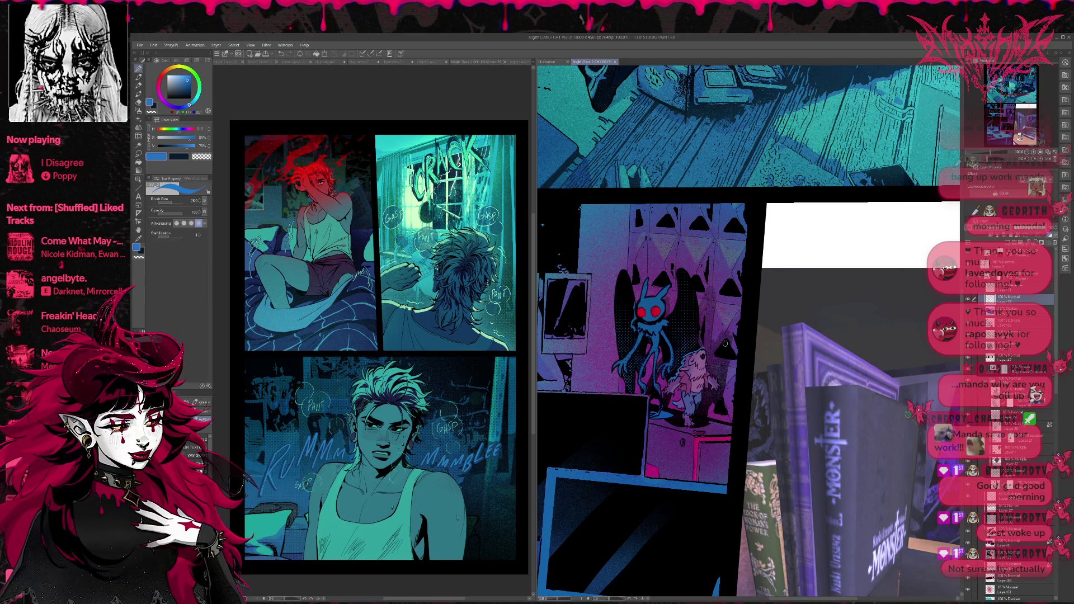
pyautogui.scroll(-2, 708, 351)
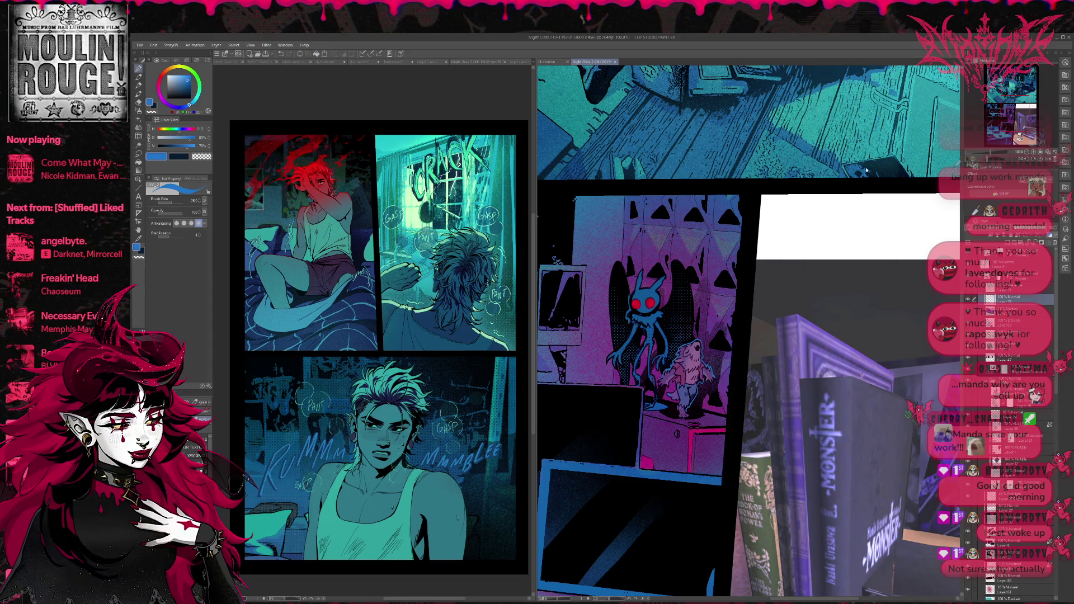
pyautogui.moveTo(111, 73)
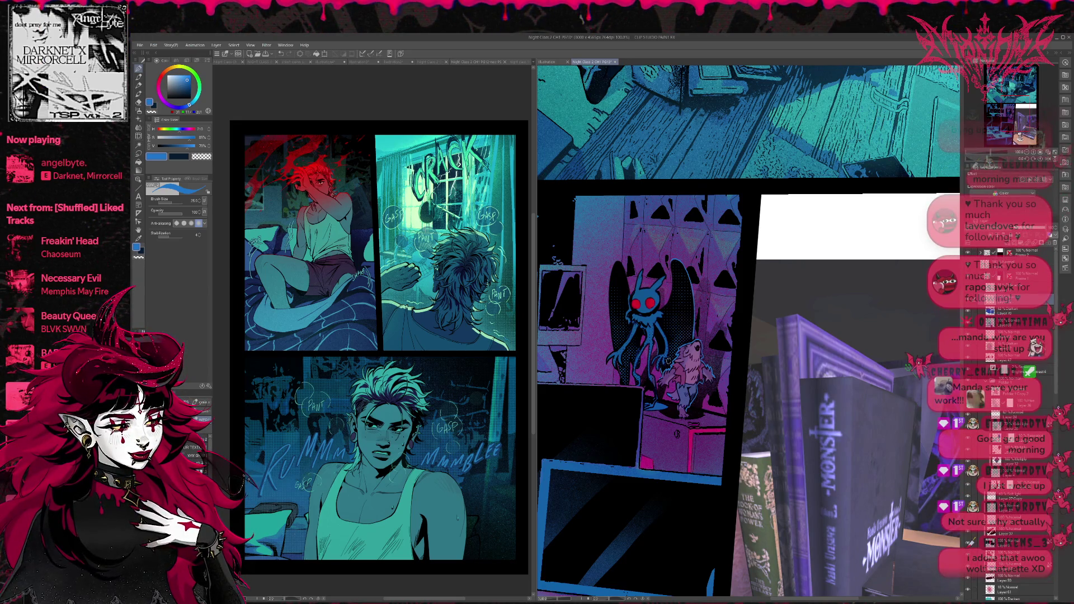
pyautogui.moveTo(668, 353); pyautogui.dragTo(678, 358)
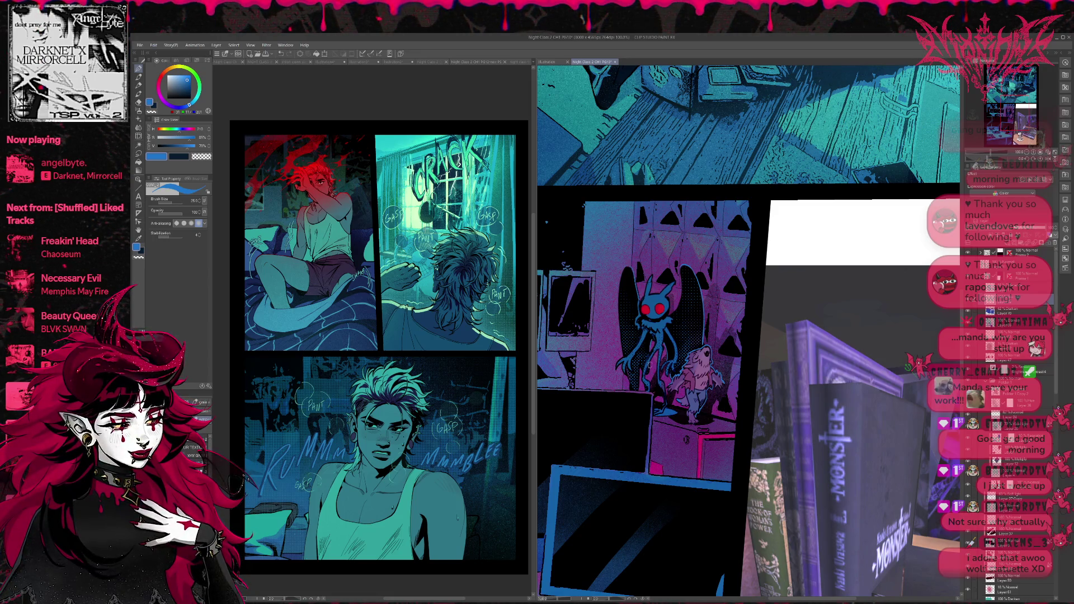
pyautogui.scroll(-2, 716, 322)
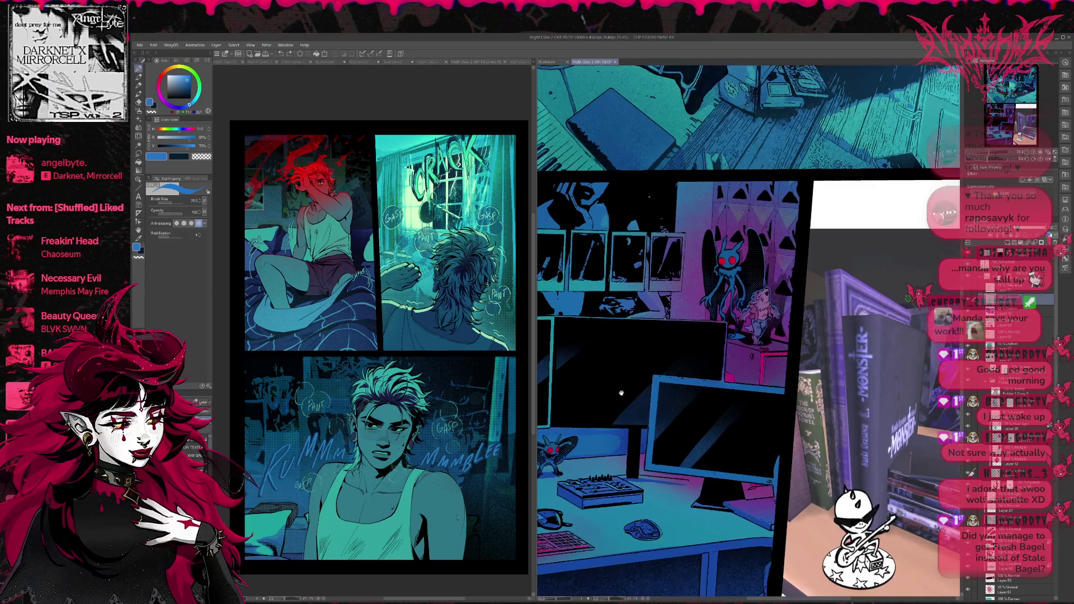
# Paint two magenta strokes along the moth figurine's right wing edge
pyautogui.scroll(2, 769, 396)
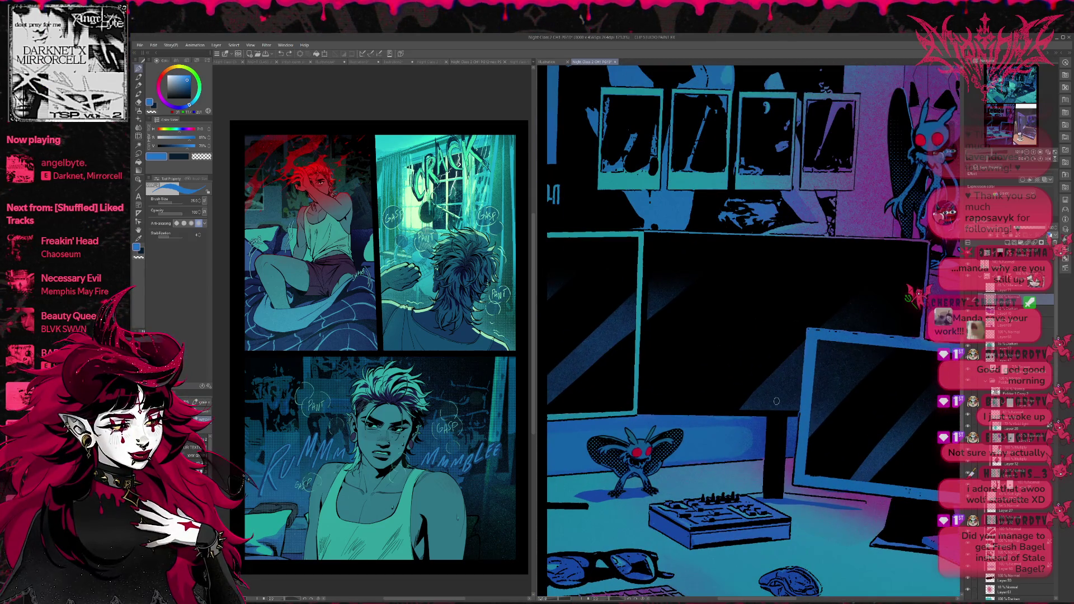
pyautogui.keyDown('alt'); pyautogui.click(909, 330); pyautogui.keyUp('alt')
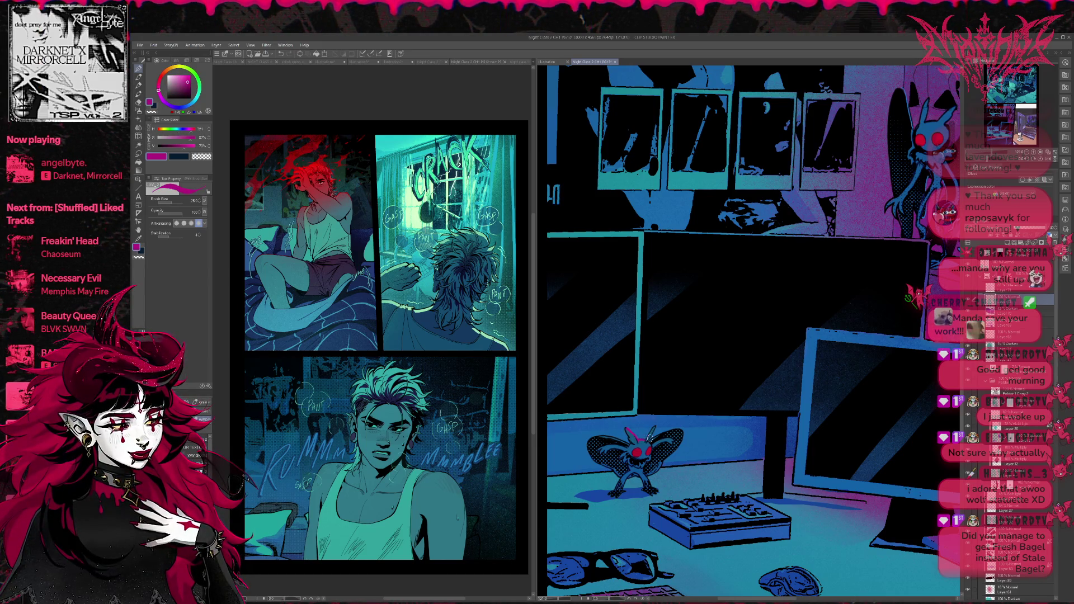
pyautogui.moveTo(683, 400); pyautogui.dragTo(665, 394)
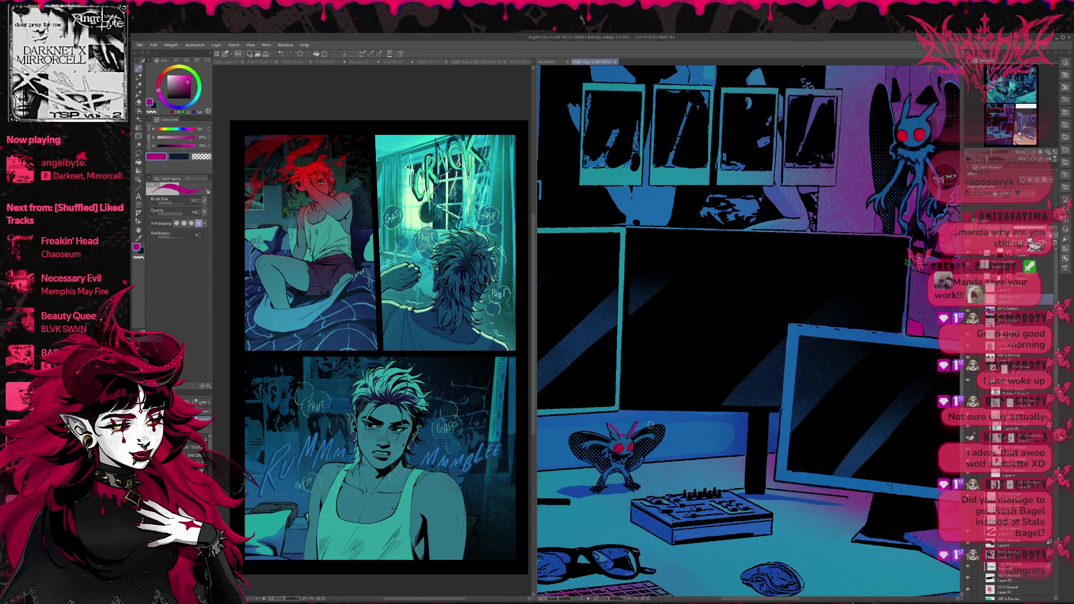
pyautogui.moveTo(654, 435)
pyautogui.mouseDown()
pyautogui.moveTo(663, 428)
pyautogui.moveTo(633, 466)
pyautogui.mouseUp()
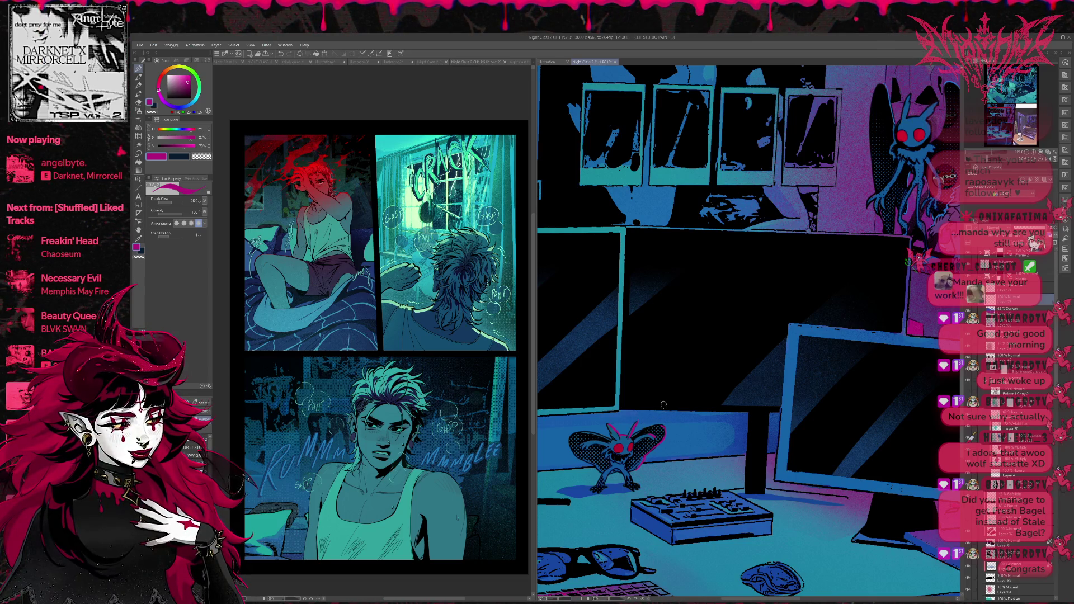
pyautogui.moveTo(659, 426); pyautogui.dragTo(643, 460)
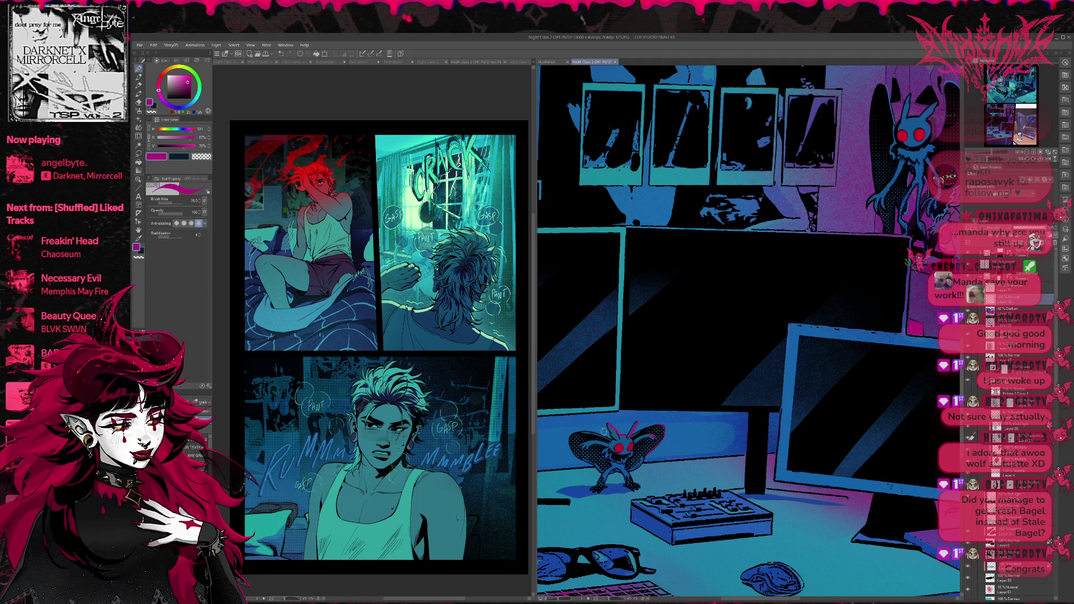
pyautogui.moveTo(631, 419); pyautogui.dragTo(644, 413)
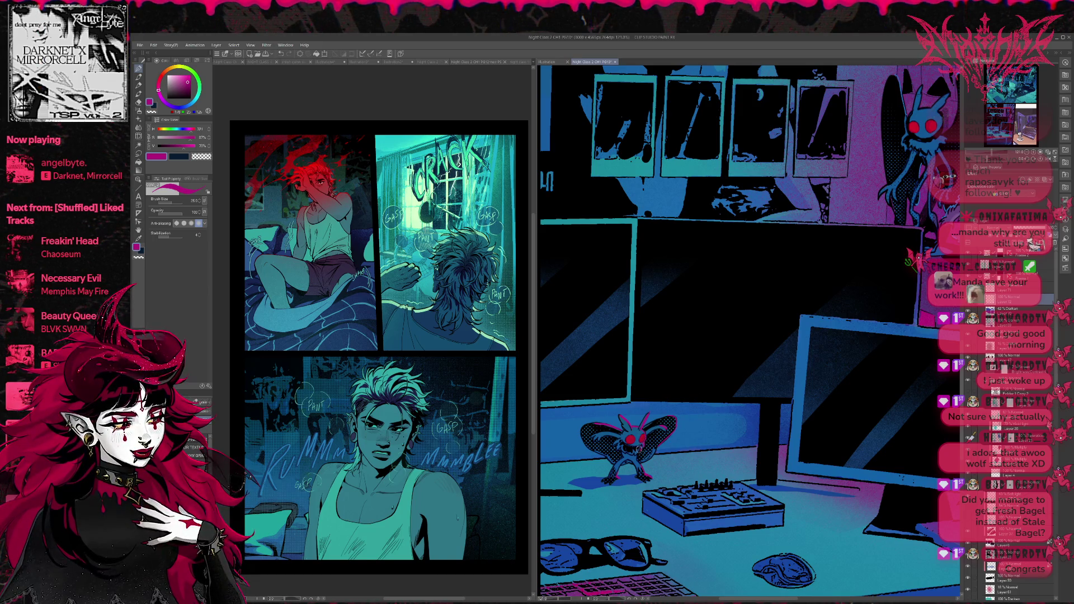
pyautogui.hscroll(2, 643, 446)
pyautogui.scroll(4, 882, 374)
pyautogui.hscroll(6, 783, 358)
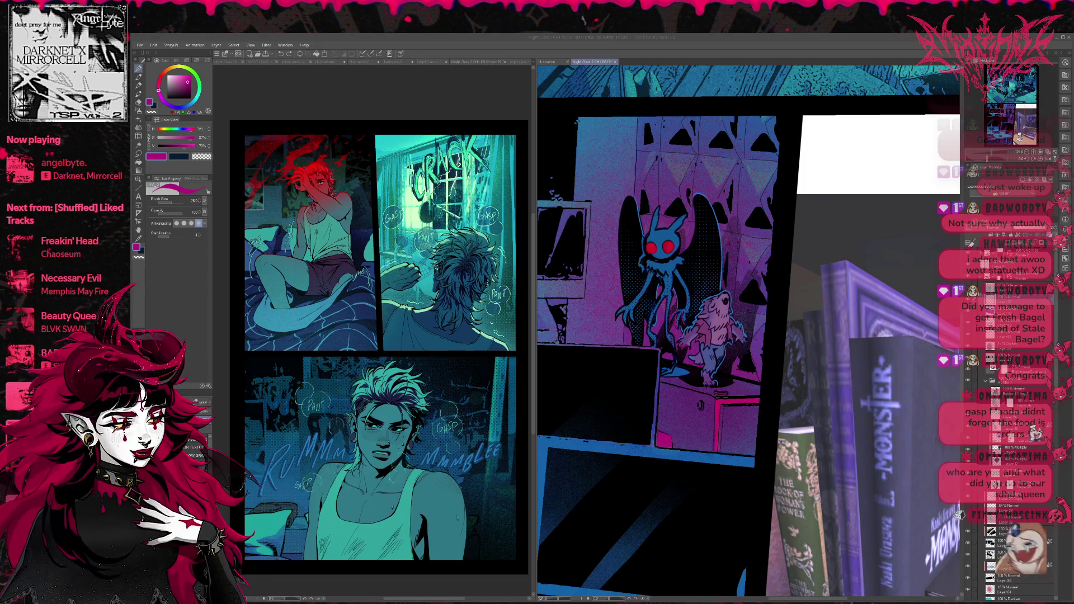
# Zoom out with Ctrl+minus and drag the divider left to show the full page on the right
pyautogui.scroll(-2, 748, 333)
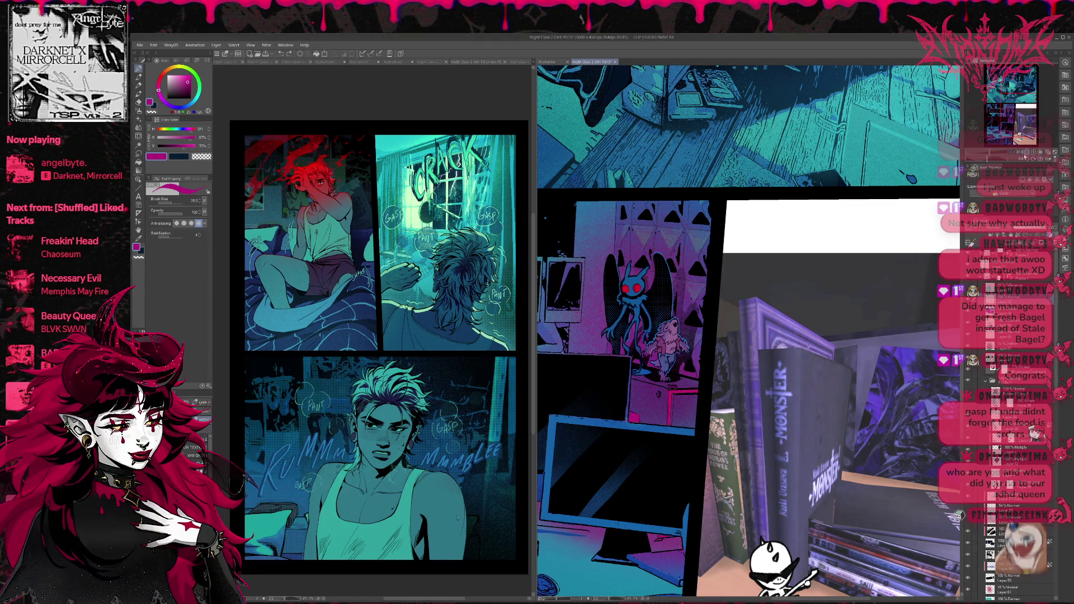
pyautogui.hotkey('ctrl', '-')
pyautogui.moveTo(536, 282); pyautogui.dragTo(317, 281)
pyautogui.scroll(-2, 535, 325)
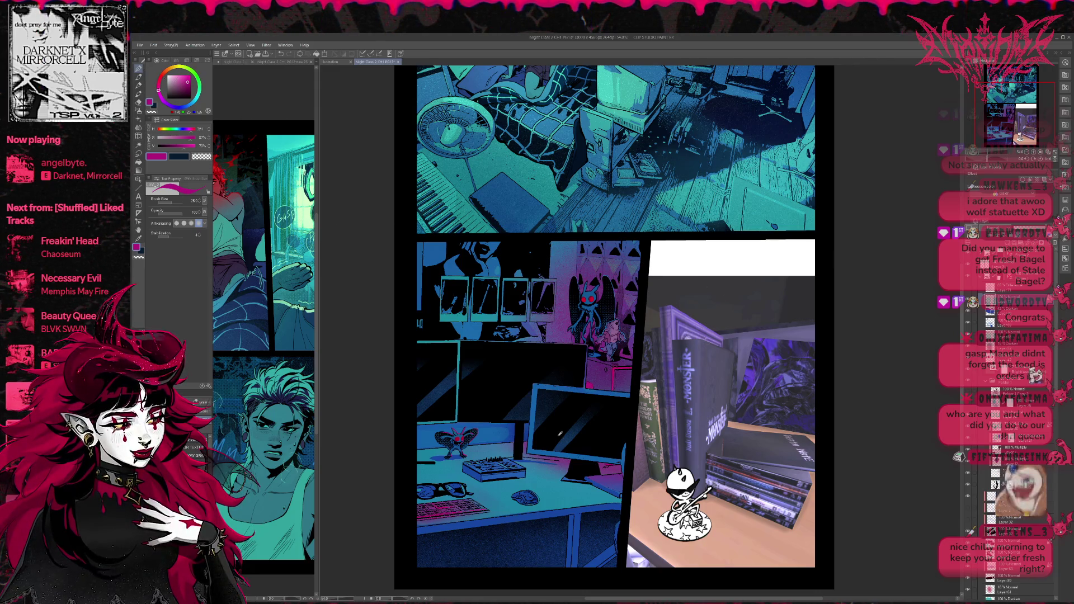
# Raise the brush to size 170 and sample page colours, ending on a violet-blue near the pink figure
pyautogui.keyDown('alt'); pyautogui.click(562, 465); pyautogui.keyUp('alt')
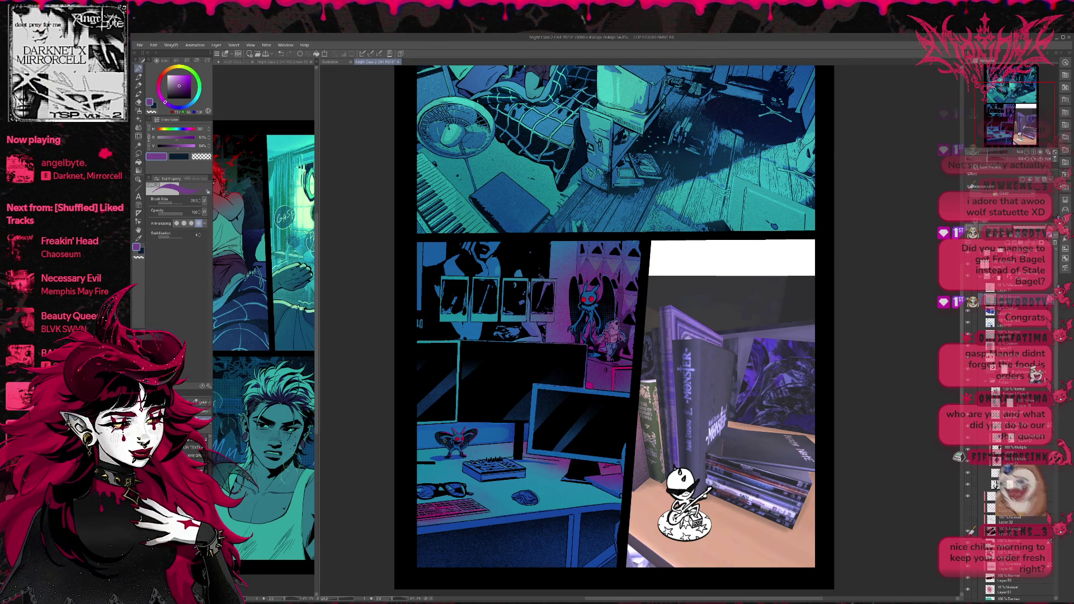
pyautogui.press(']')
pyautogui.press(']')
pyautogui.press(']')
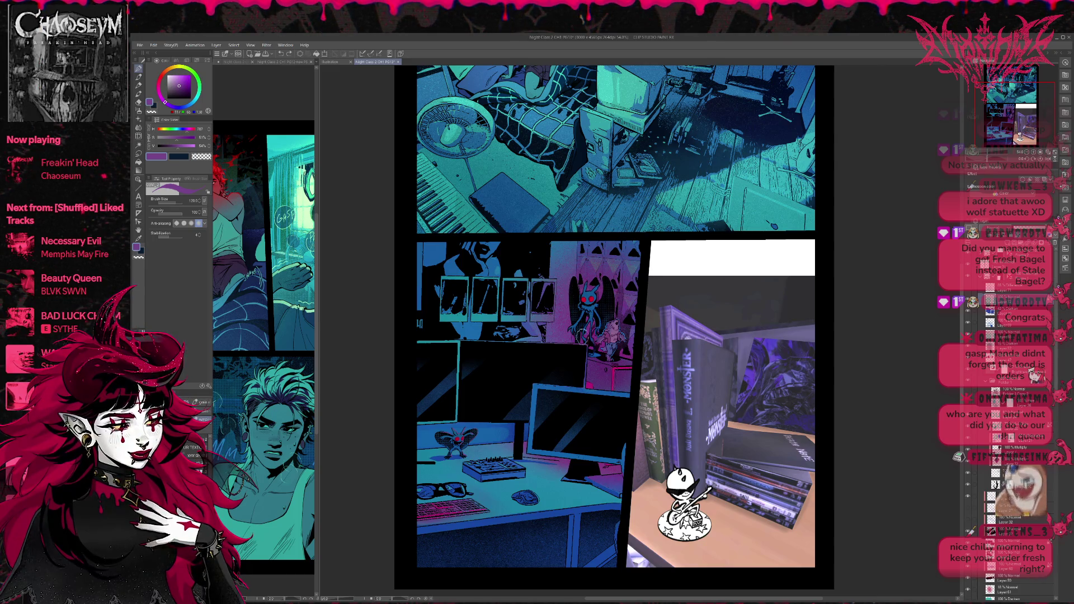
pyautogui.keyDown('alt'); pyautogui.click(614, 370); pyautogui.keyUp('alt')
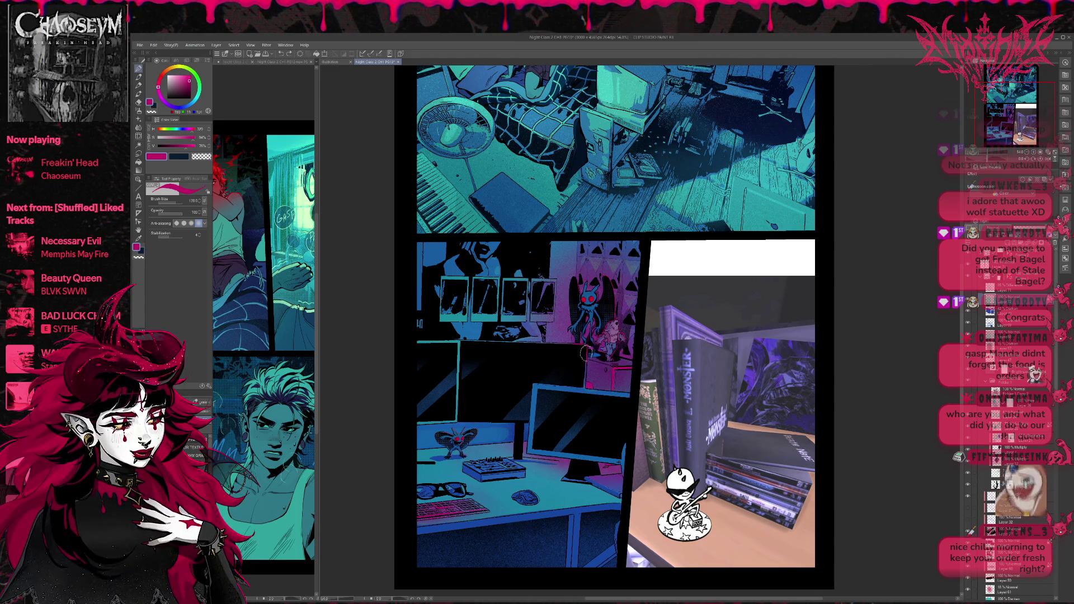
pyautogui.scroll(-2, 624, 364)
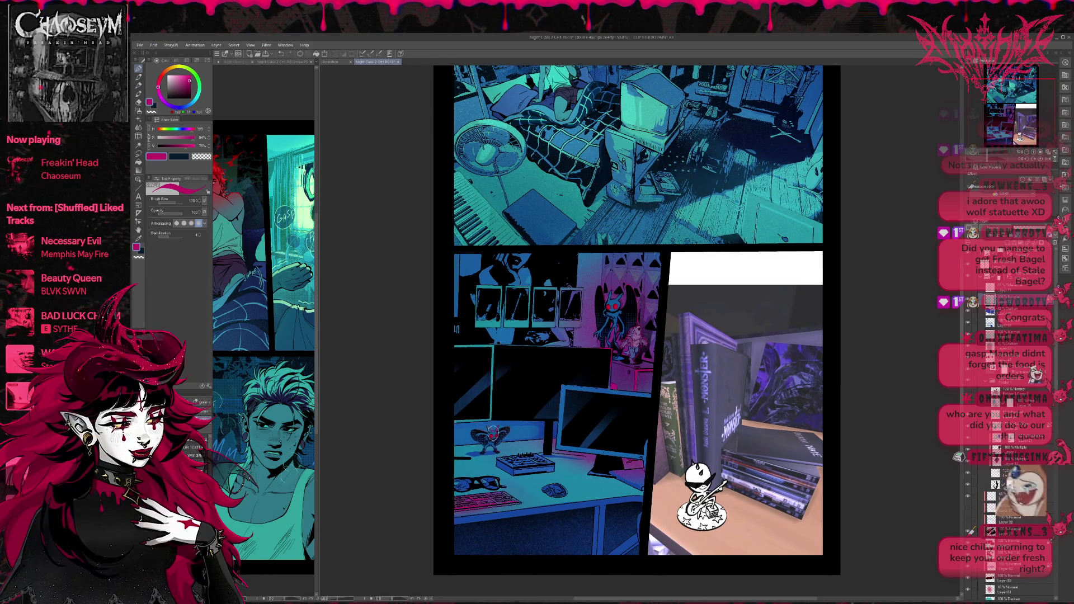
pyautogui.keyDown('alt'); pyautogui.click(506, 448); pyautogui.keyUp('alt')
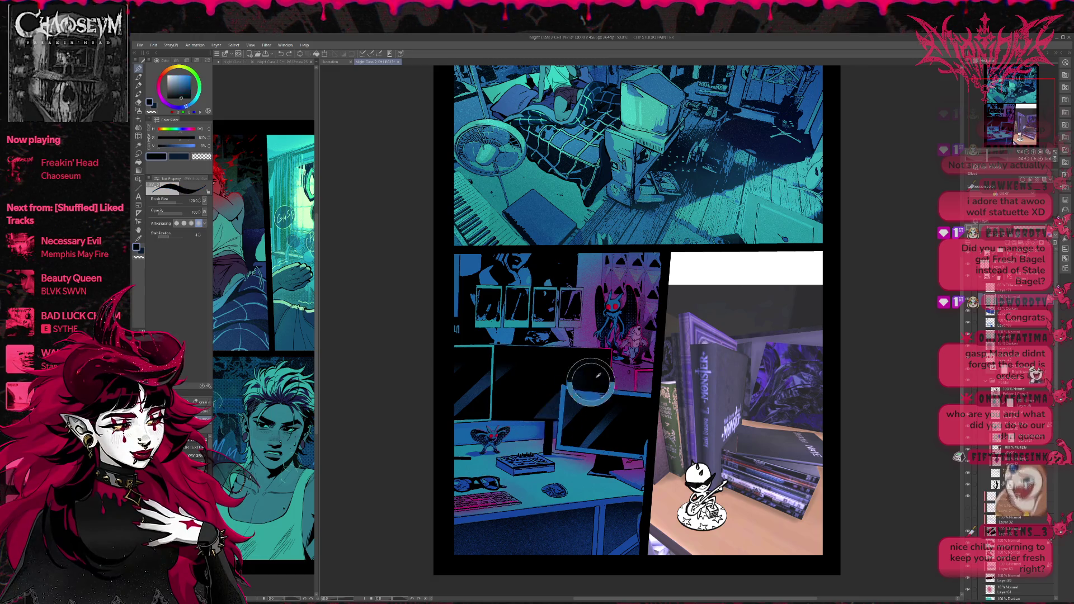
pyautogui.keyDown('alt'); pyautogui.click(581, 336); pyautogui.keyUp('alt')
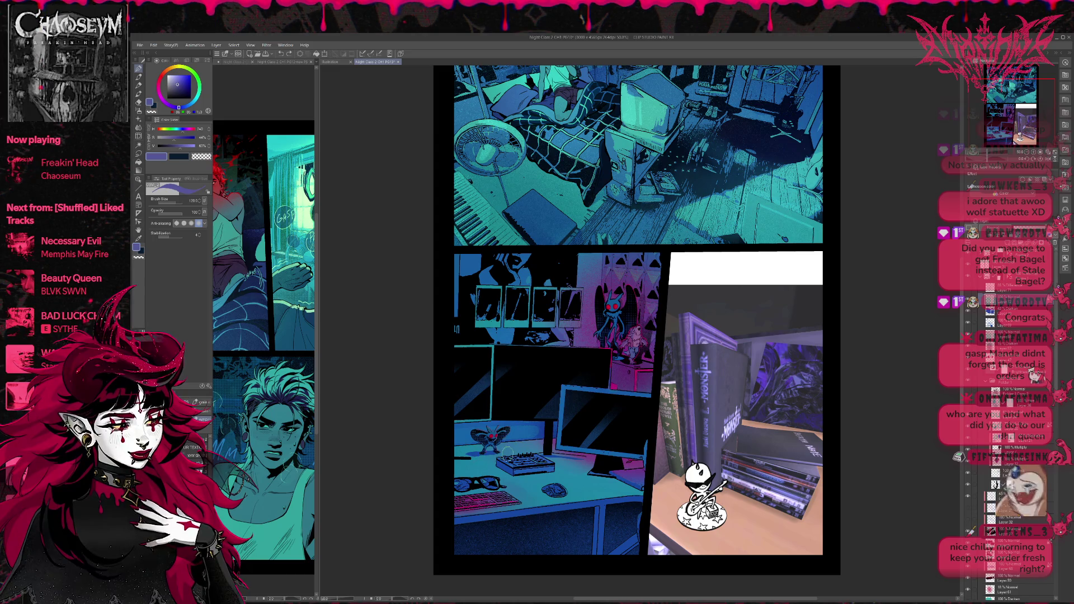
# Toggle the monitor-area and lower-desk lighting layers off and on to compare the desk panel
pyautogui.scroll(-2, 571, 377)
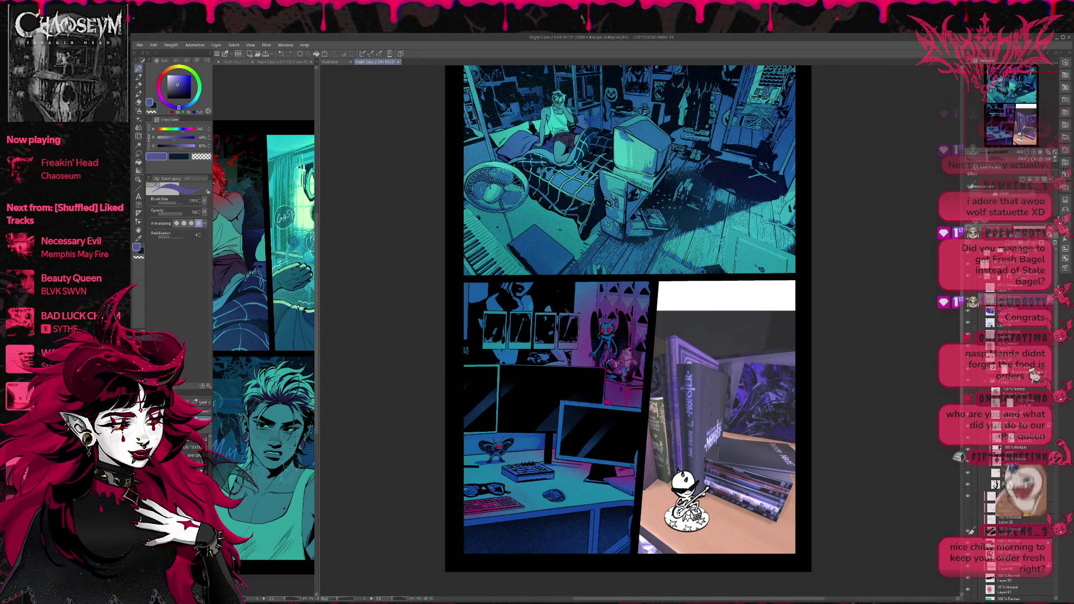
pyautogui.moveTo(643, 351); pyautogui.dragTo(649, 351)
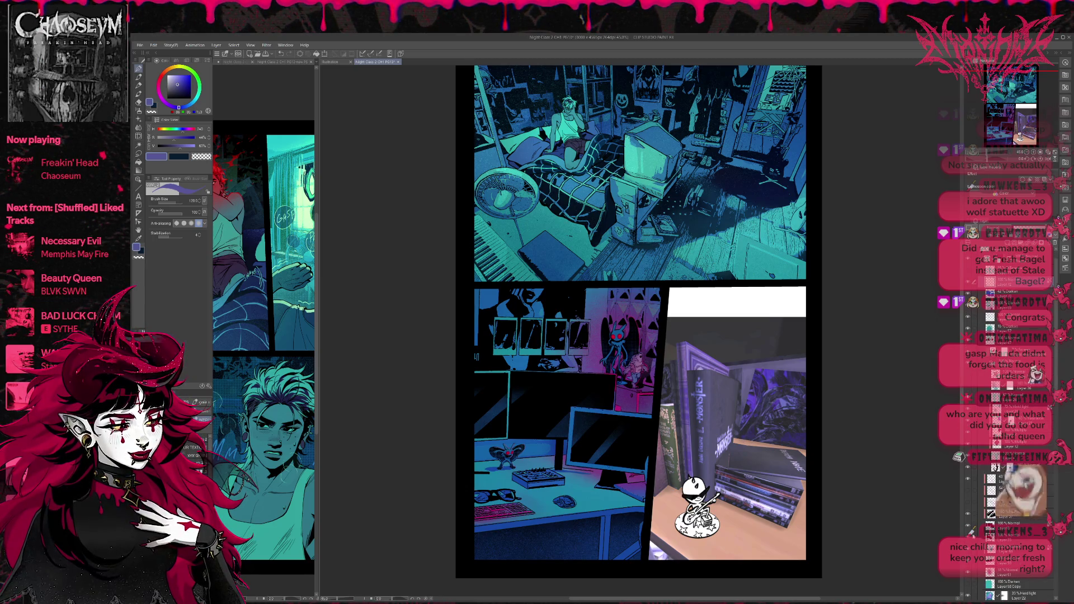
pyautogui.click(967, 515)
pyautogui.click(967, 514)
pyautogui.click(970, 550)
pyautogui.click(970, 550)
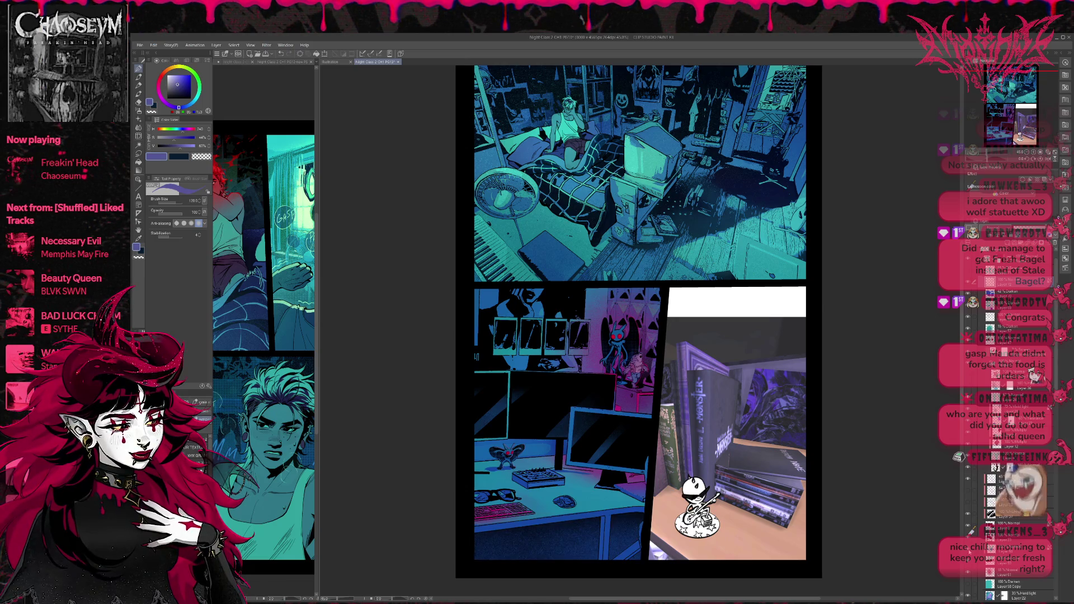
pyautogui.click(970, 550)
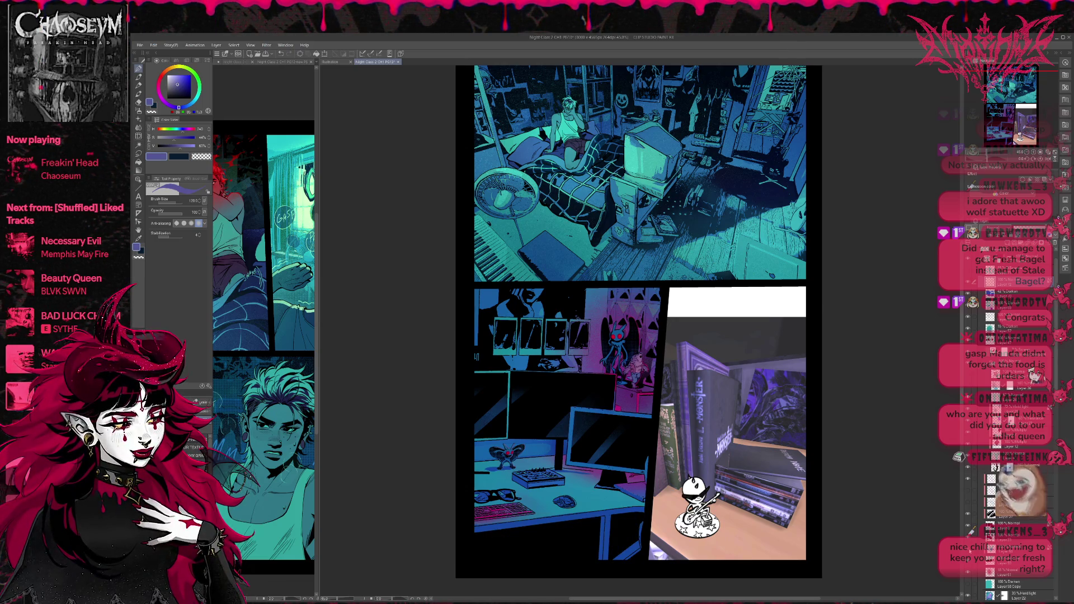
pyautogui.click(970, 551)
pyautogui.click(970, 550)
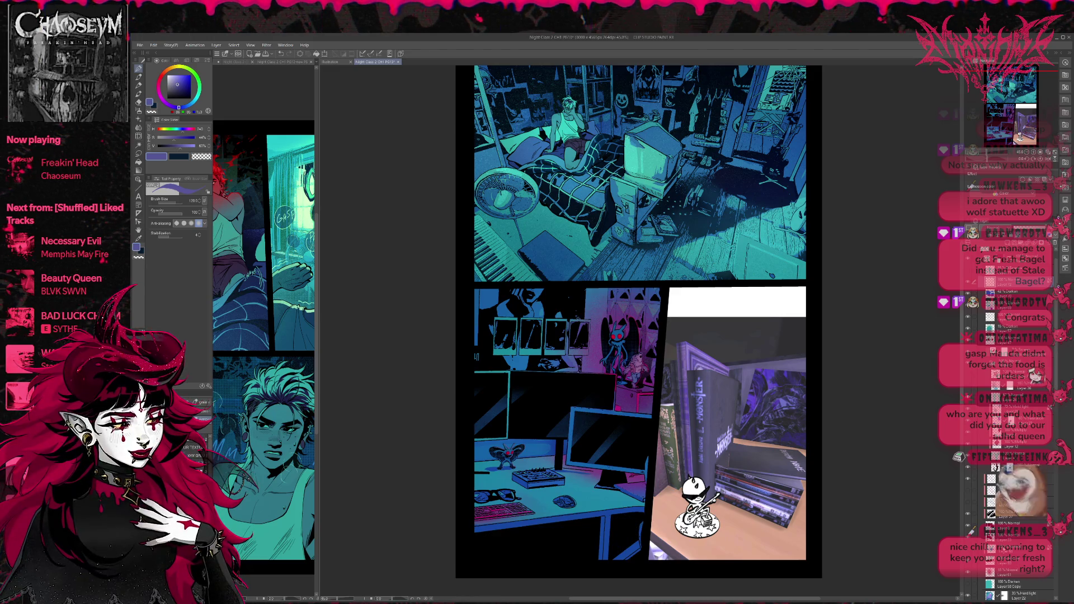
pyautogui.click(968, 553)
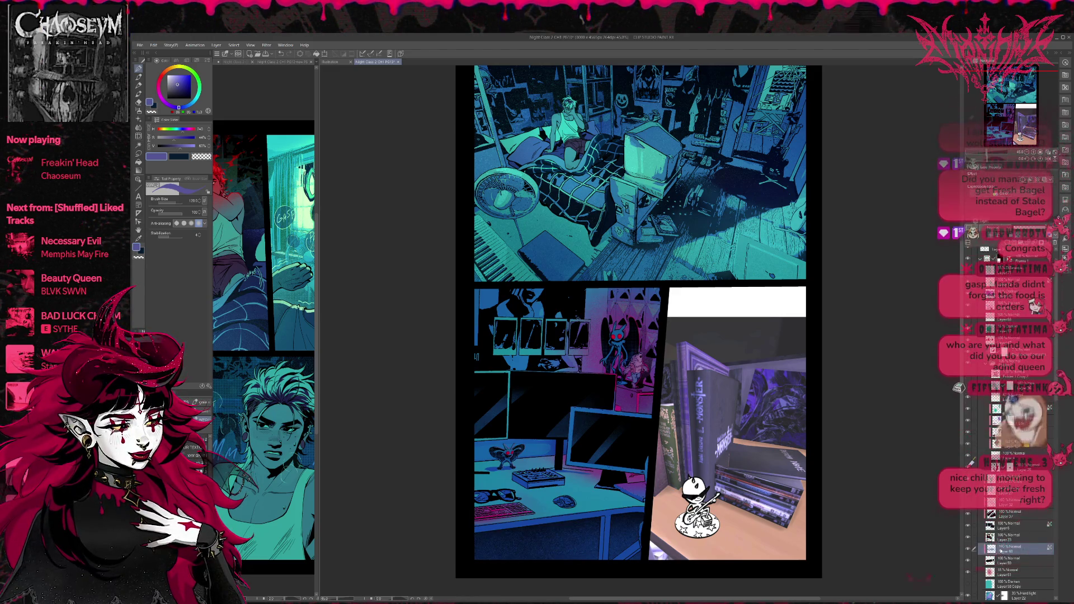